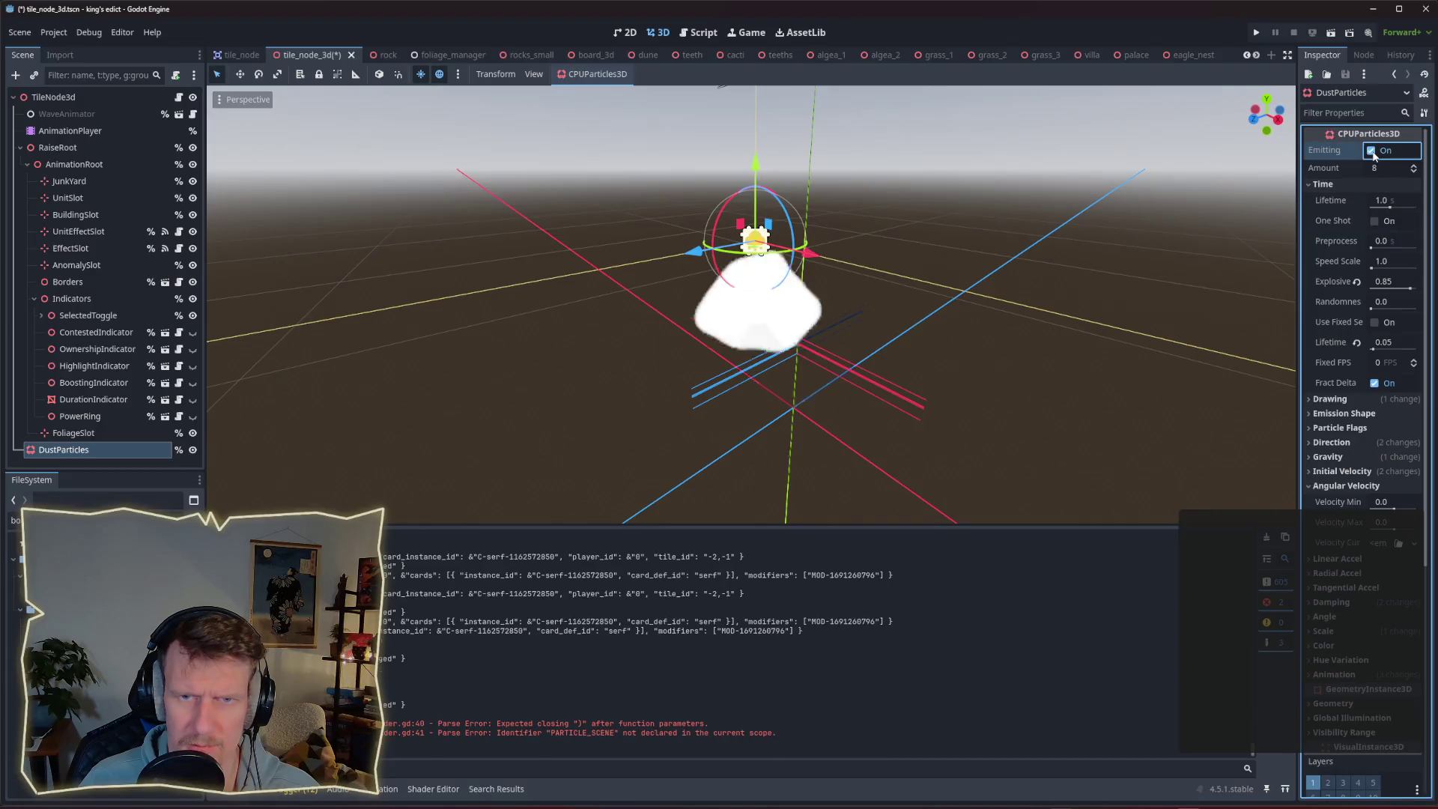
Turn on One Shot for DustParticles and toggle Emitting to preview the single dust burst.
scroll(913, 287, "up", 1)
scroll(911, 282, "down", 12)
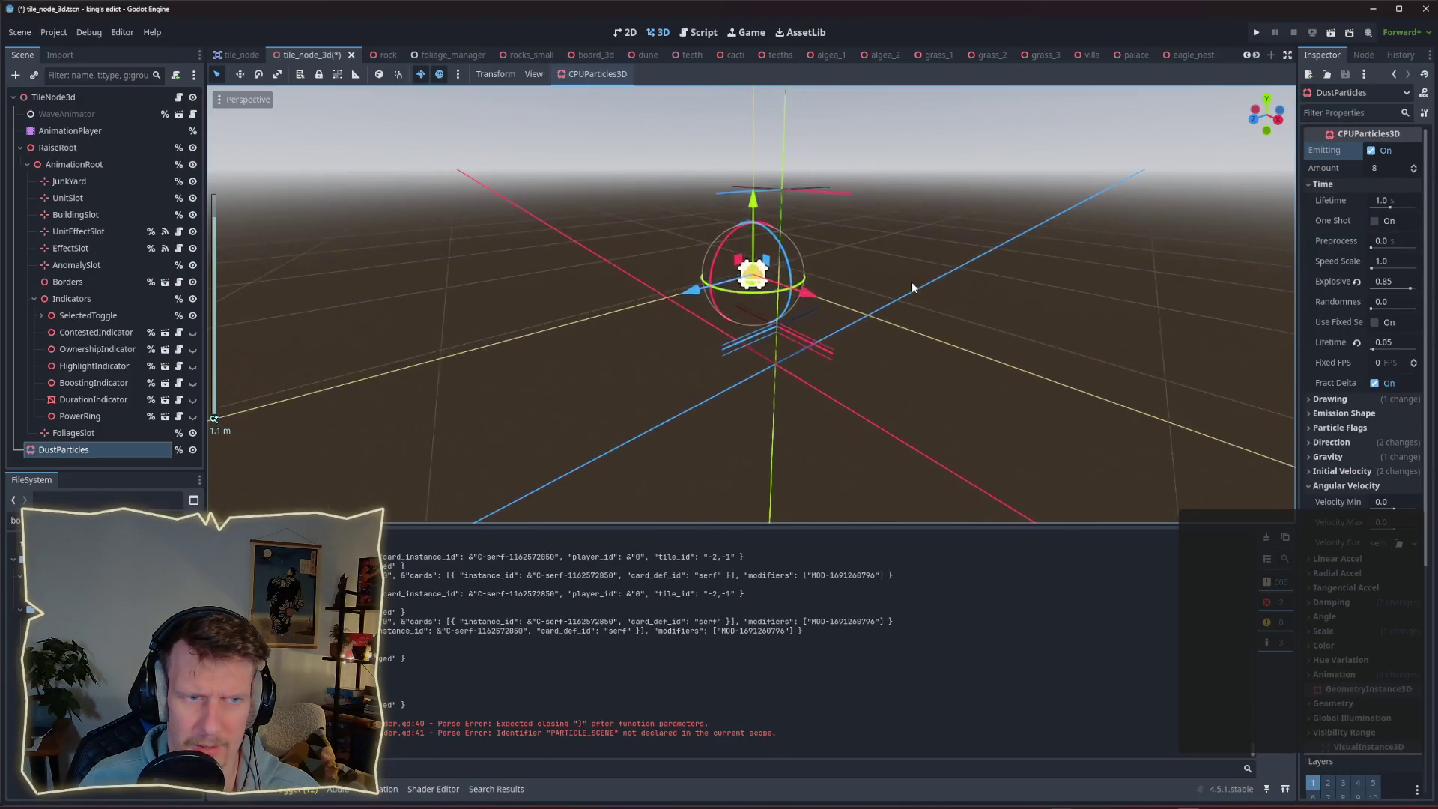
left_click(1375, 220)
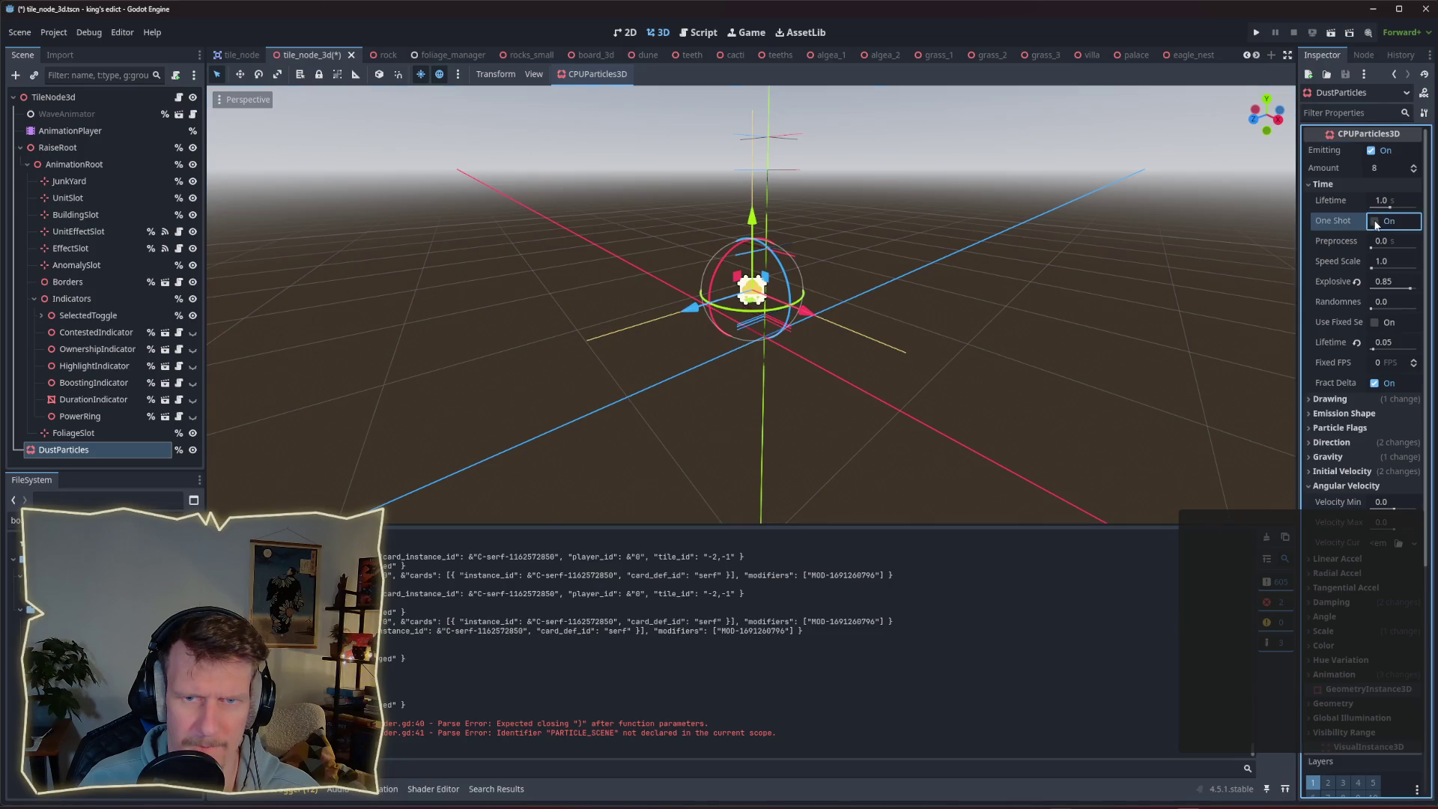
left_click(1372, 151)
left_click(1372, 151)
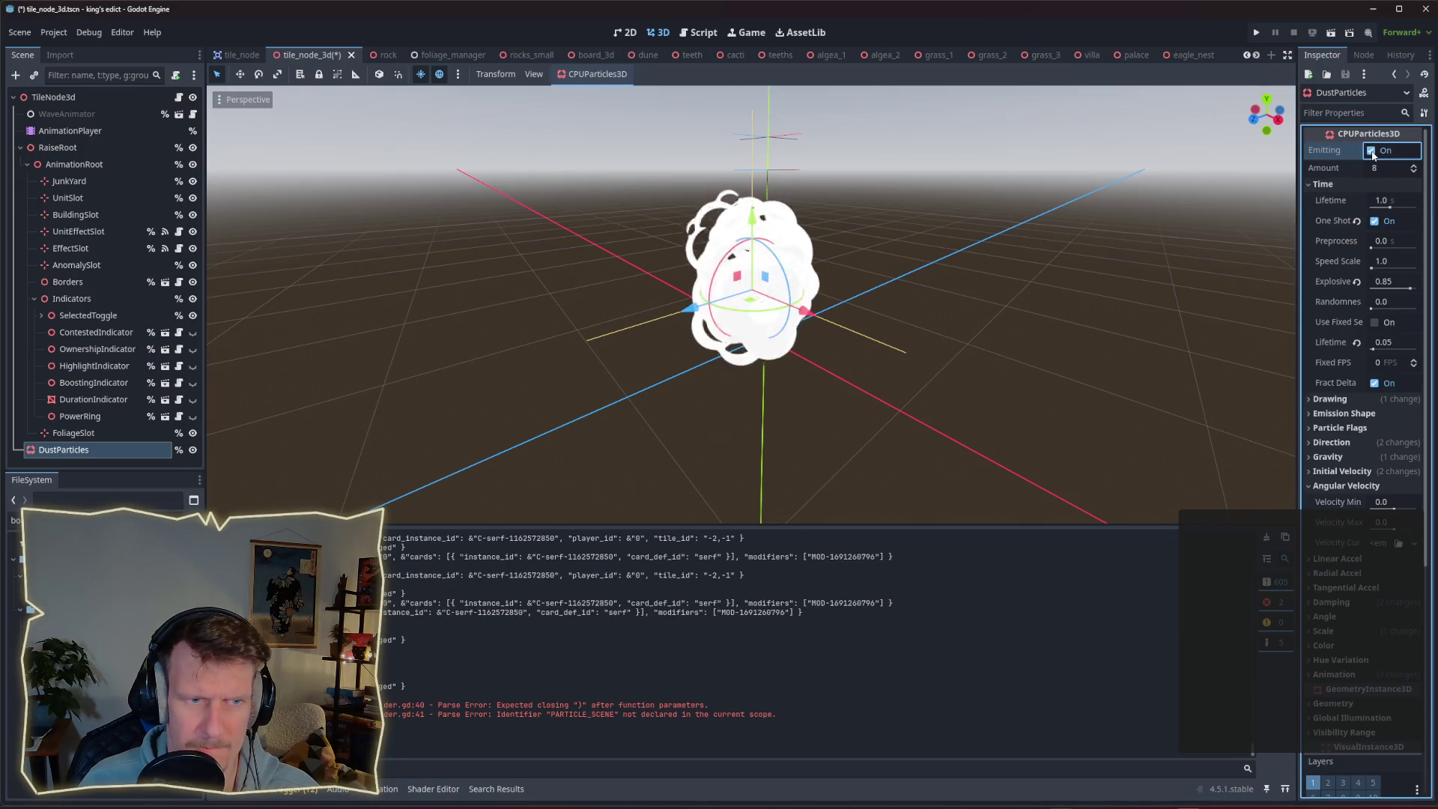
left_click(1372, 151)
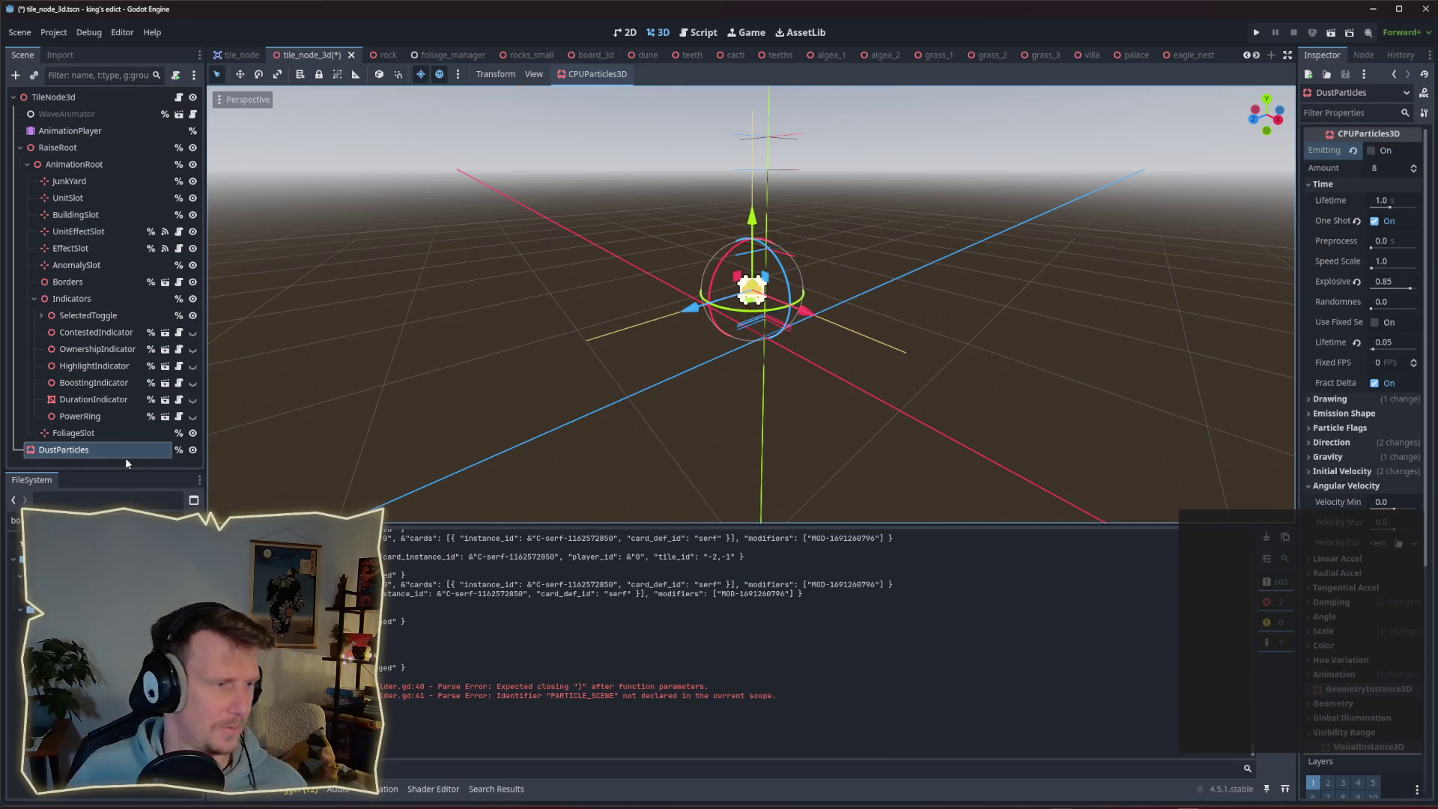
right_click(103, 452)
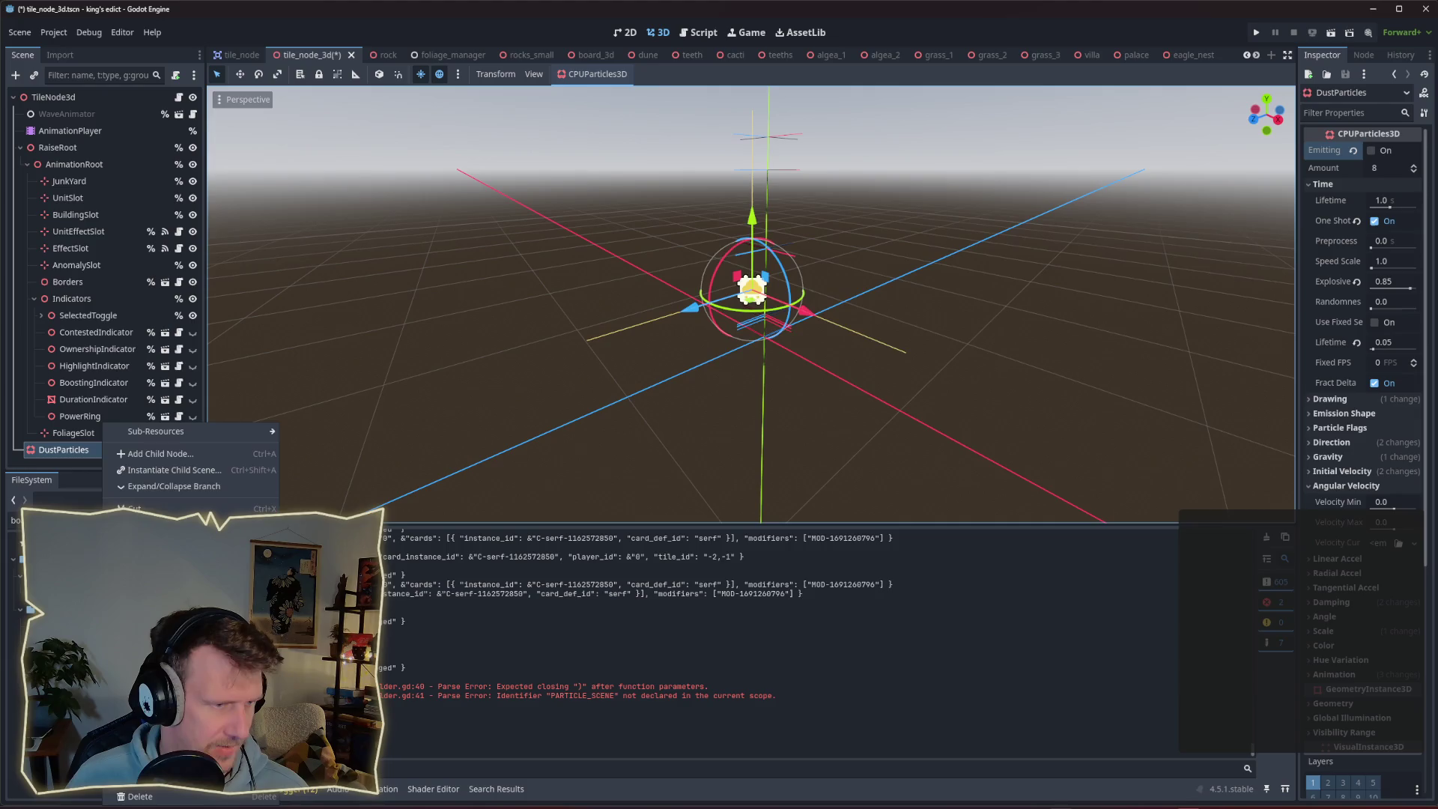
left_click(165, 649)
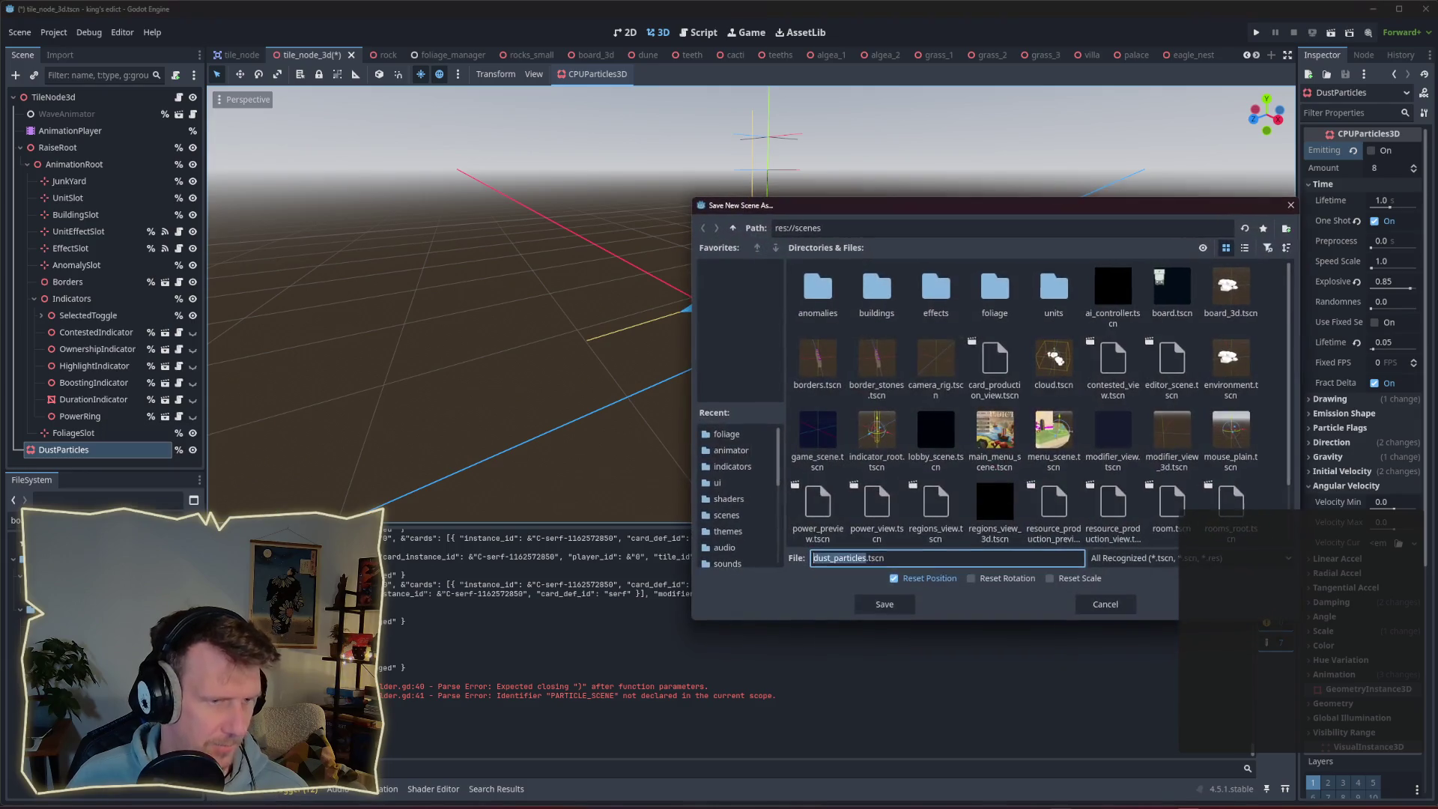
double_click(926, 307)
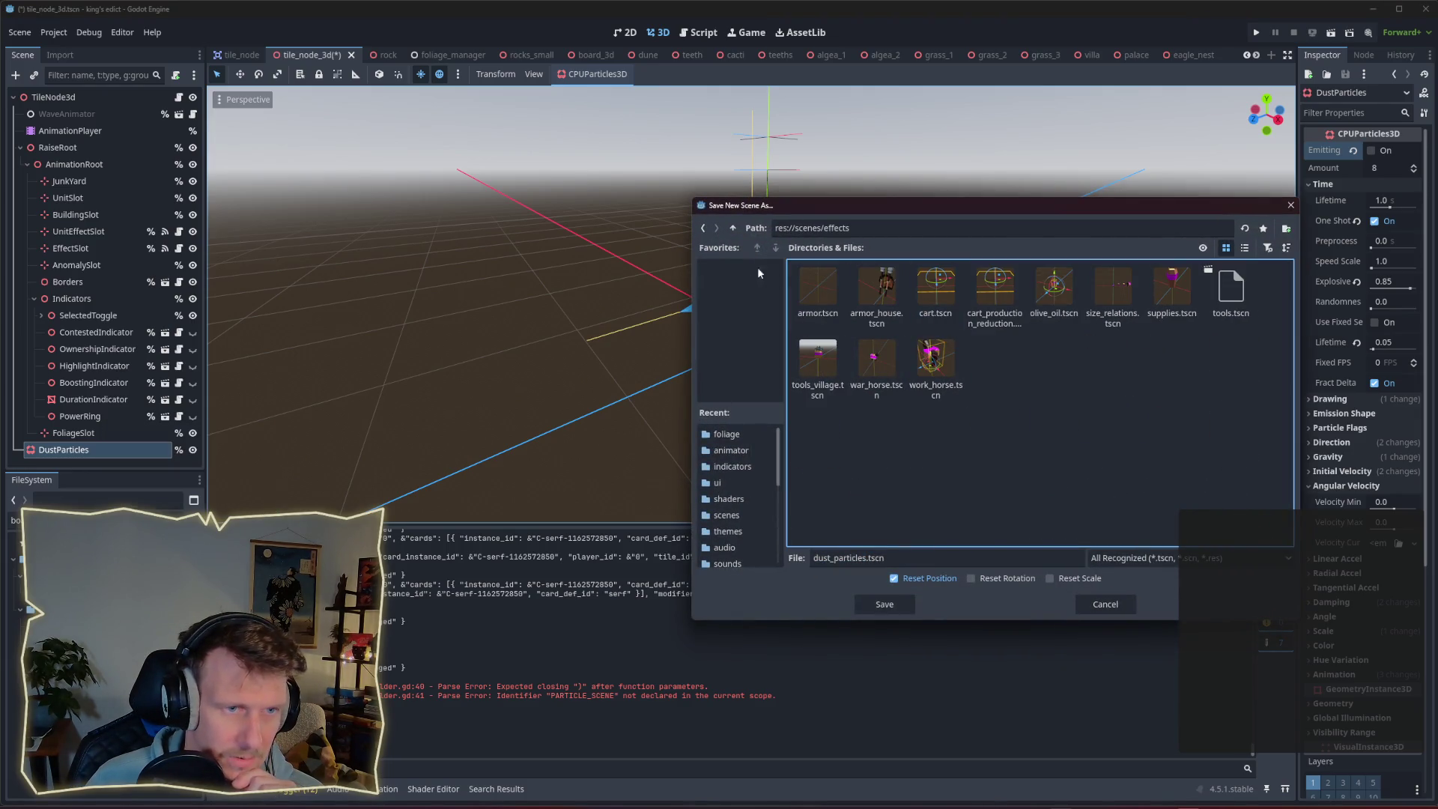
left_click(703, 228)
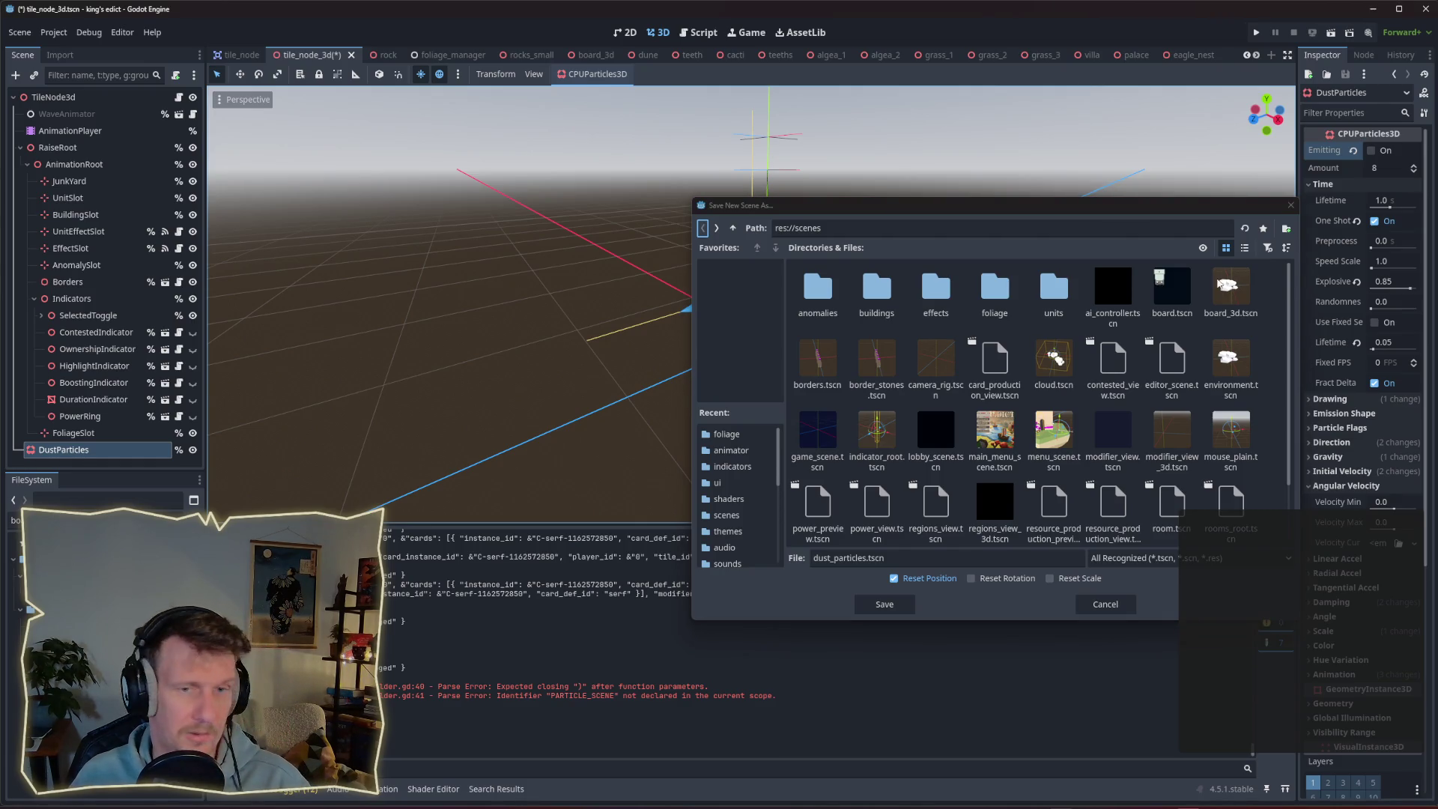
left_click(1291, 206)
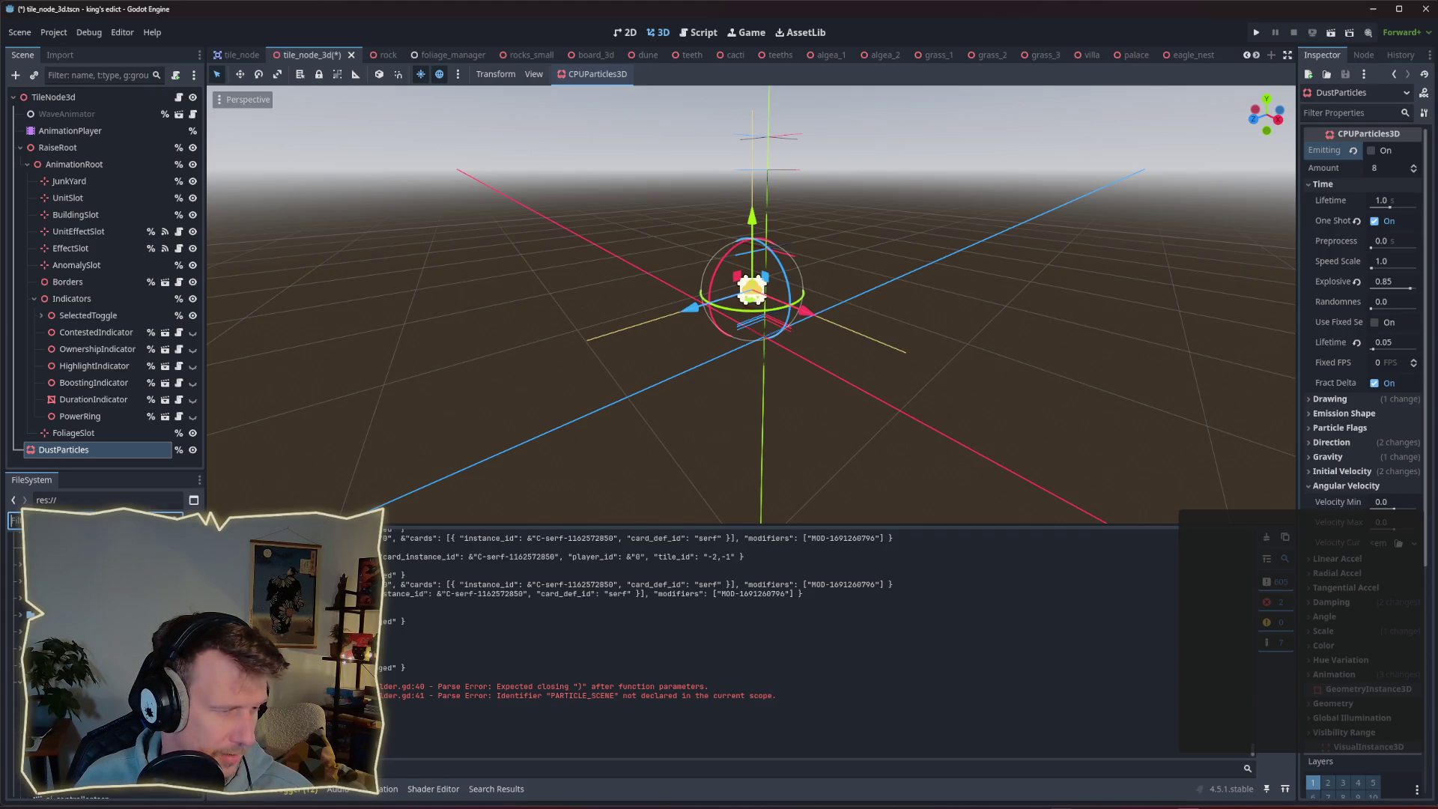
Create a new folder named vfx inside res://scenes in the FileSystem dock.
left_click(60, 615)
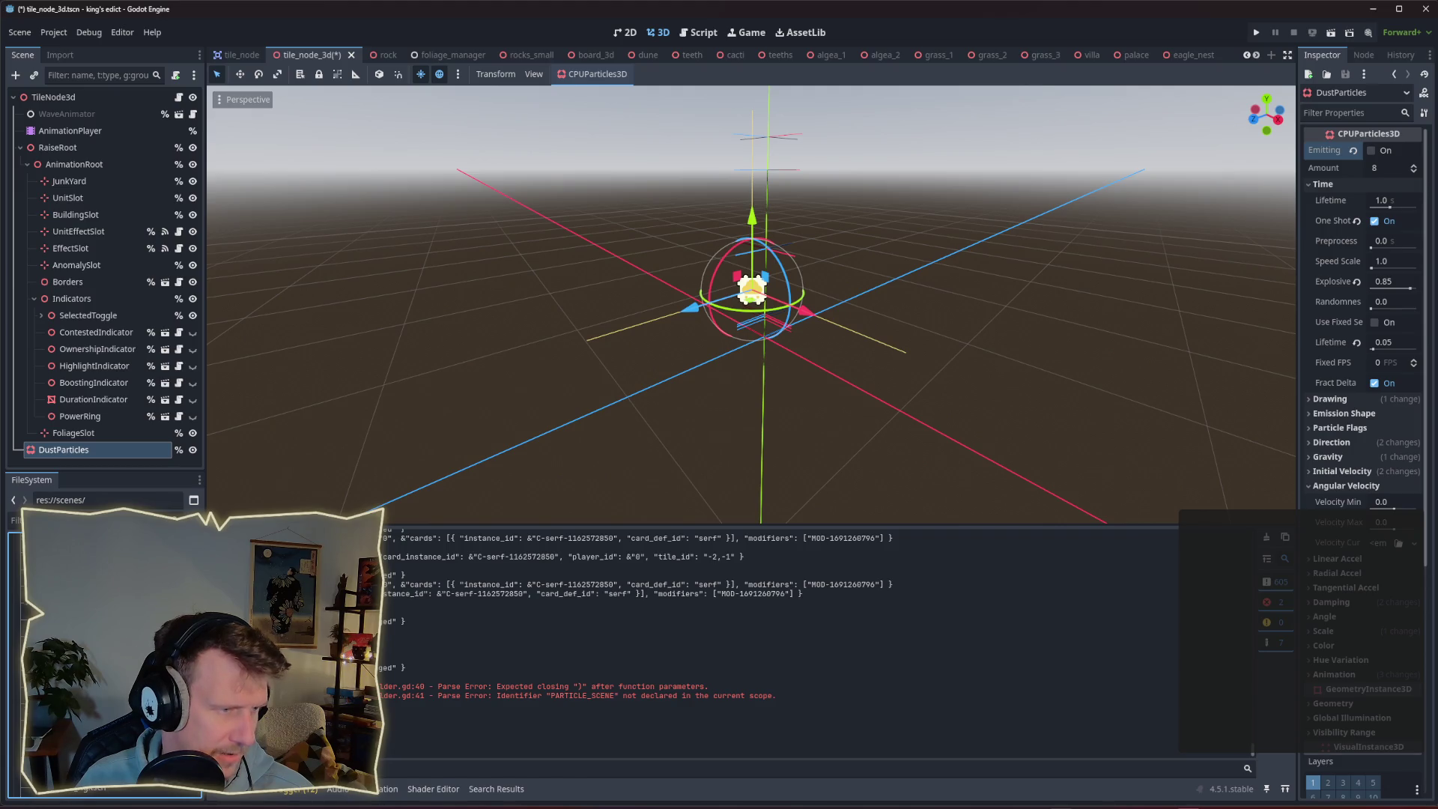
scroll(105, 651, "down", 3)
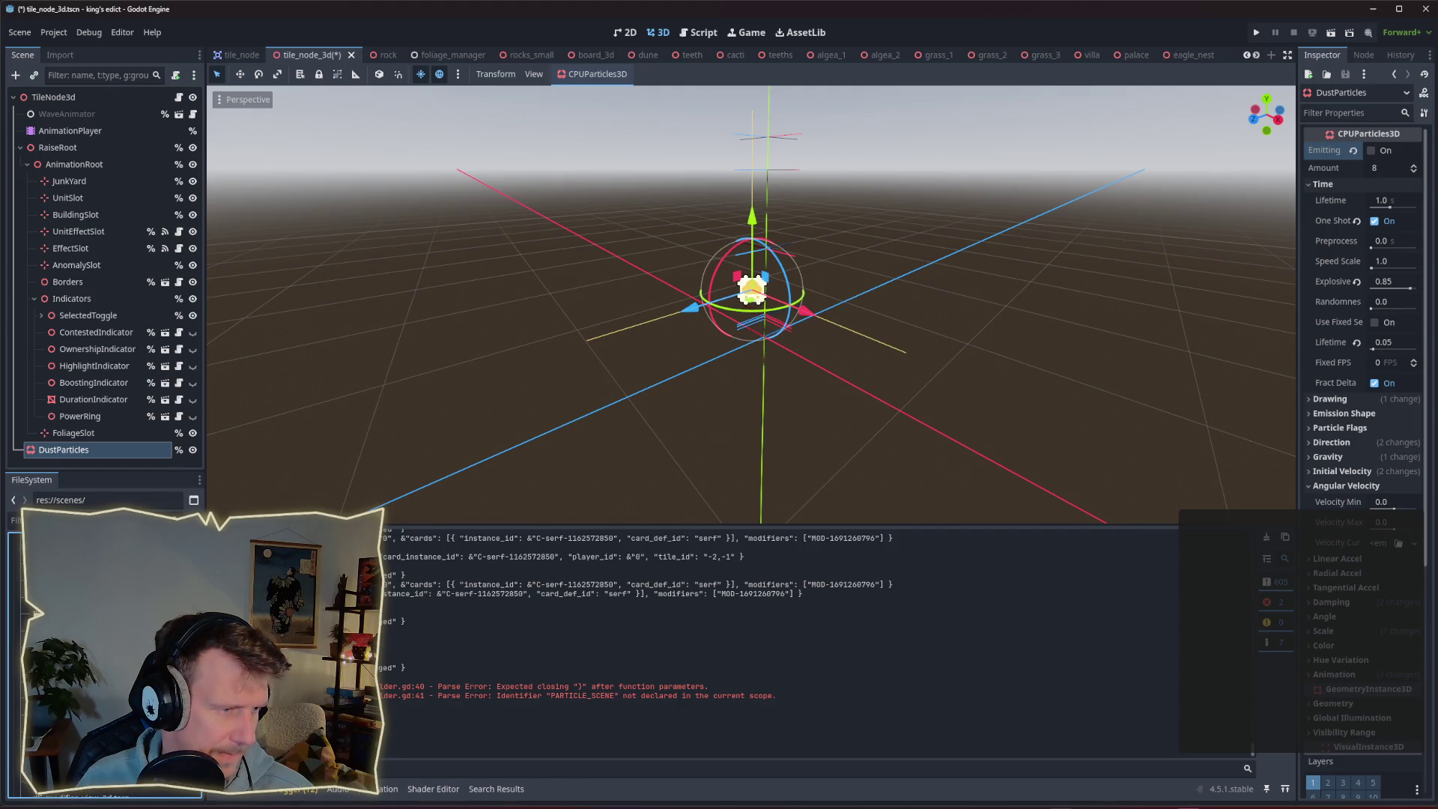
scroll(104, 599, "up", 3)
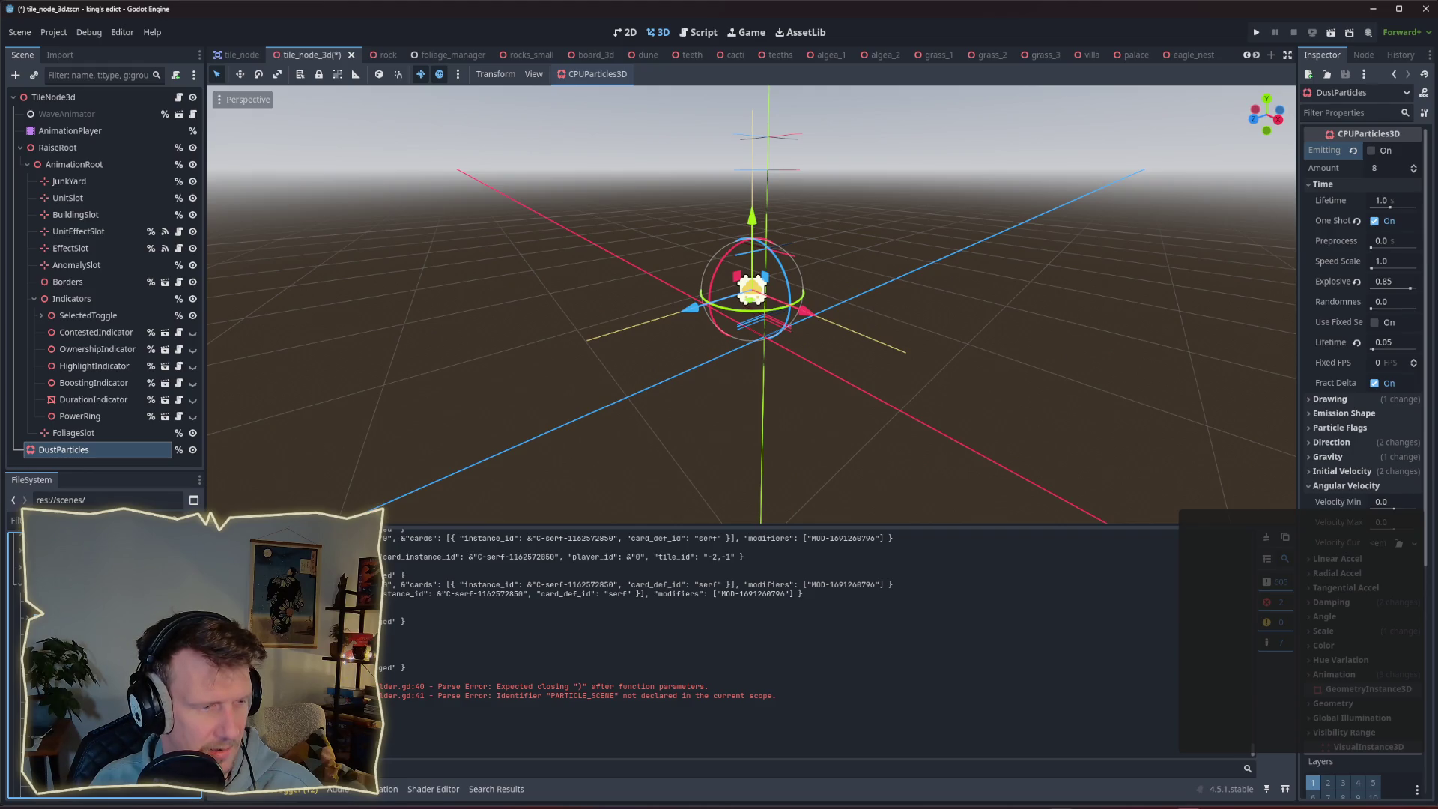
right_click(60, 636)
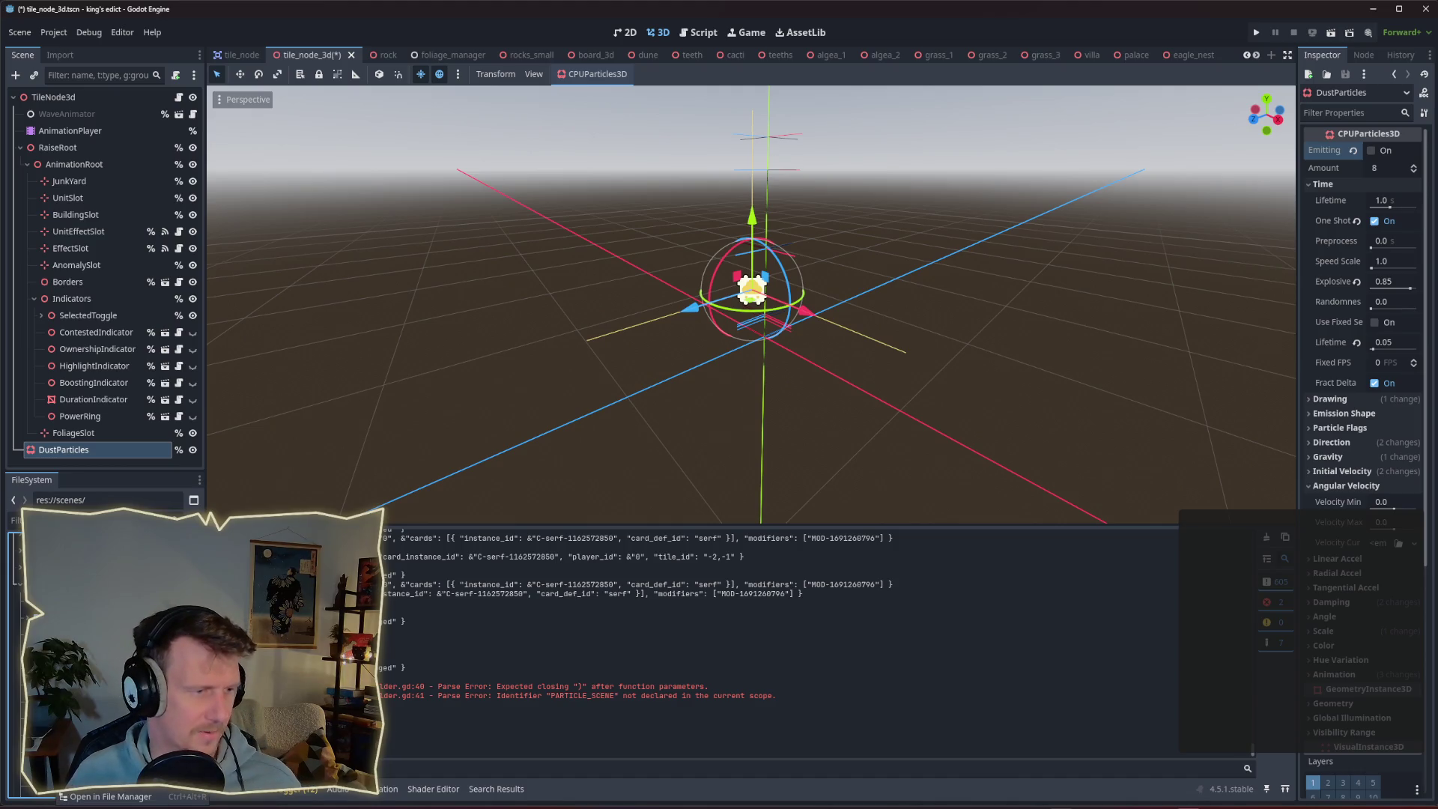
left_click(247, 569)
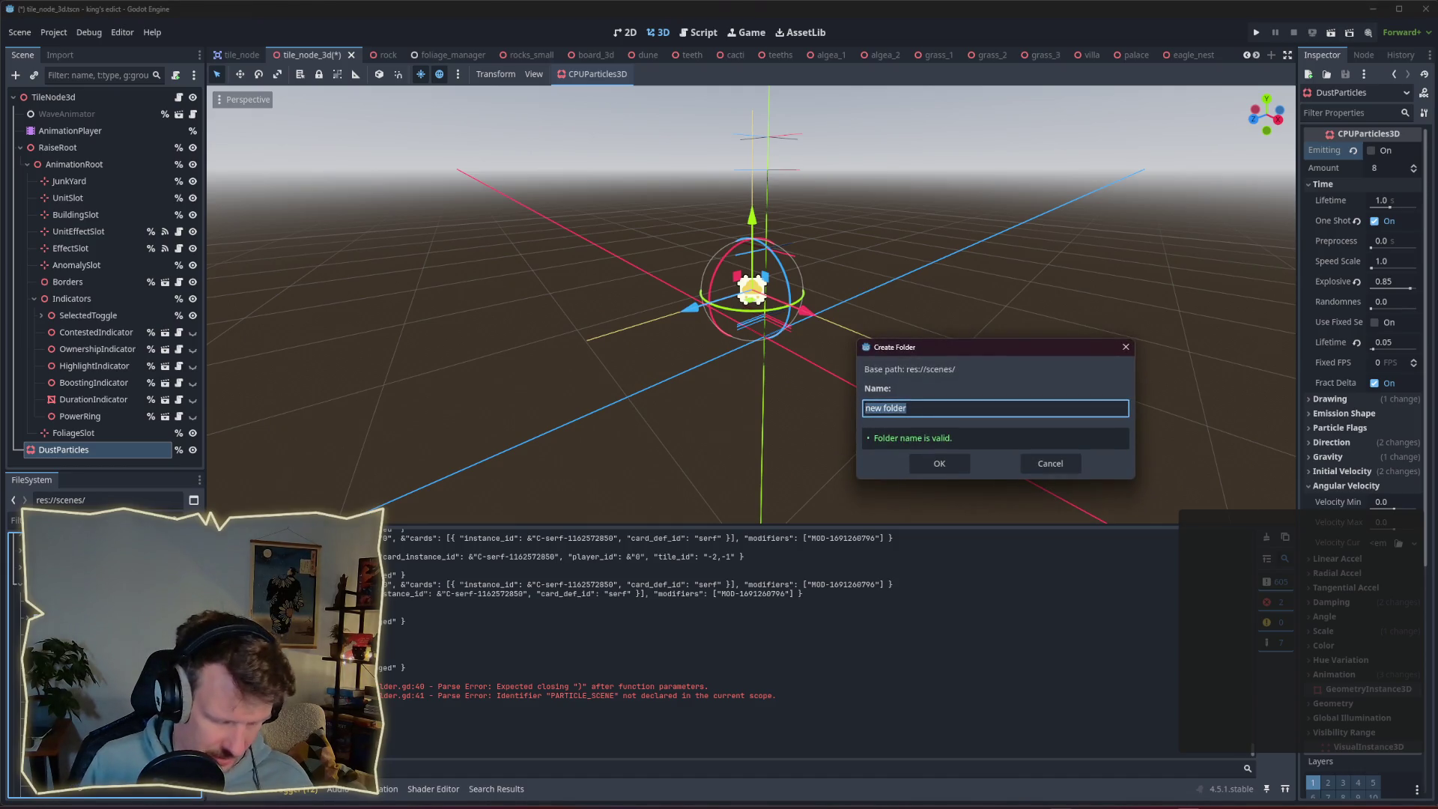
type("vfx")
key("Return")
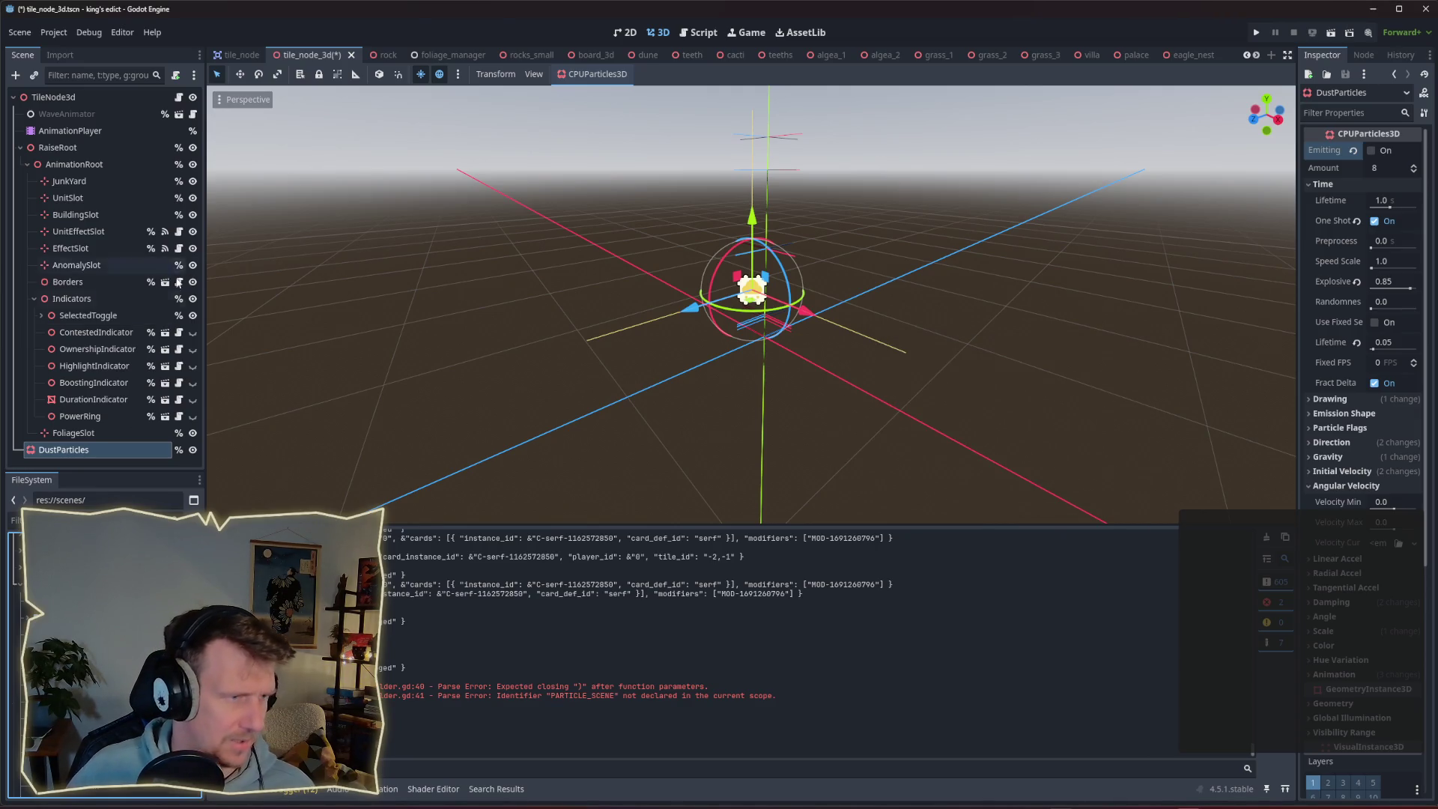
right_click(114, 446)
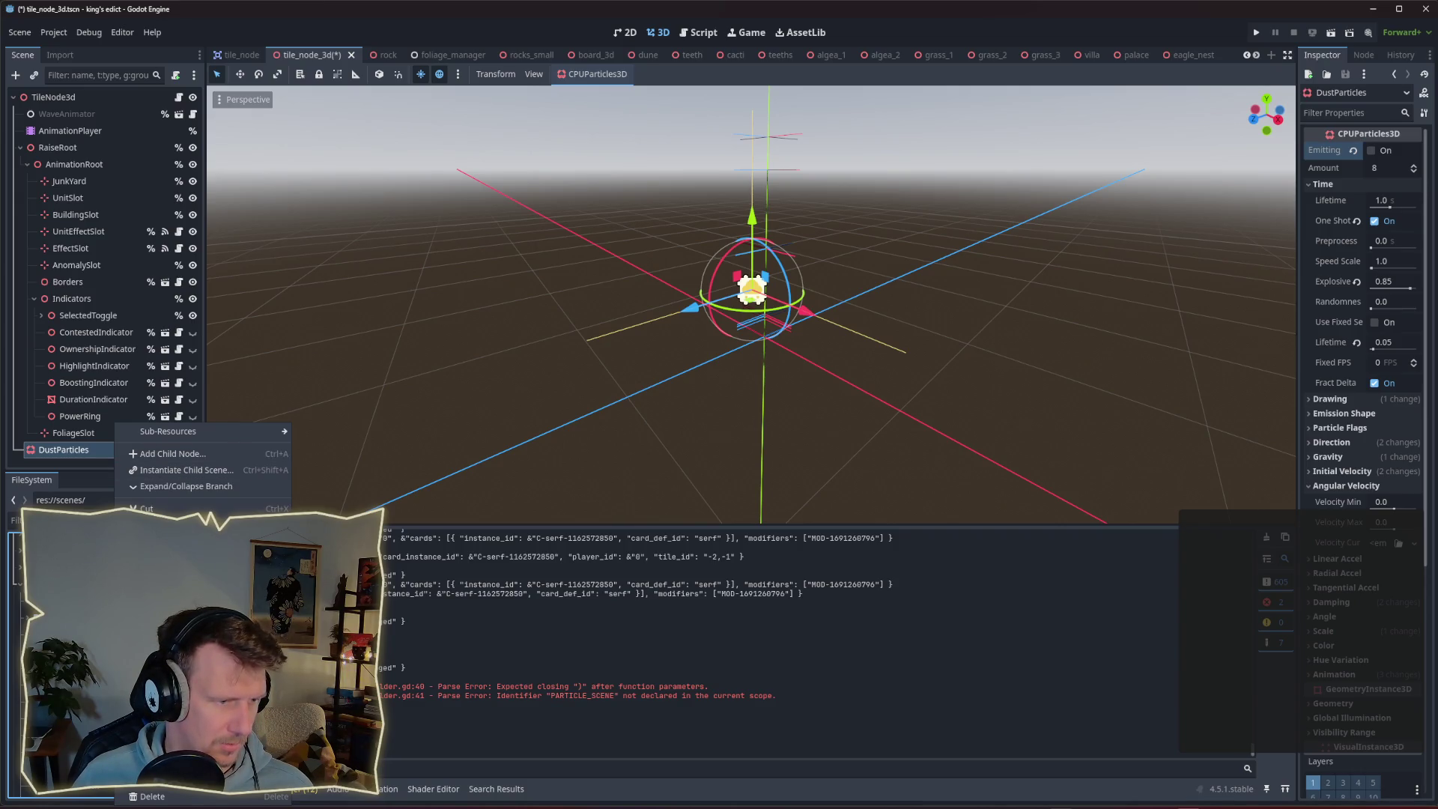
Save the DustParticles branch as scenes/vfx/particles_placement.tscn.
left_click(183, 715)
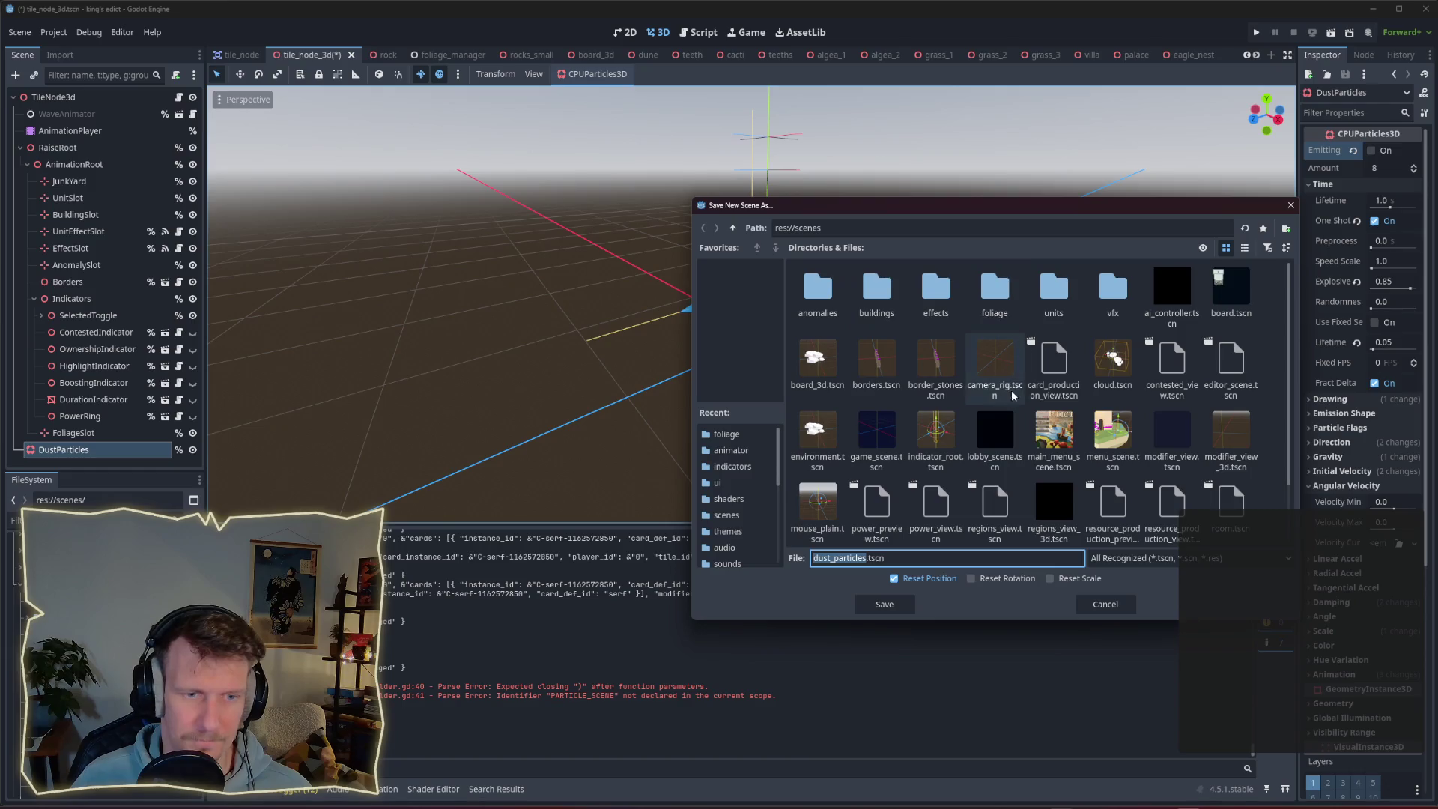
double_click(1107, 309)
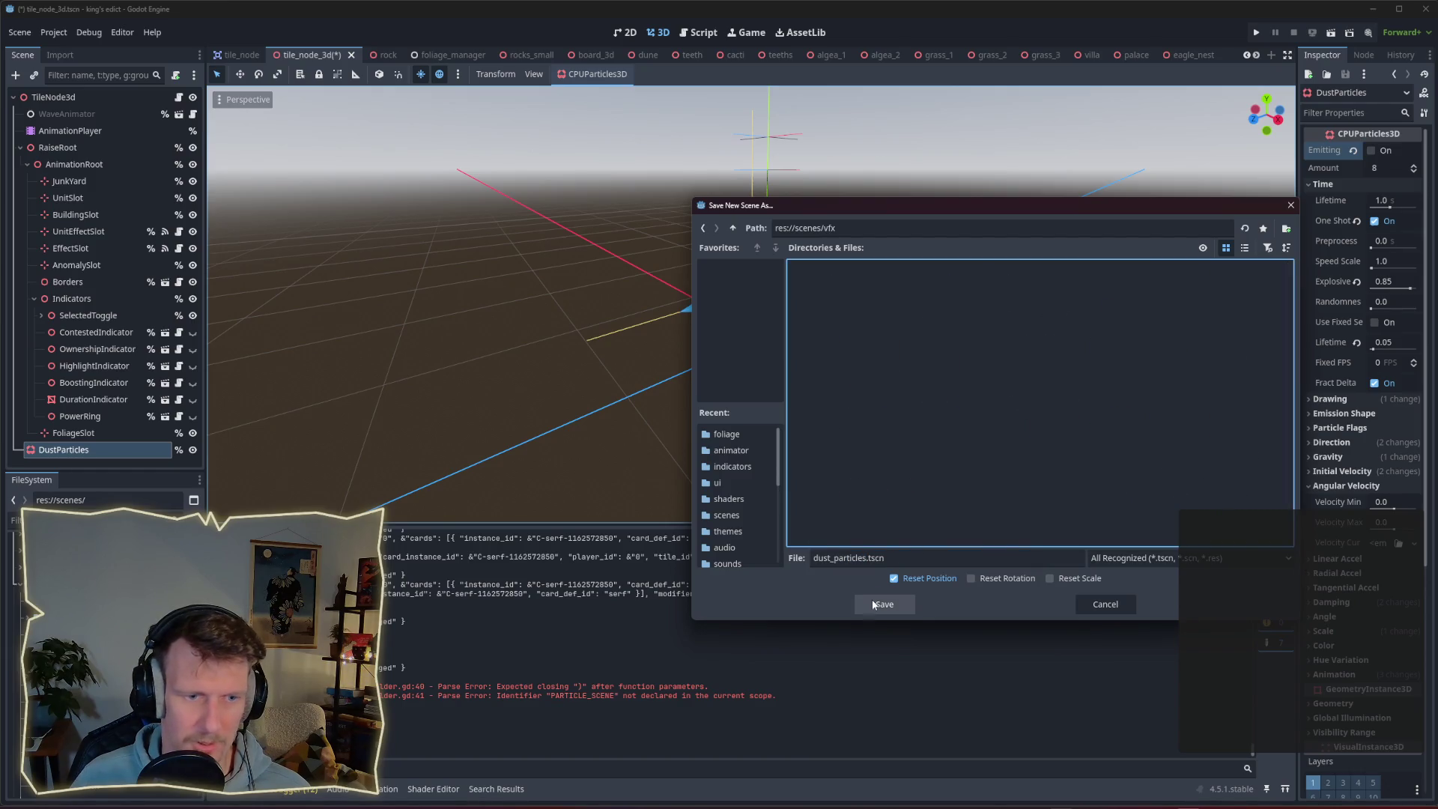
left_click(868, 558)
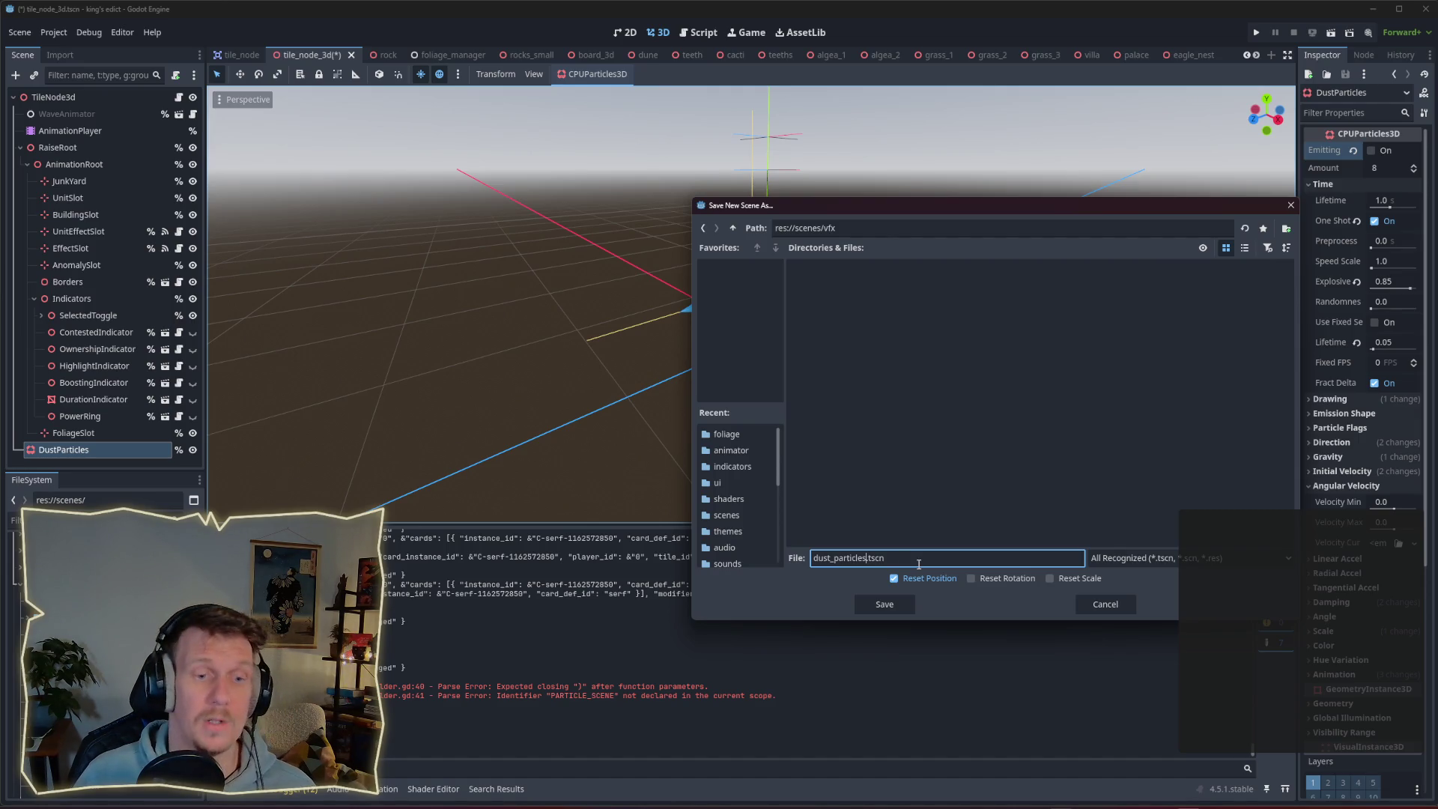
type("_")
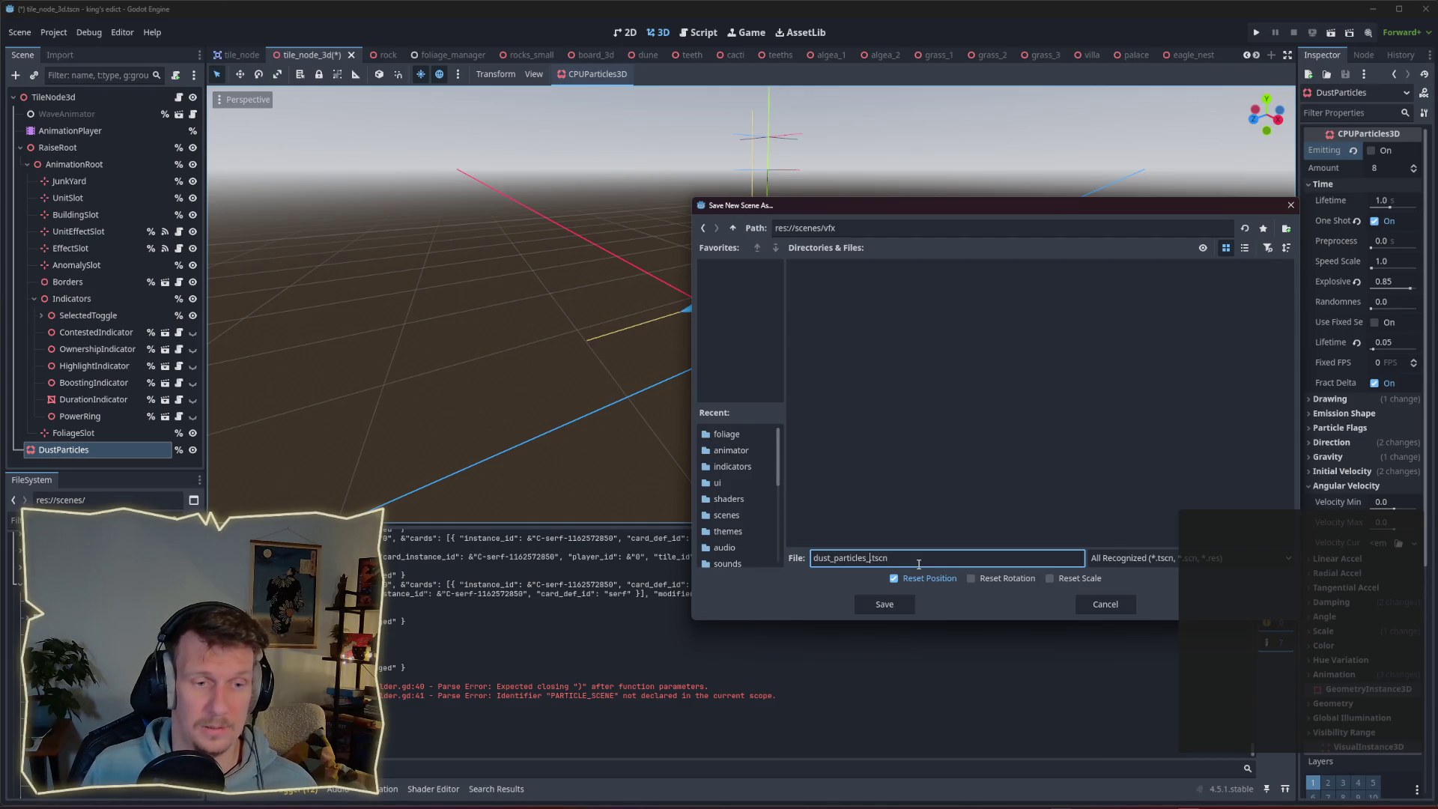
key("Delete")
key("Delete")
key("Delete")
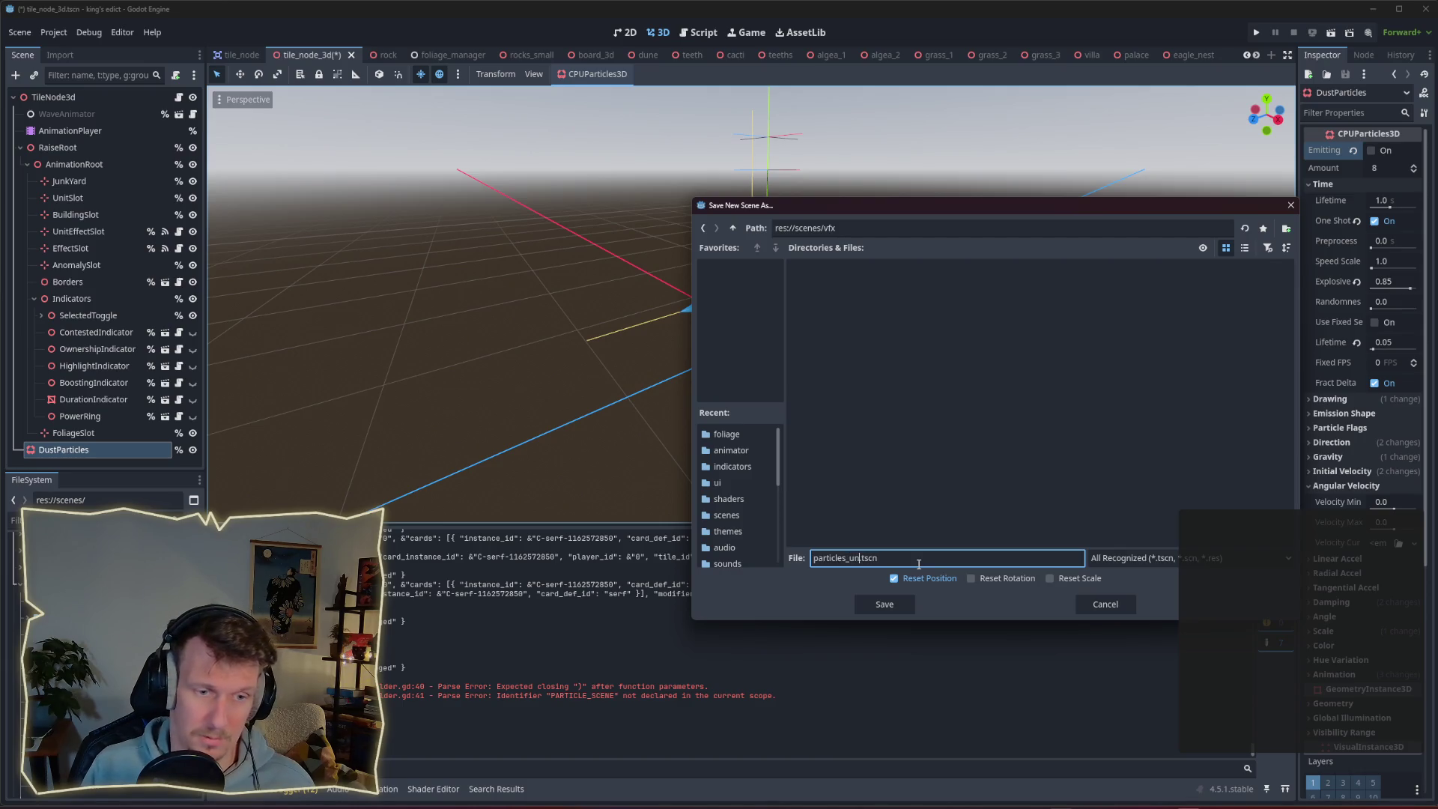
type("p")
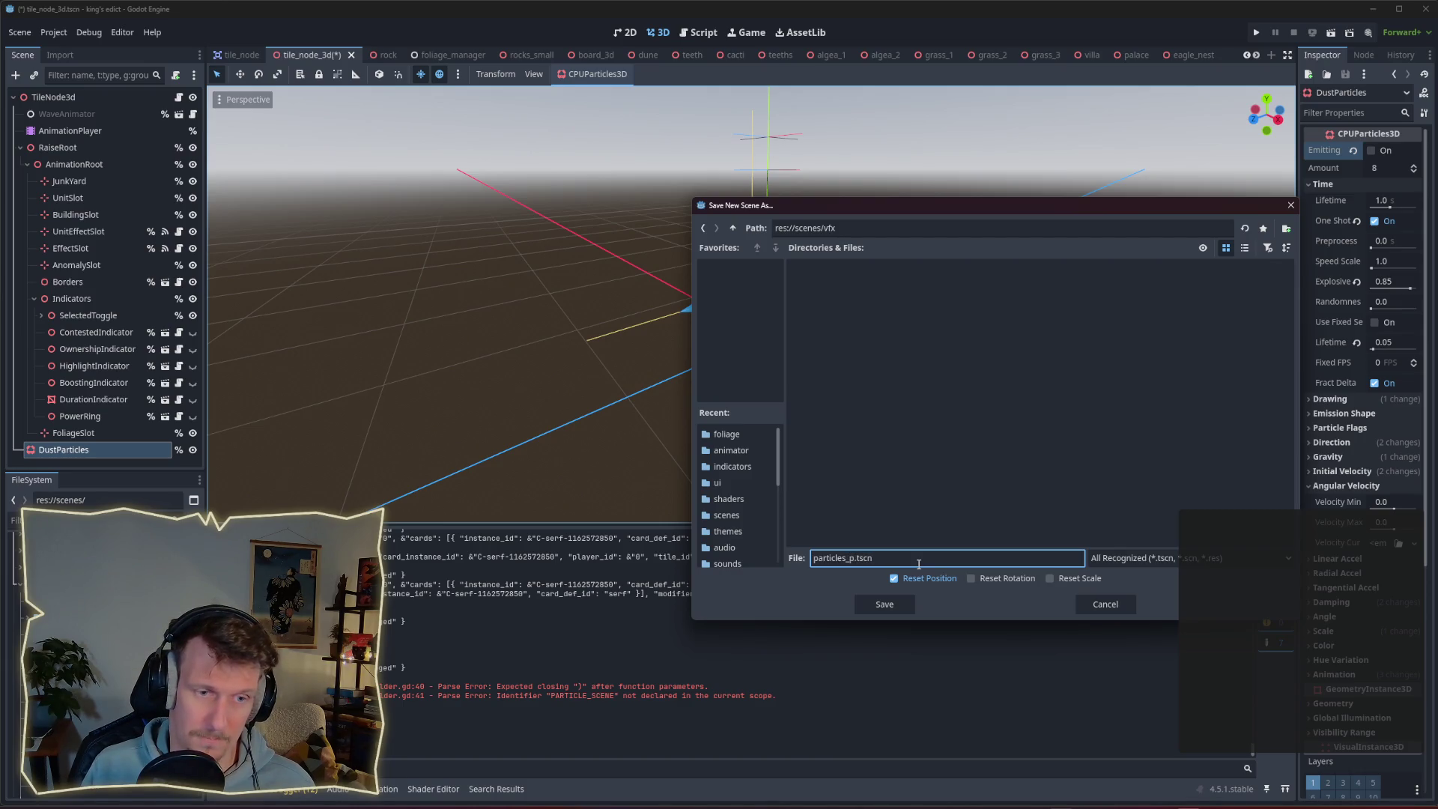
type("lacment")
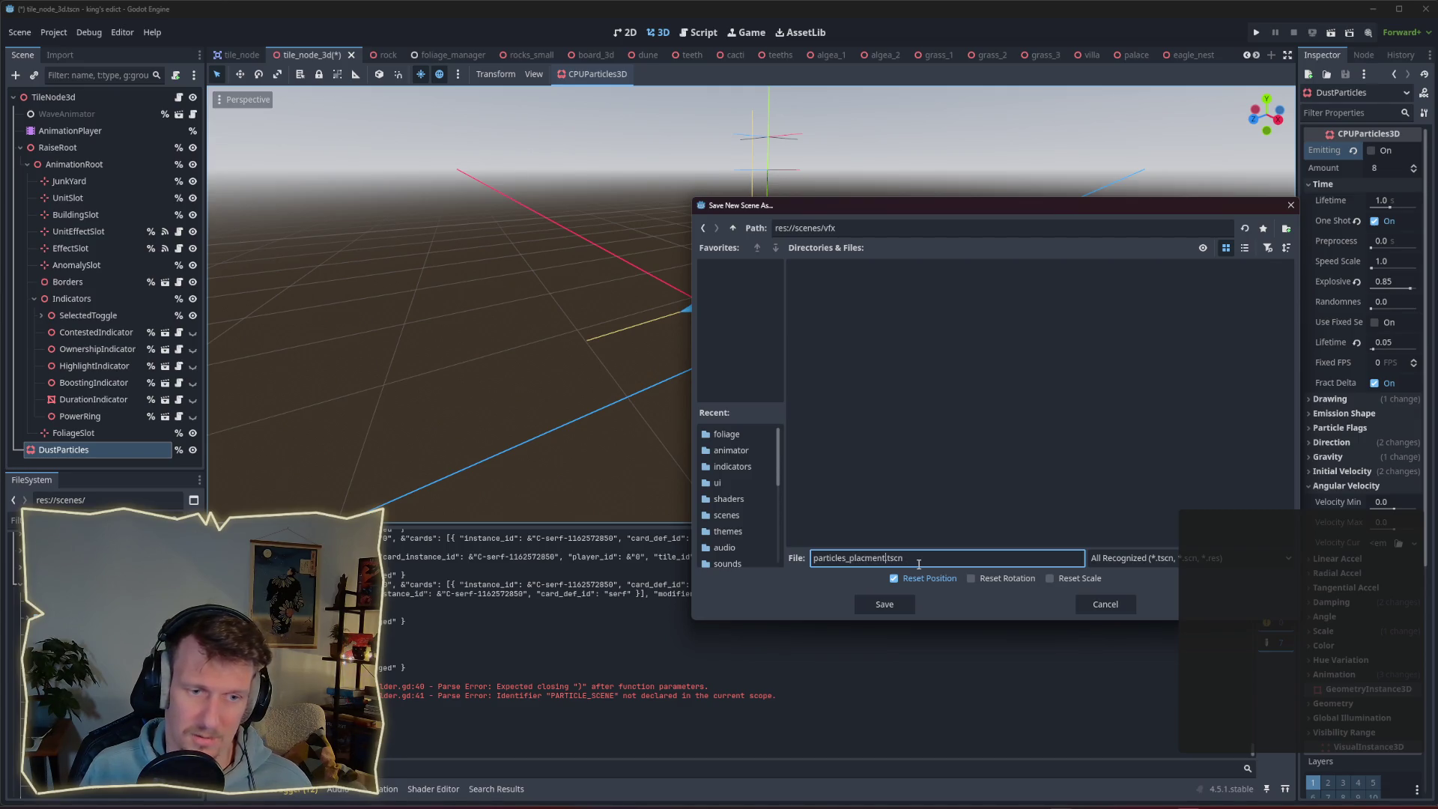
key("BackSpace")
key("BackSpace")
key("BackSpace")
type("emen")
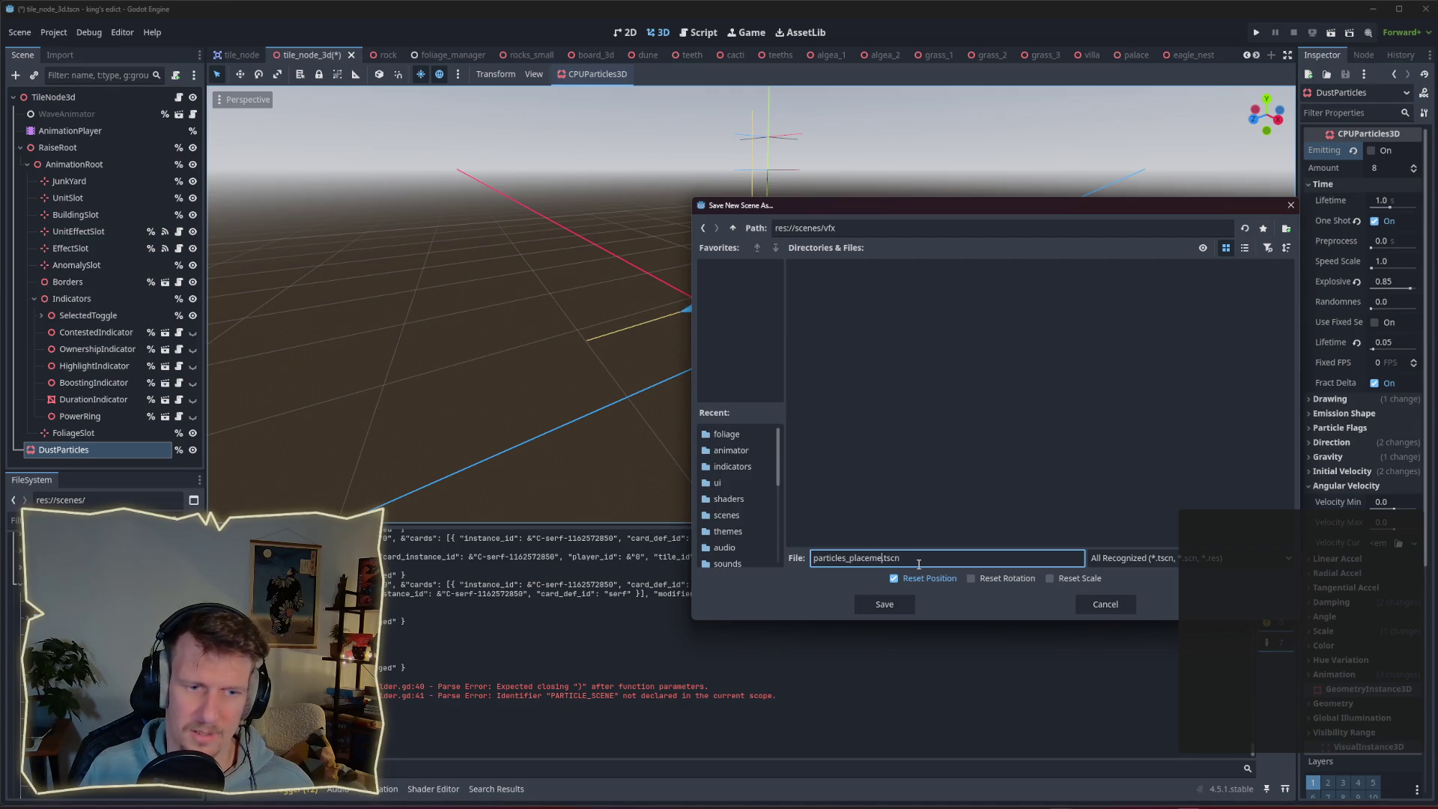
type("t")
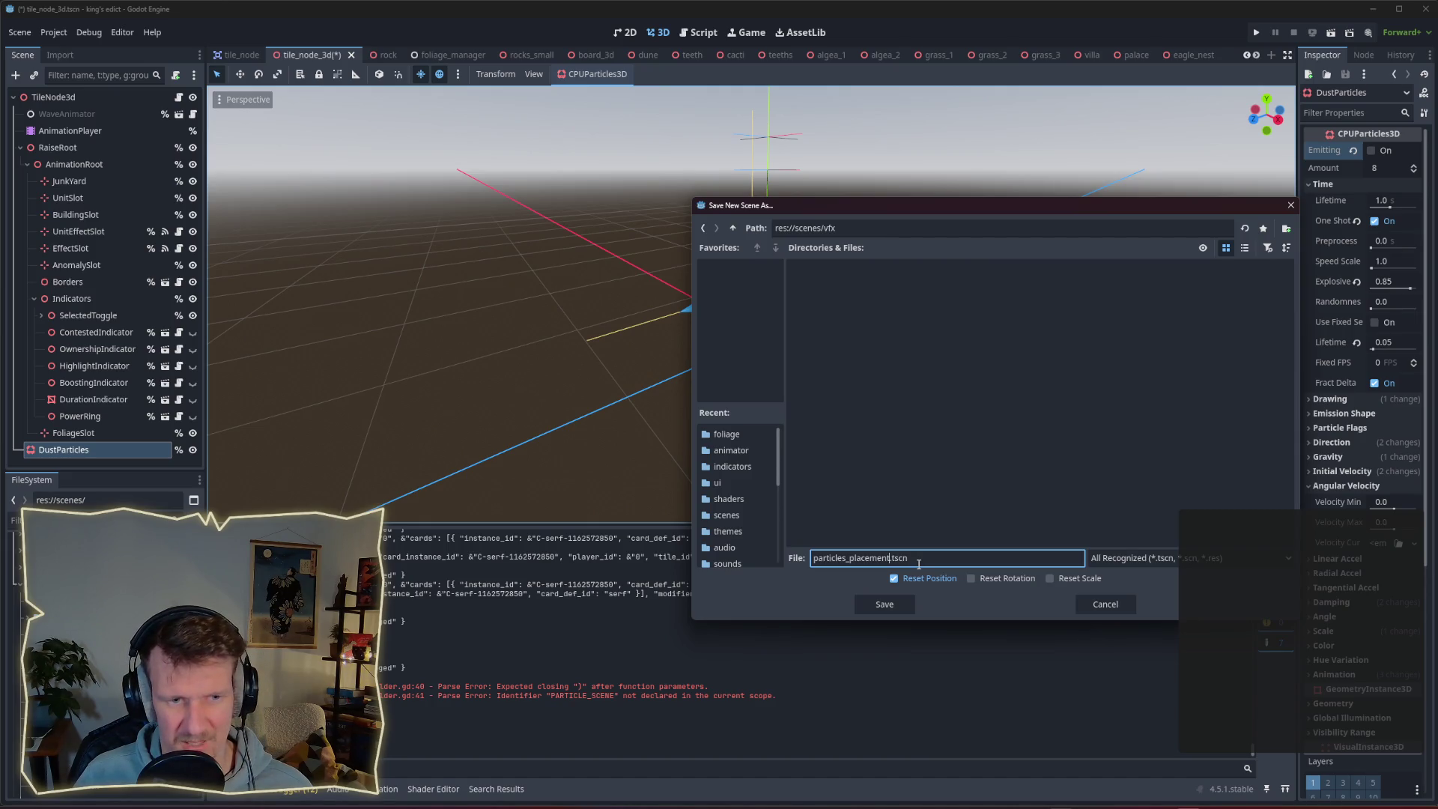
key("Return")
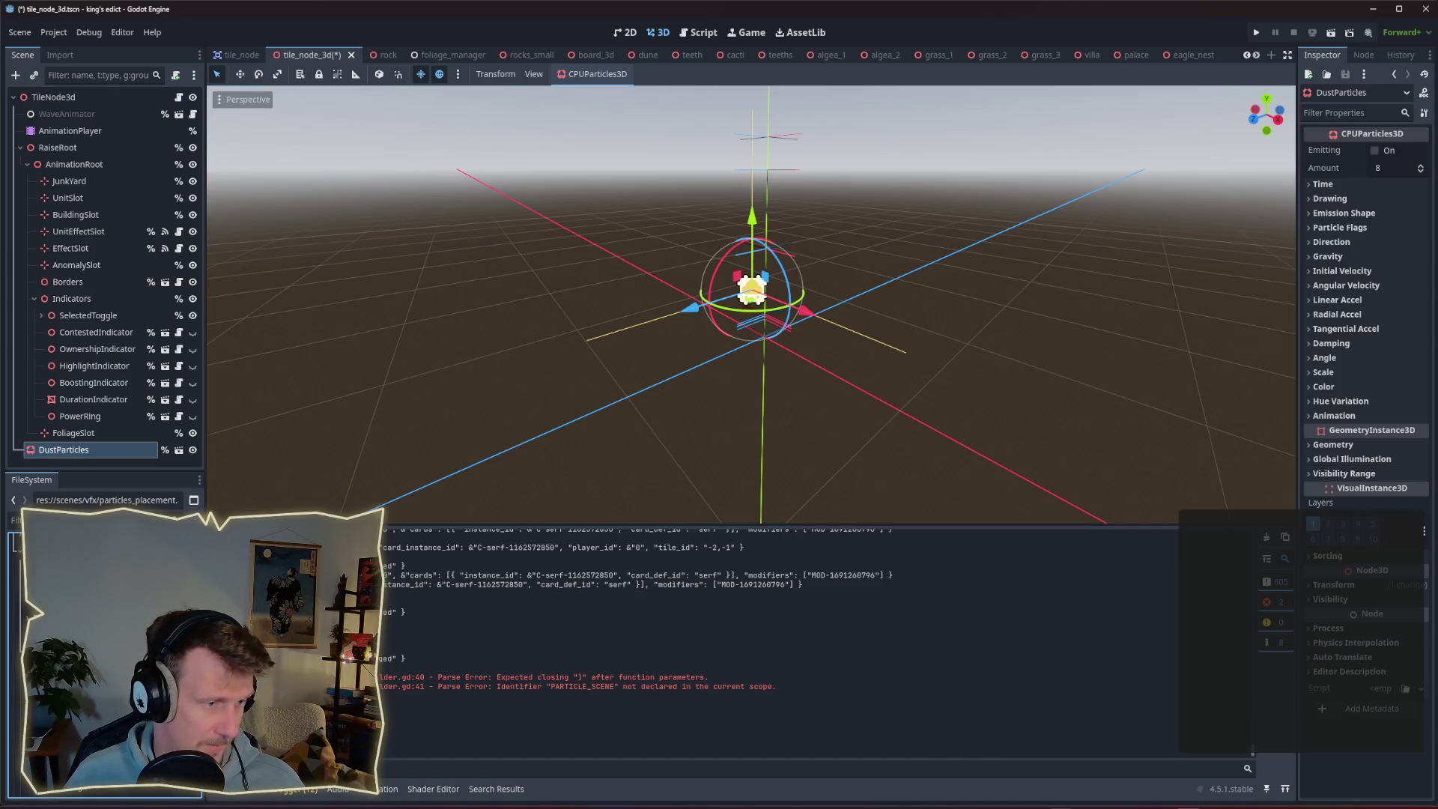
Duplicate particles_placement.tscn and name the copy particles_disappear.tscn.
key("ctrl+d")
left_click(865, 407)
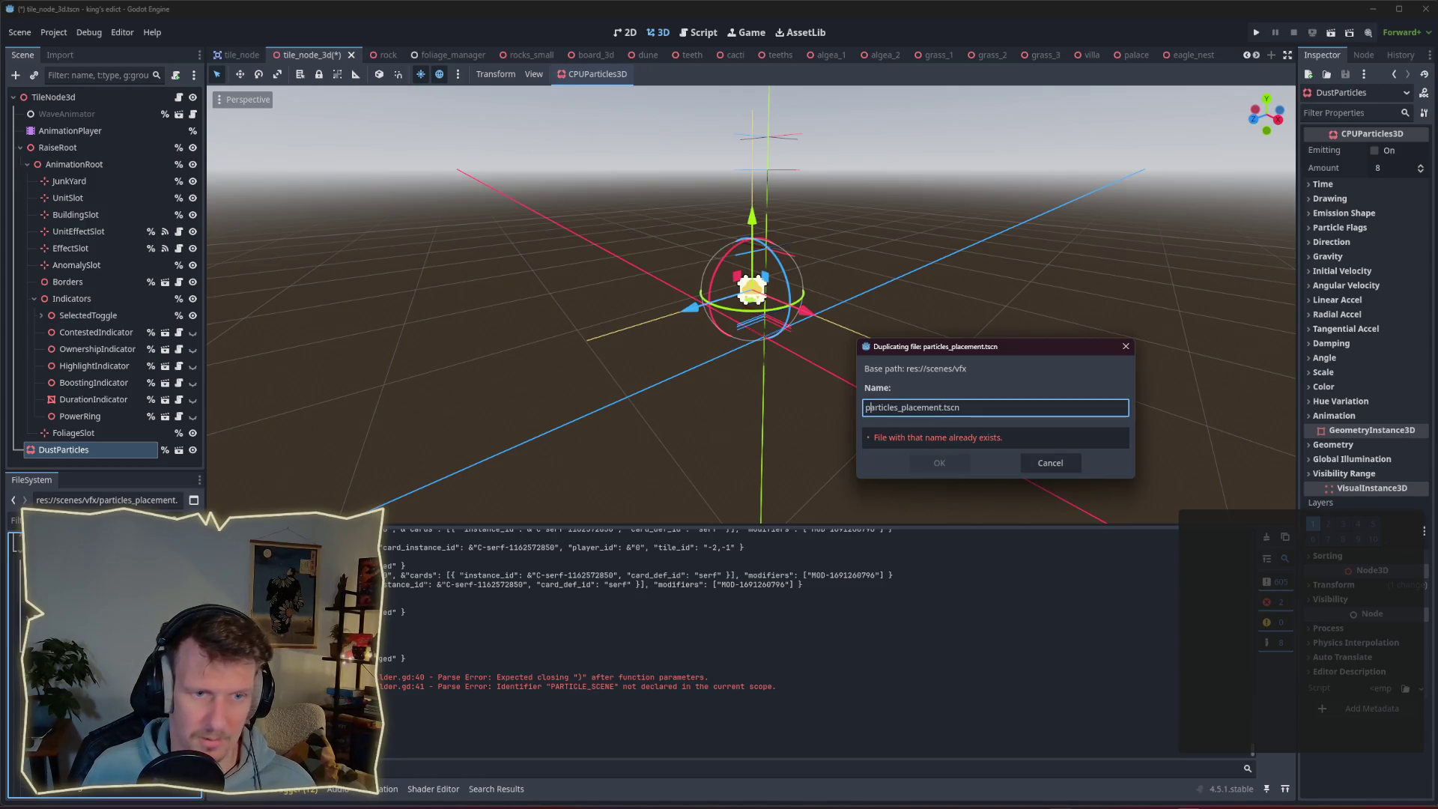
key("Right")
key("Delete")
key("Delete")
key("Delete")
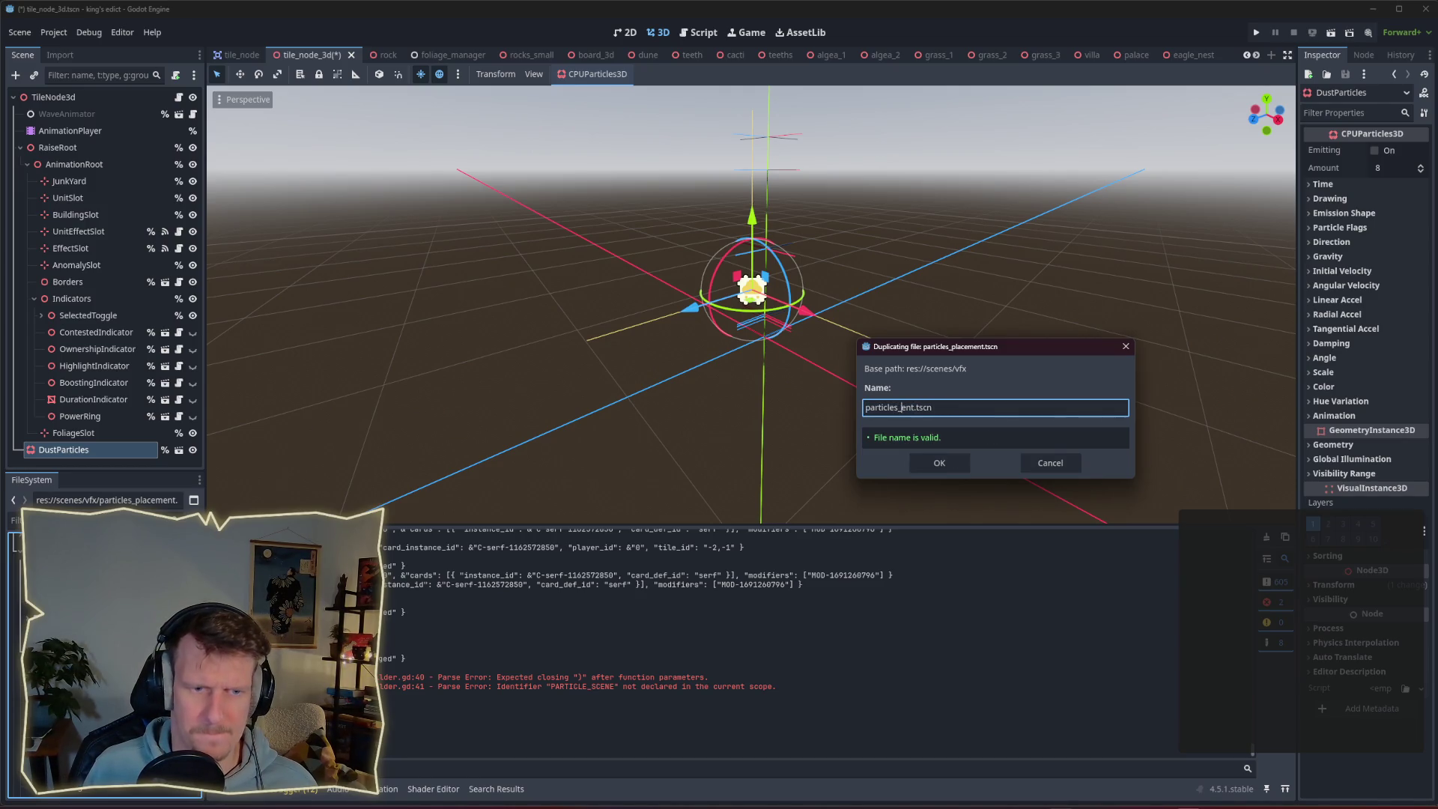
type("dis")
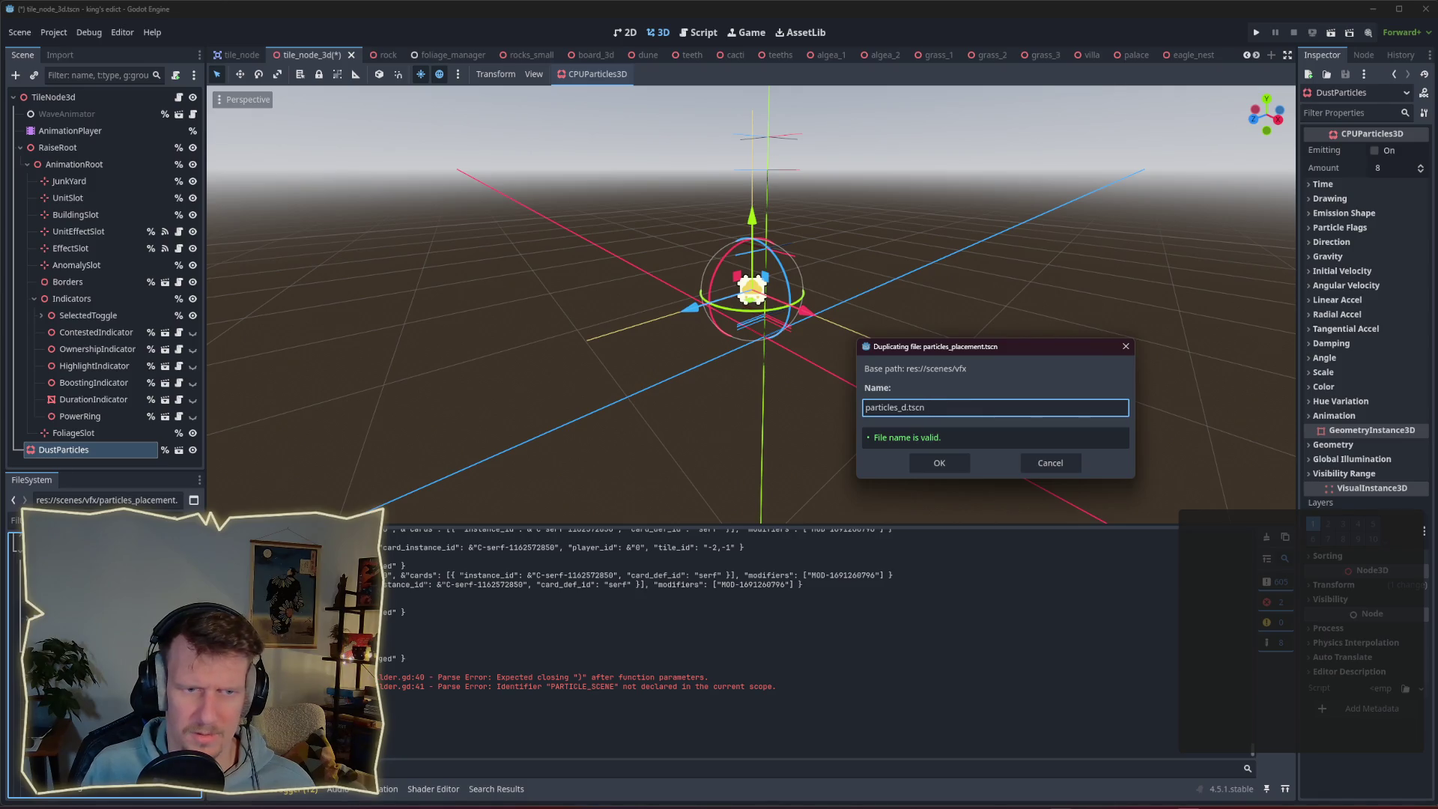
type("a")
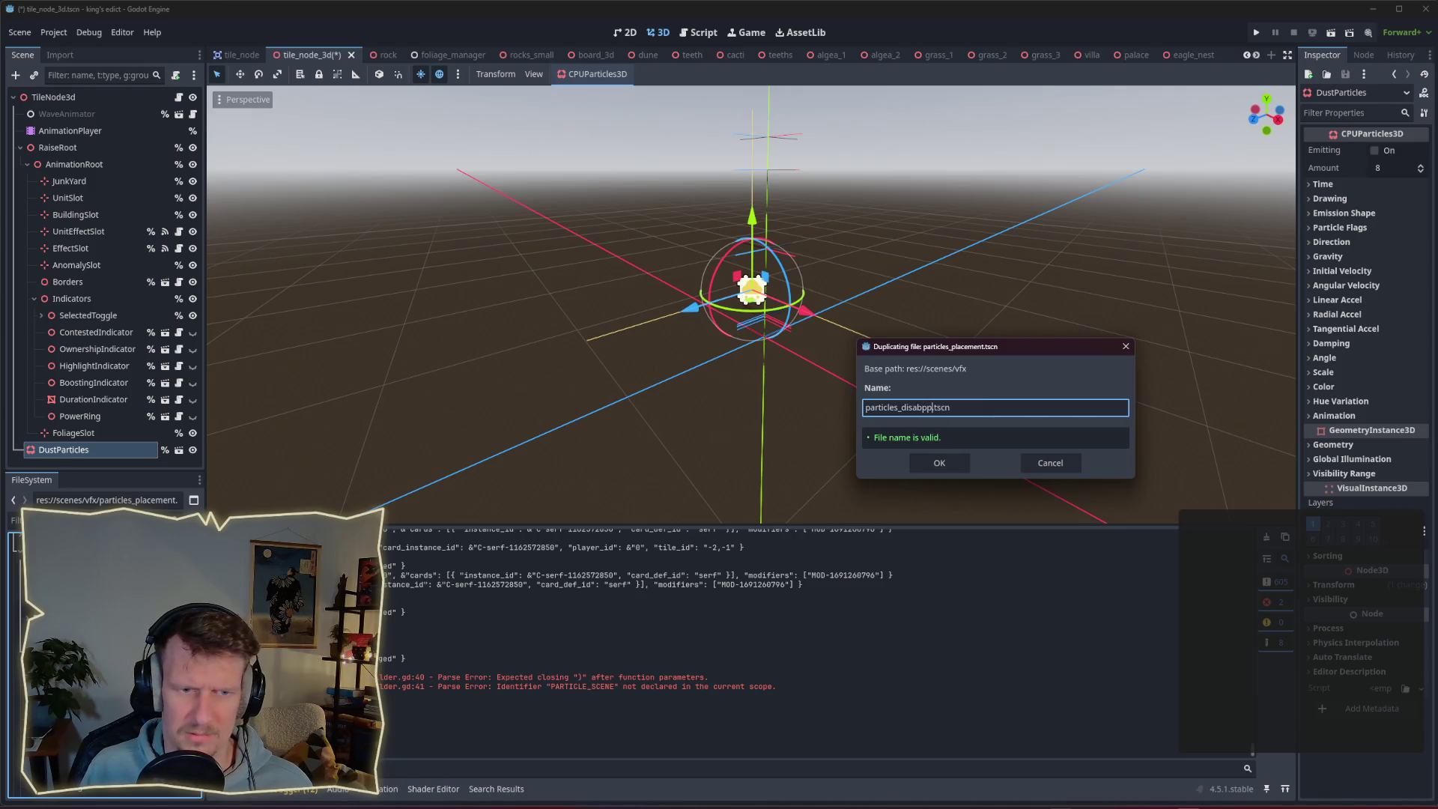
type("ppear")
key("Return")
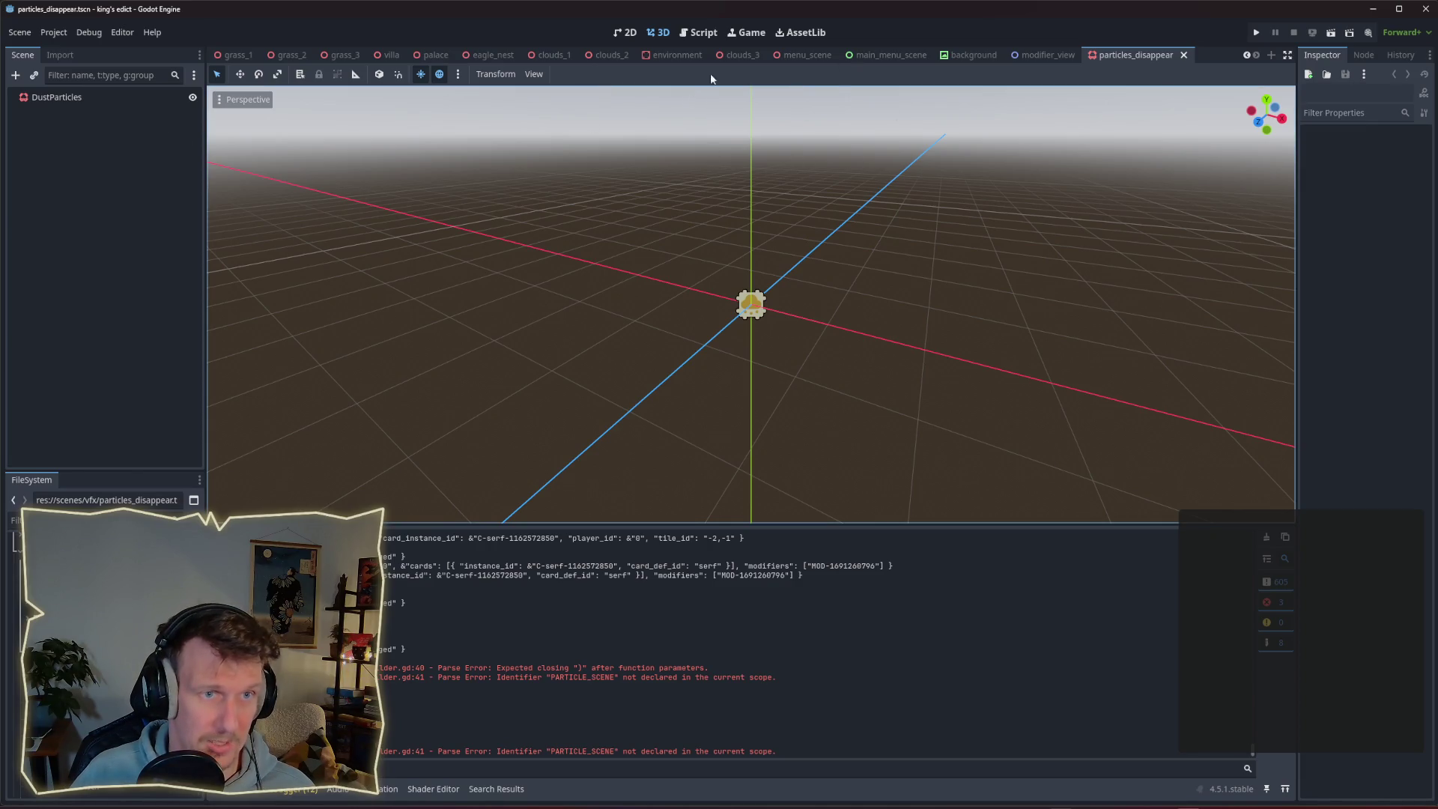
Add a PARTICLES_DISAPPEAR const preload of particles_disappear.tscn at the top of tween_builder.gd and save.
left_click(700, 33)
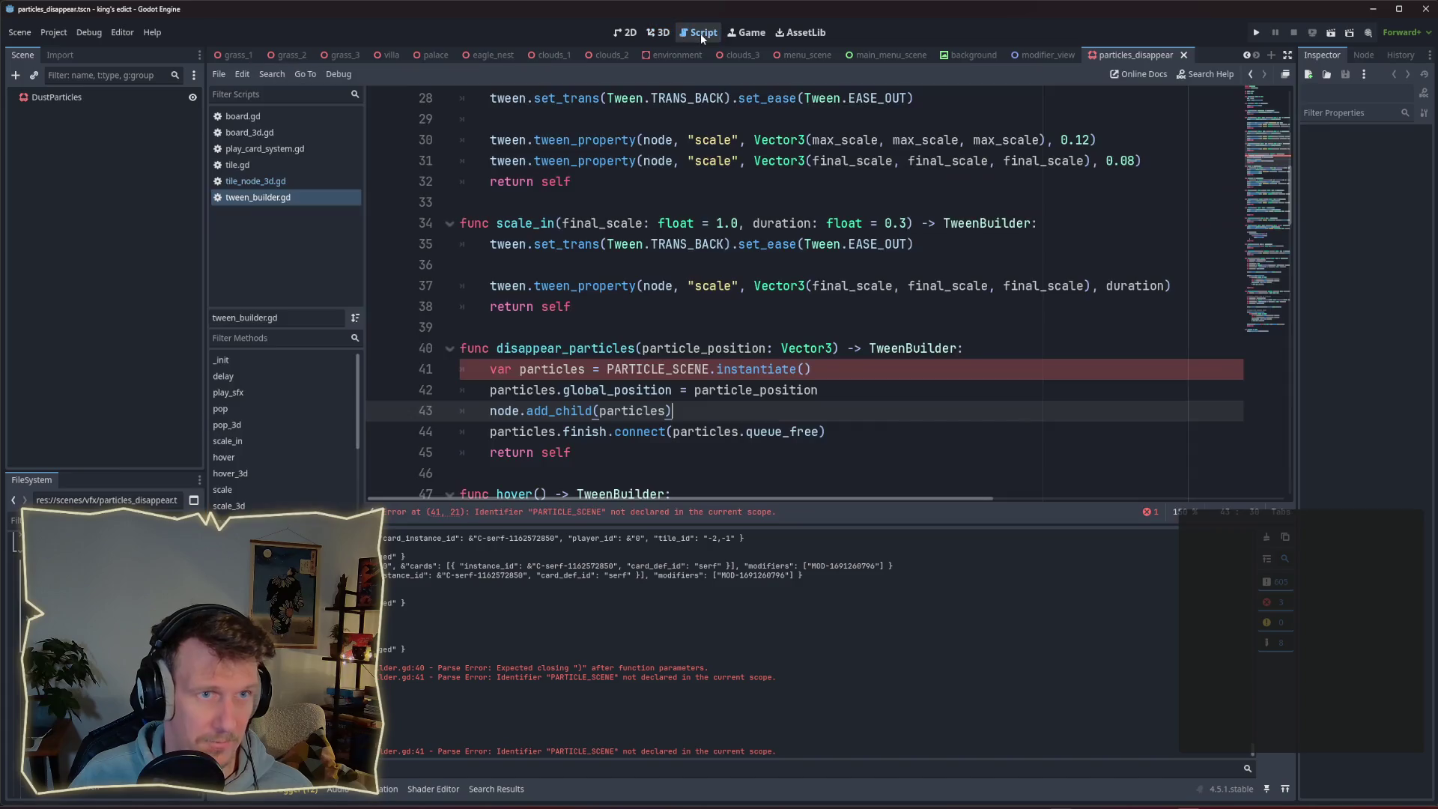
scroll(693, 386, "up", 9)
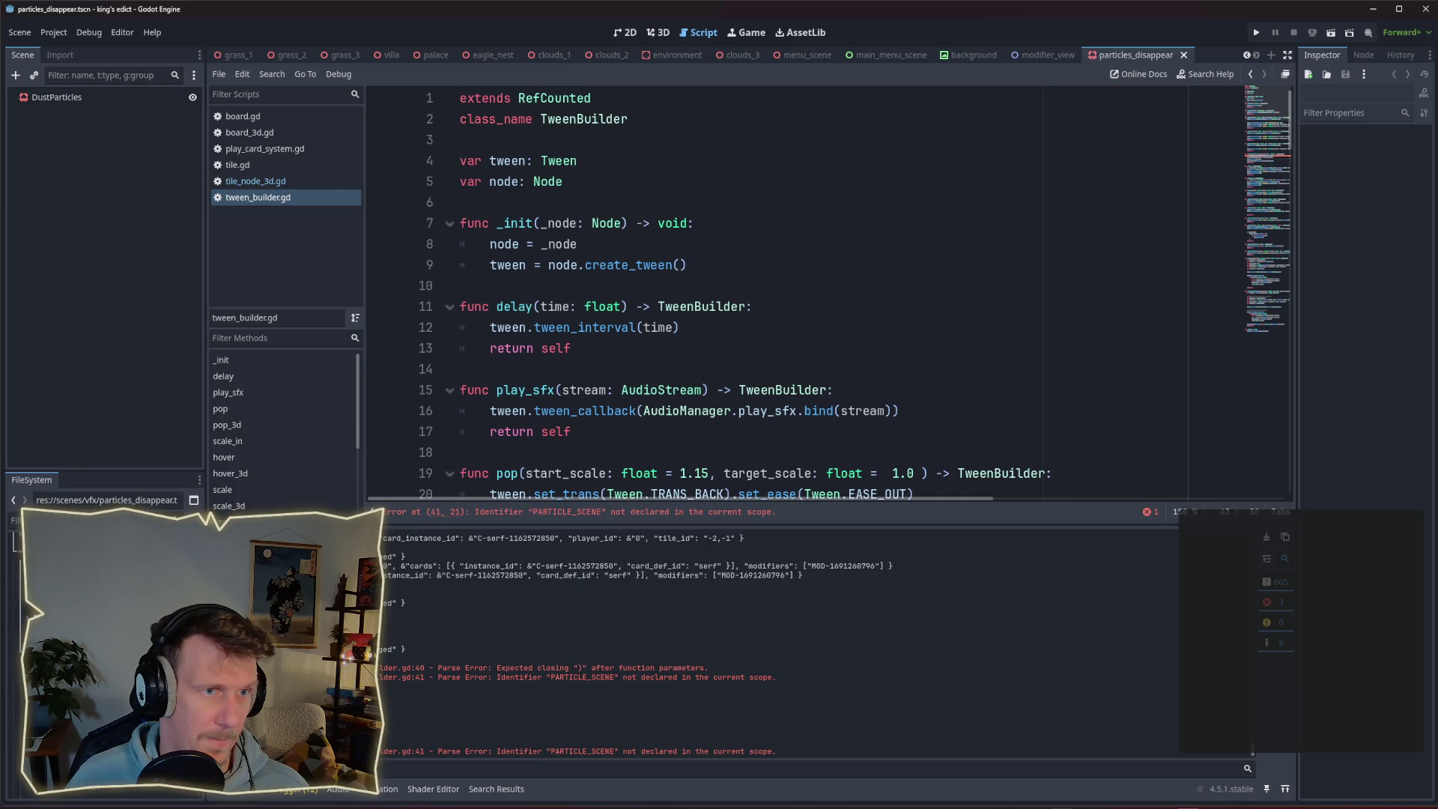
mouse_move(22, 539)
left_mouse_down()
mouse_move(449, 300)
mouse_move(806, 159)
mouse_move(726, 102)
left_mouse_up()
key("Return")
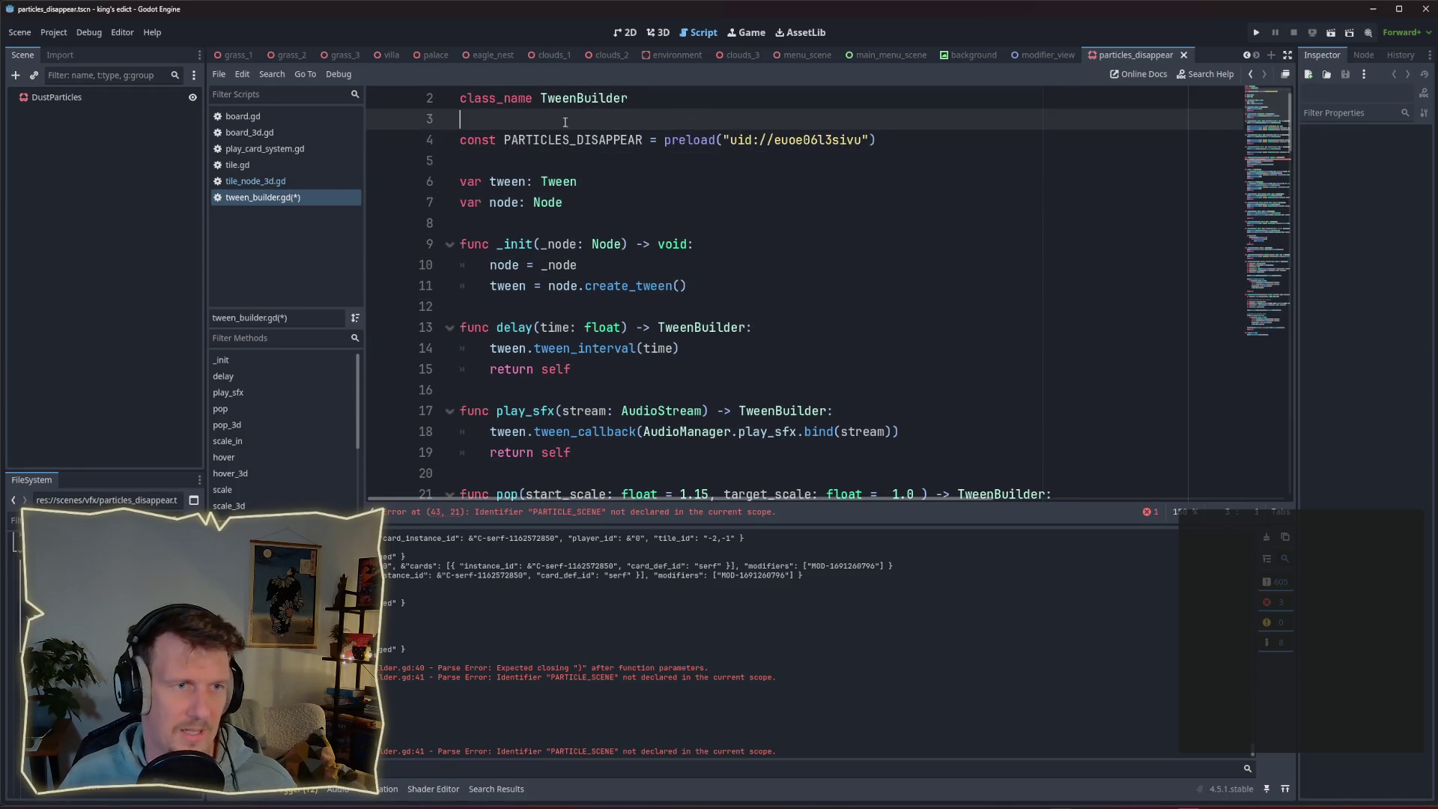
key("ctrl+s")
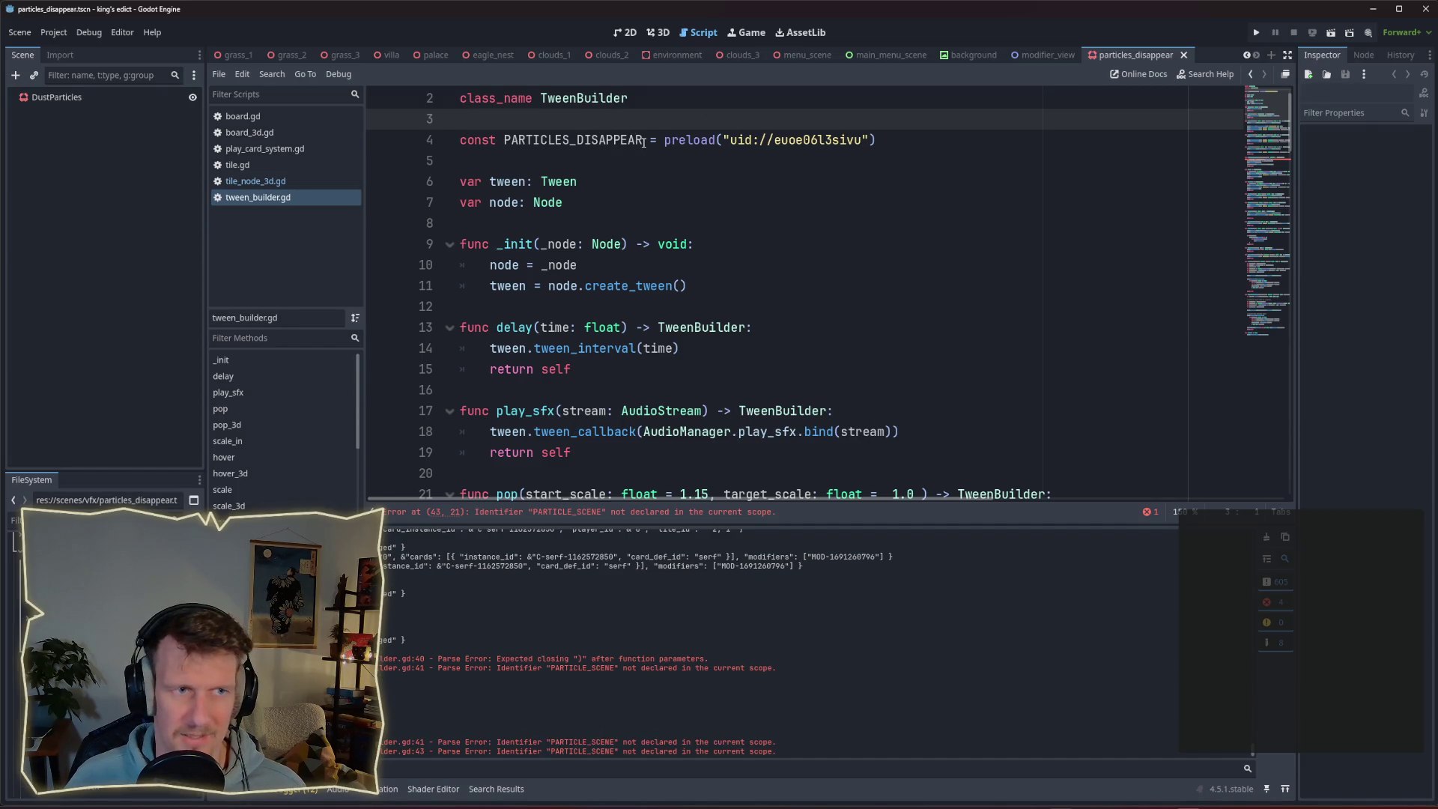
Replace PARTICLE_SCENE with PARTICLES_DISAPPEAR inside disappear_particles.
double_click(643, 142)
key("ctrl+c")
scroll(659, 225, "down", 10)
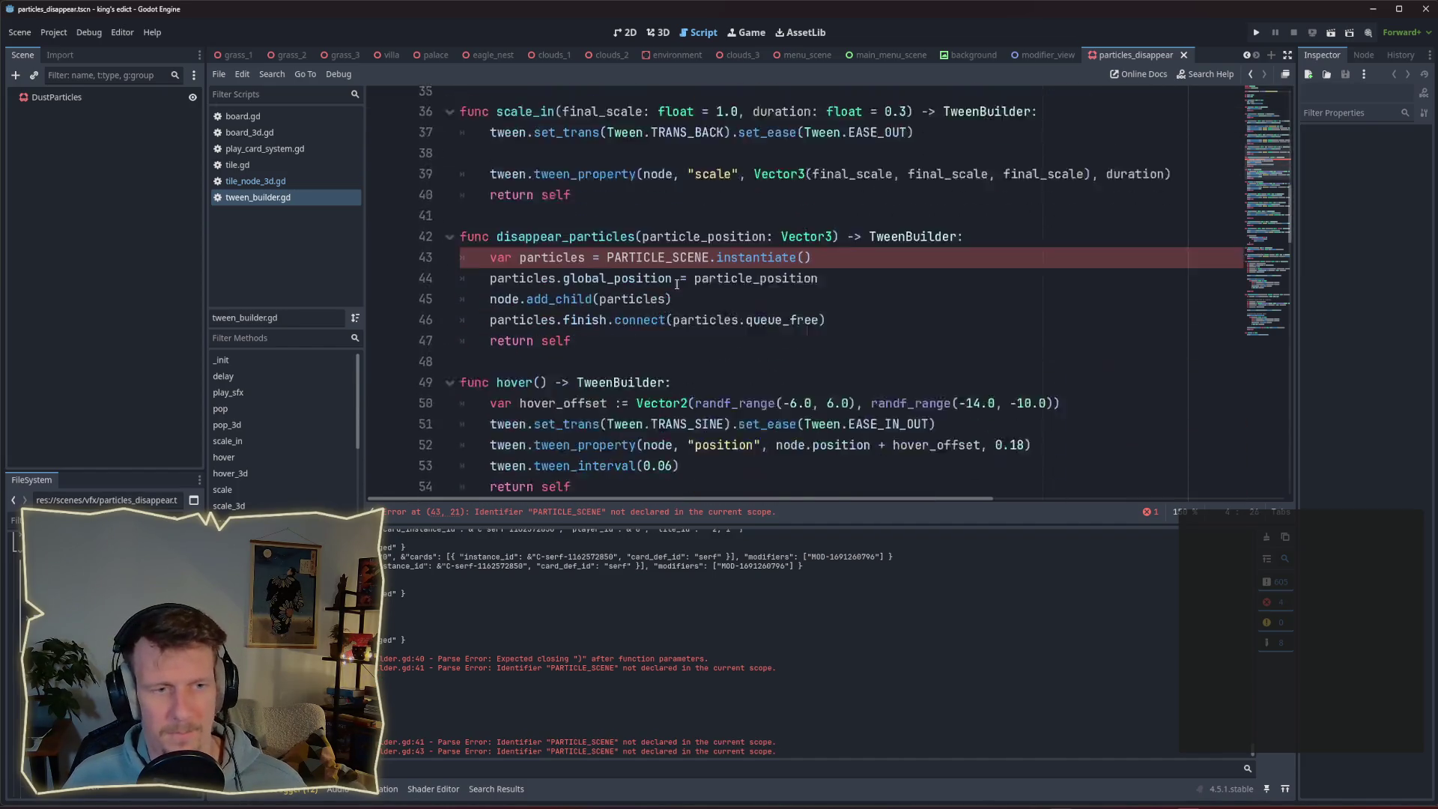
scroll(677, 283, "down", 2)
double_click(655, 140)
key("ctrl+v")
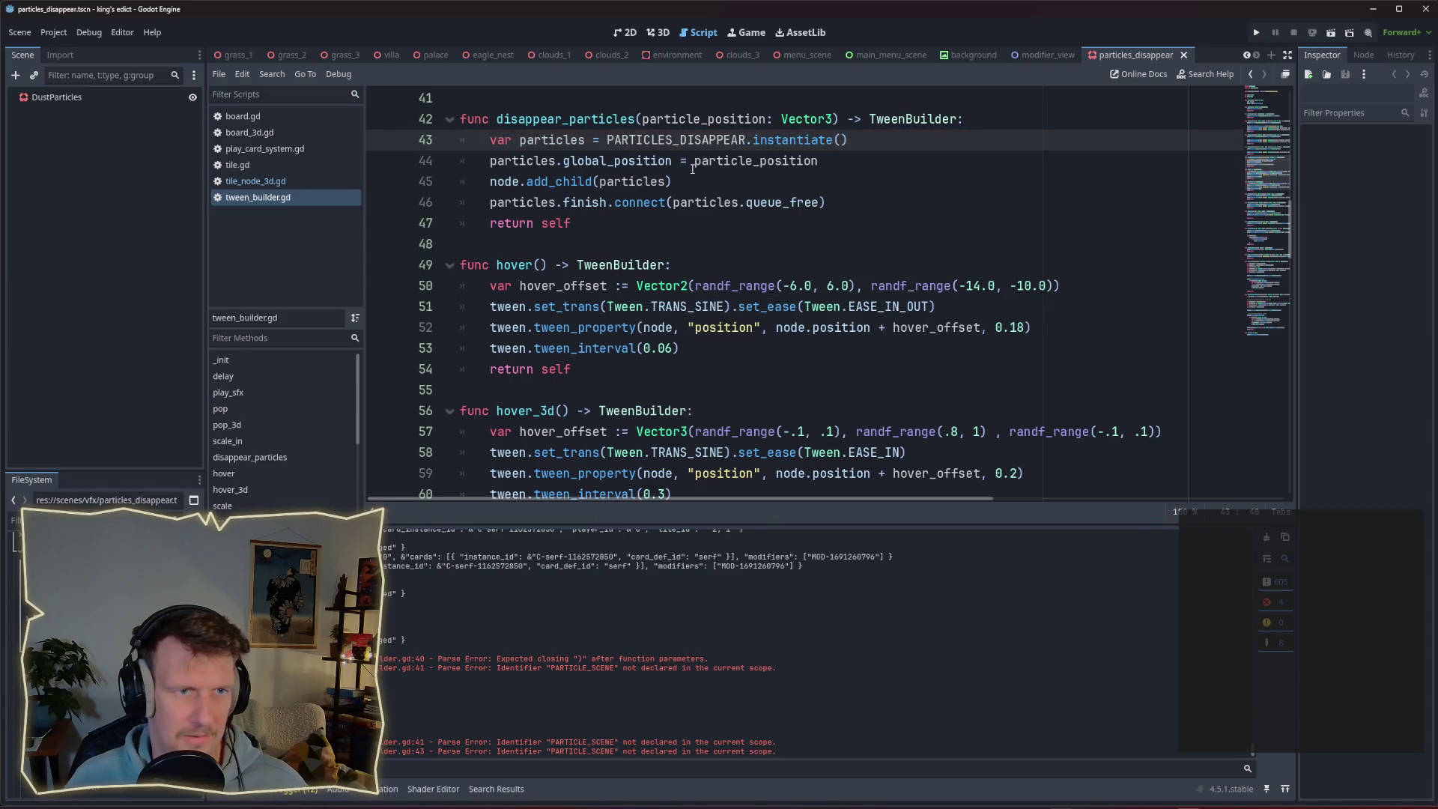
left_click(692, 178)
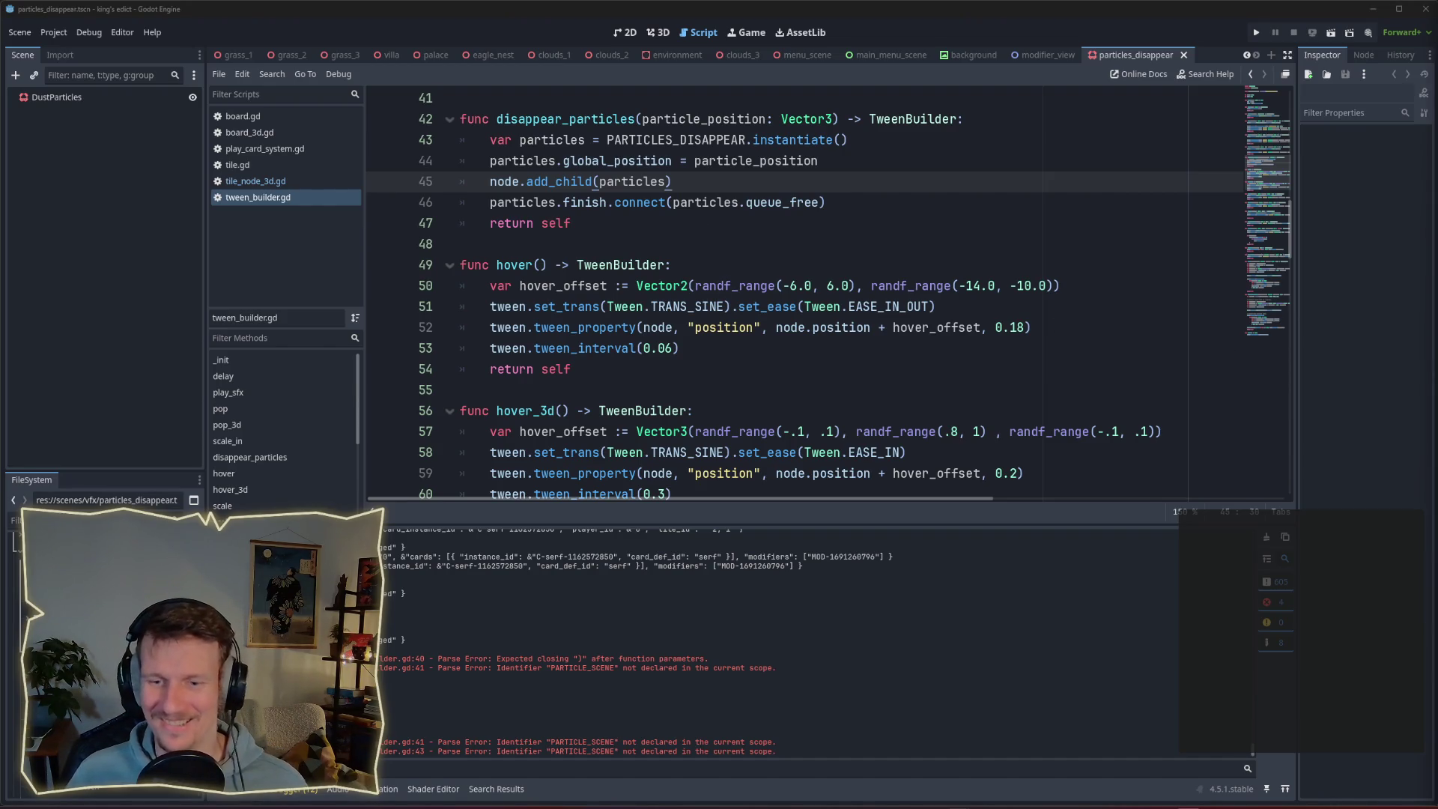
left_click(787, 346)
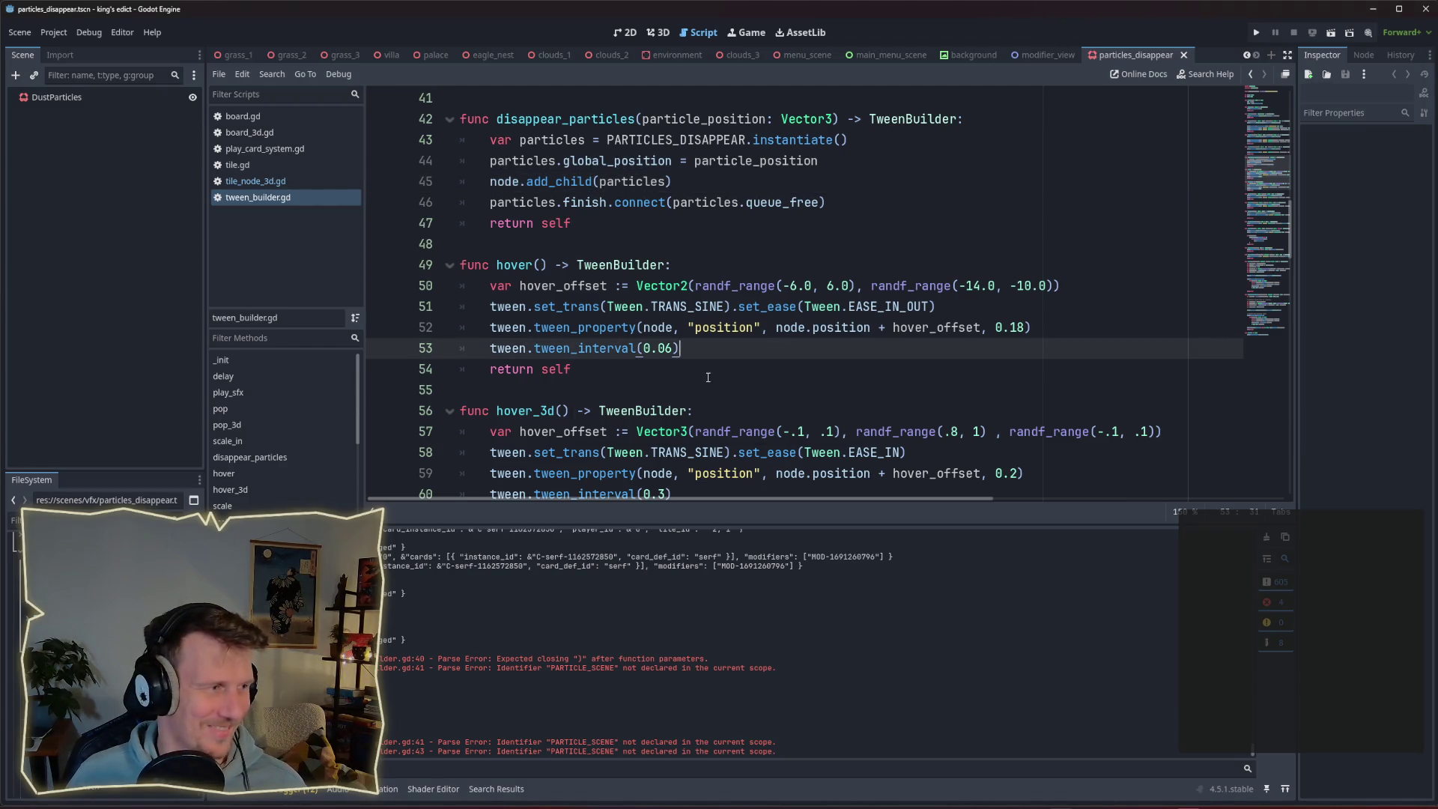
left_click(697, 265)
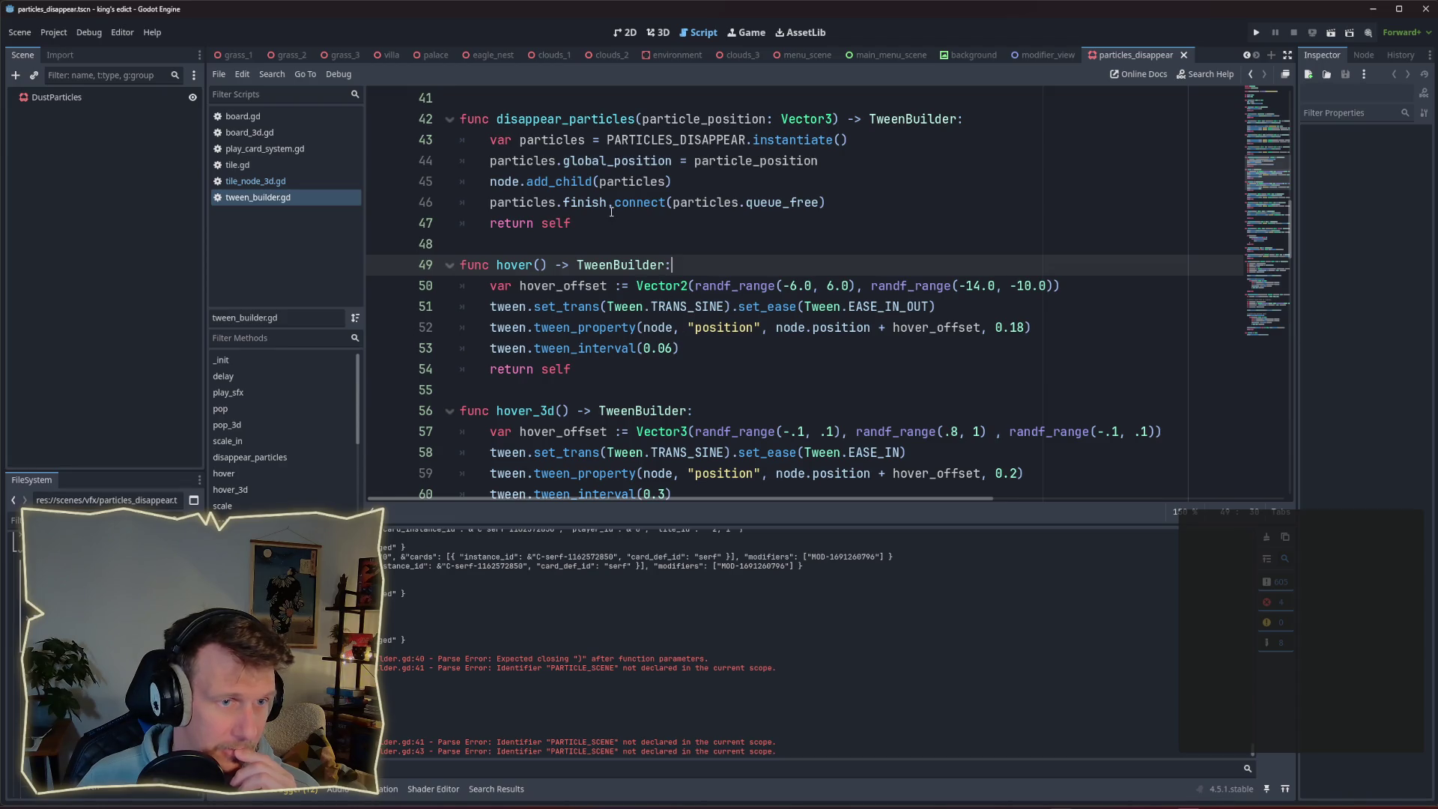
After checking the particles' signals, change 'finish' to 'finished' on line 46 and save.
double_click(585, 202)
left_click(56, 97)
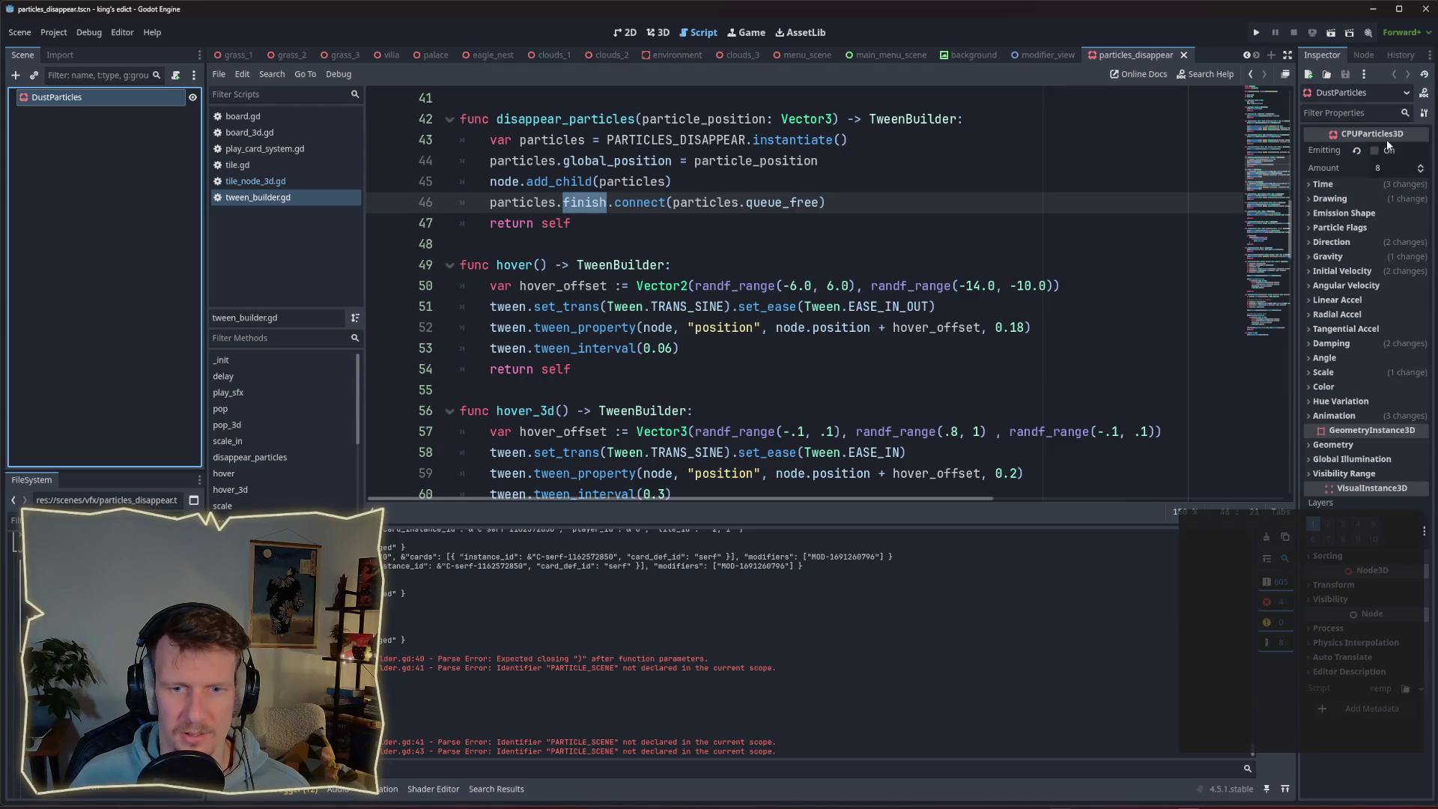
left_click(1363, 55)
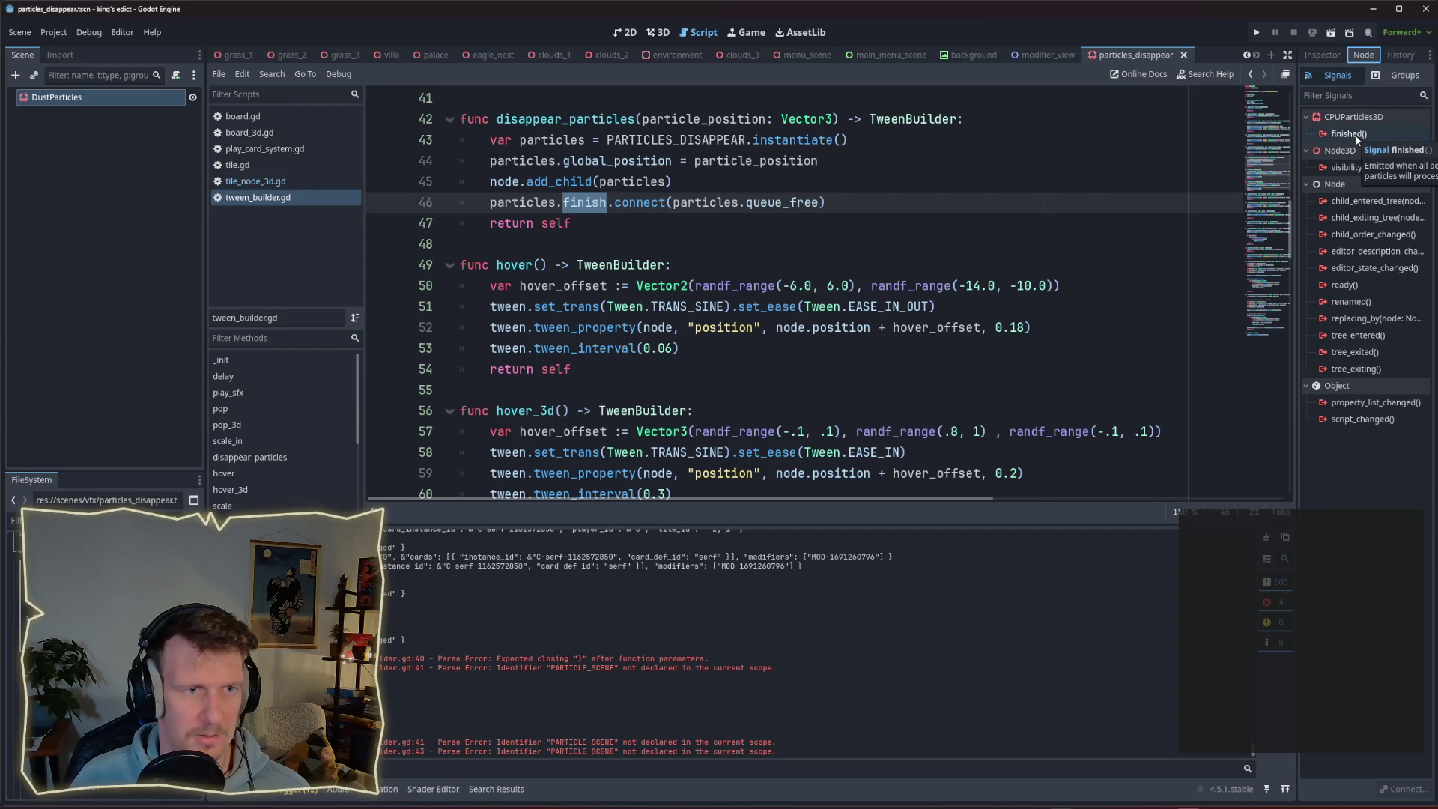
left_click(615, 208)
type("ed")
key("ctrl+s")
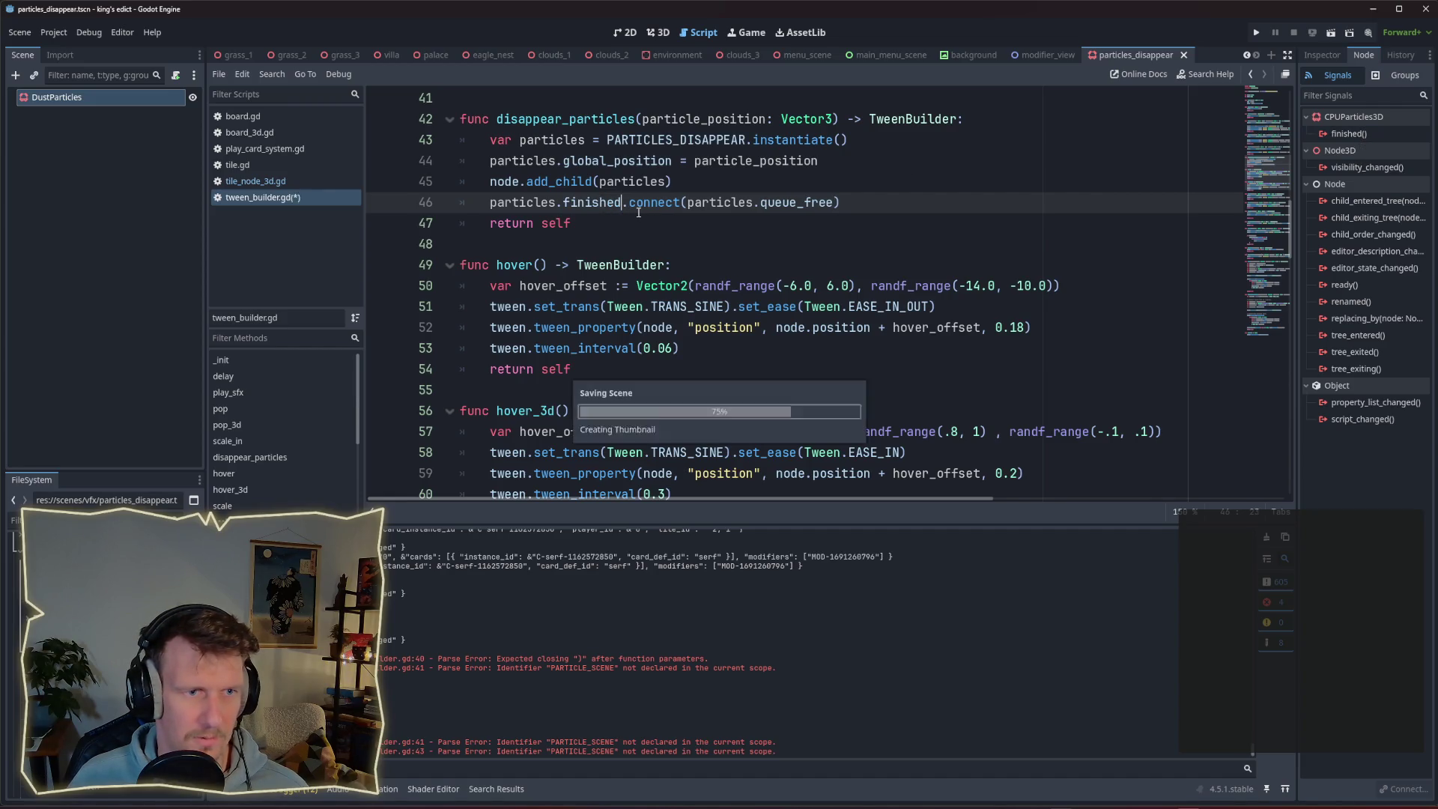
Review the particles' Time settings in the Inspector, then bring up tile_node_3d.gd.
left_click(1323, 57)
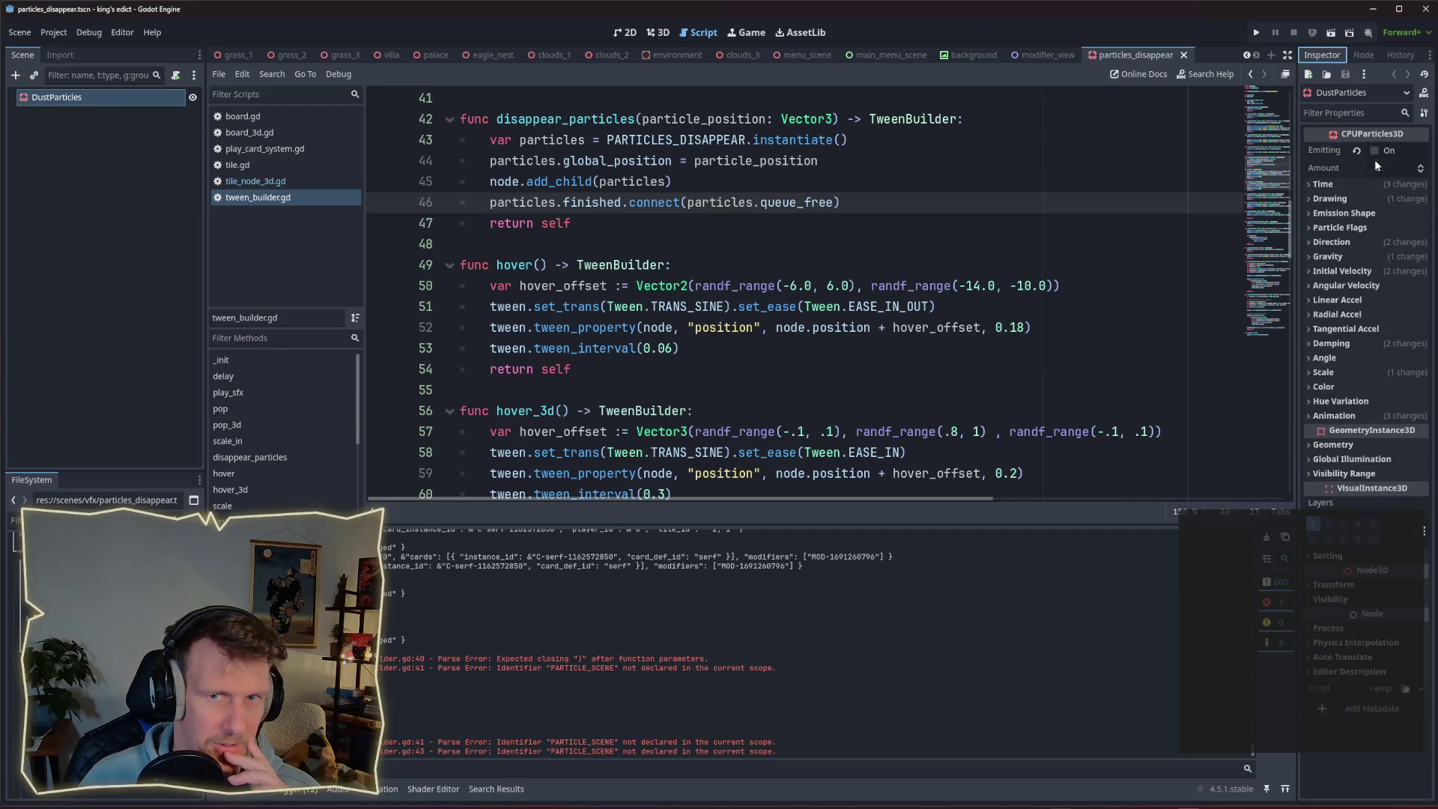
left_click(1336, 185)
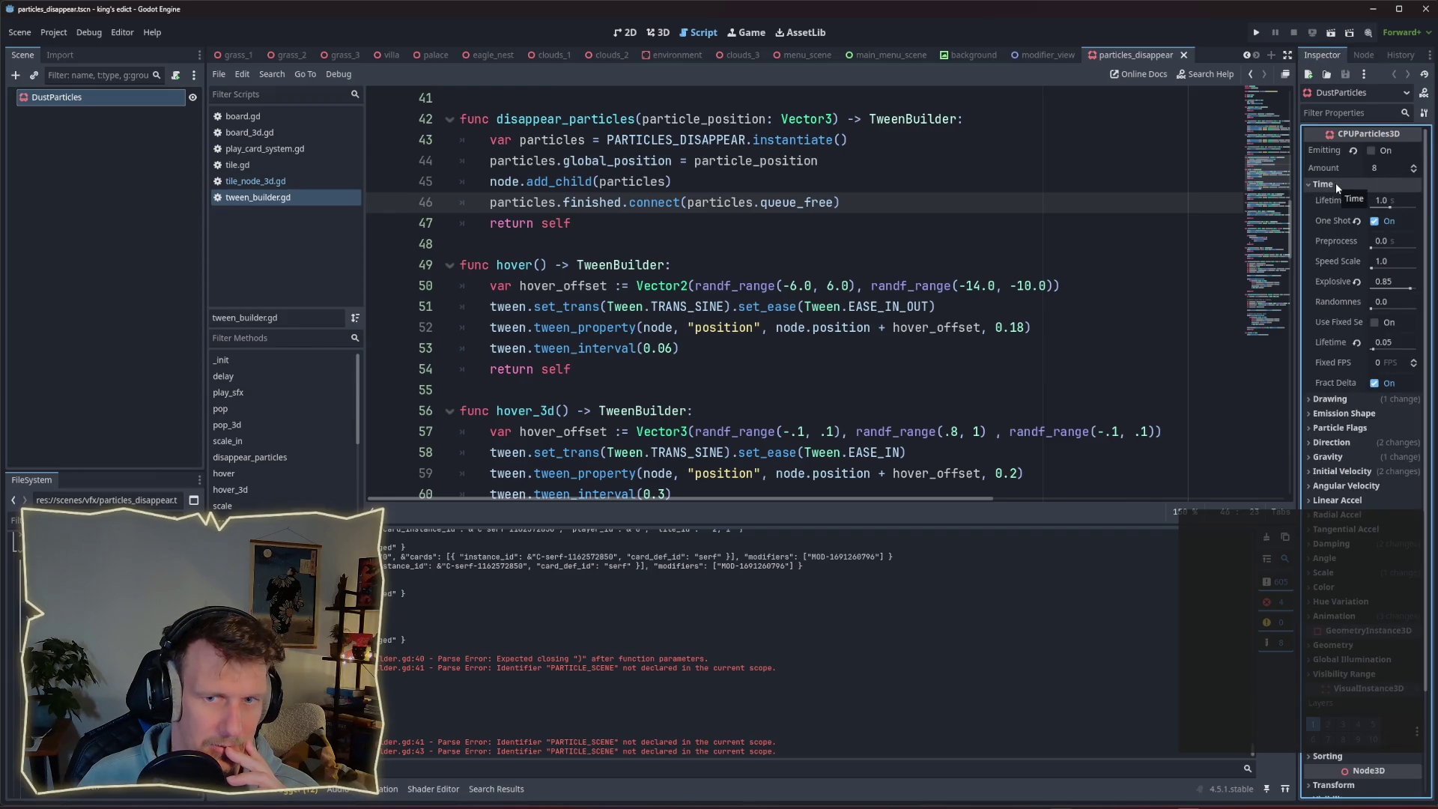
left_click(1336, 184)
left_click(698, 185)
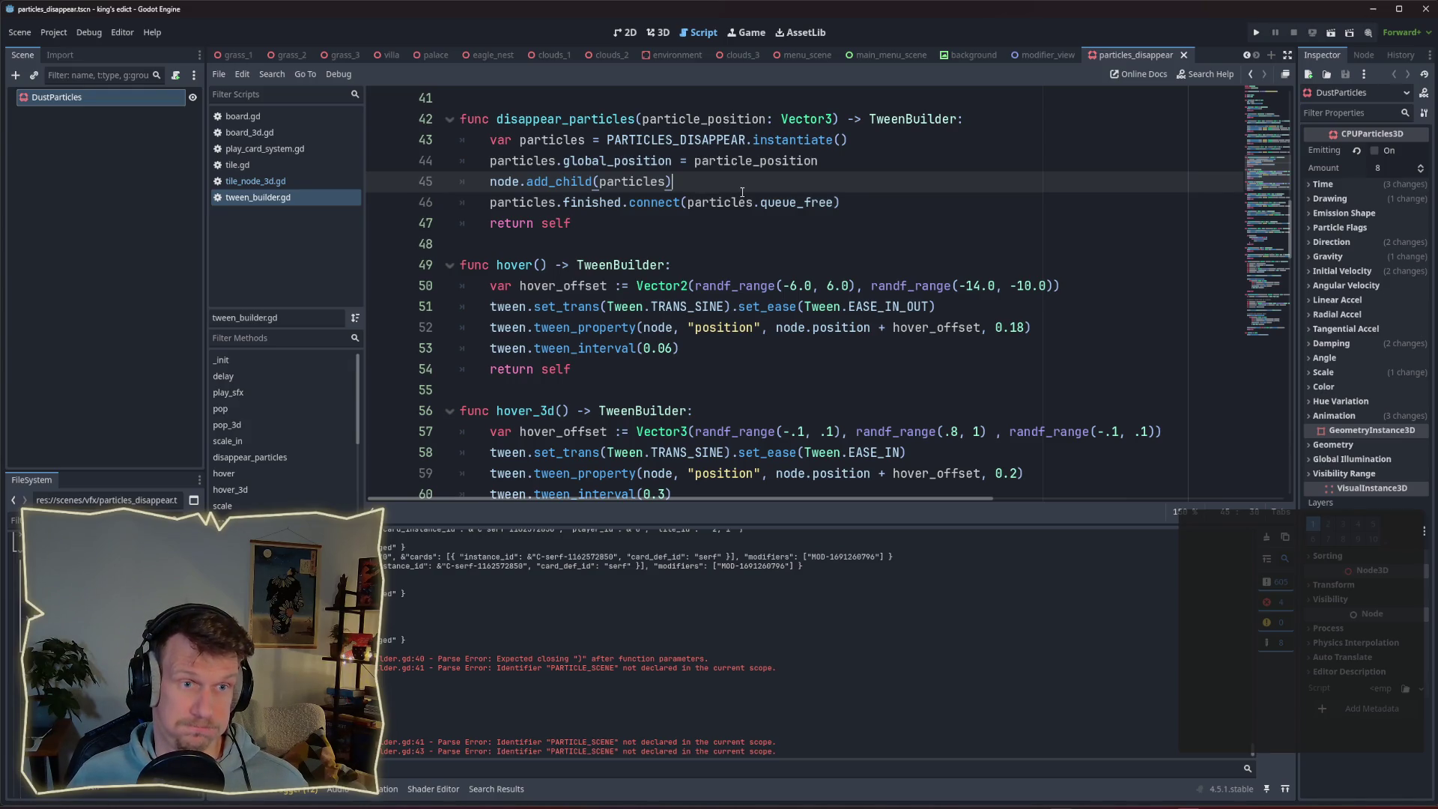
left_click(263, 182)
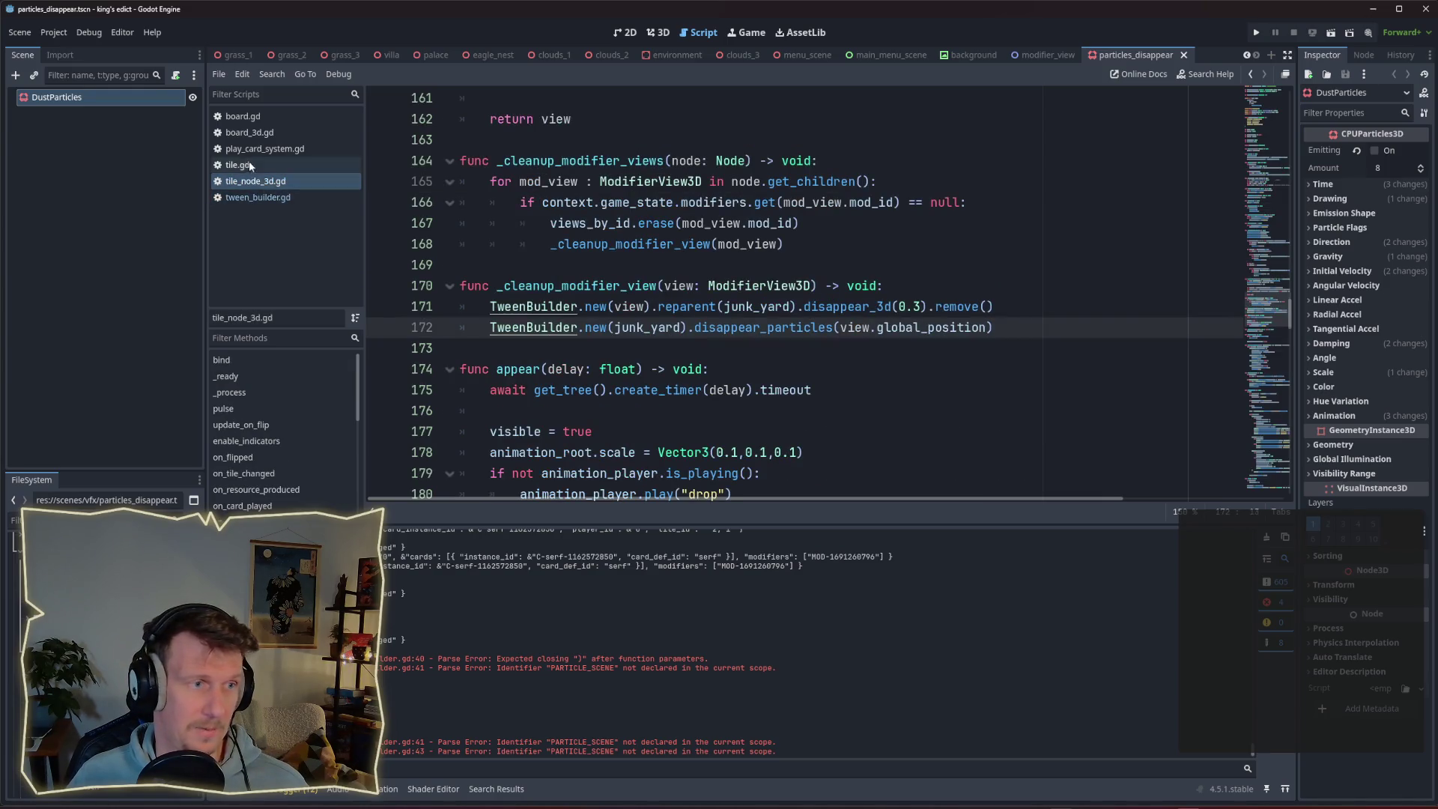
Type particles as CPUParticles3D and add 'particles.emitting = true' after the finished connection, then save.
left_click(265, 197)
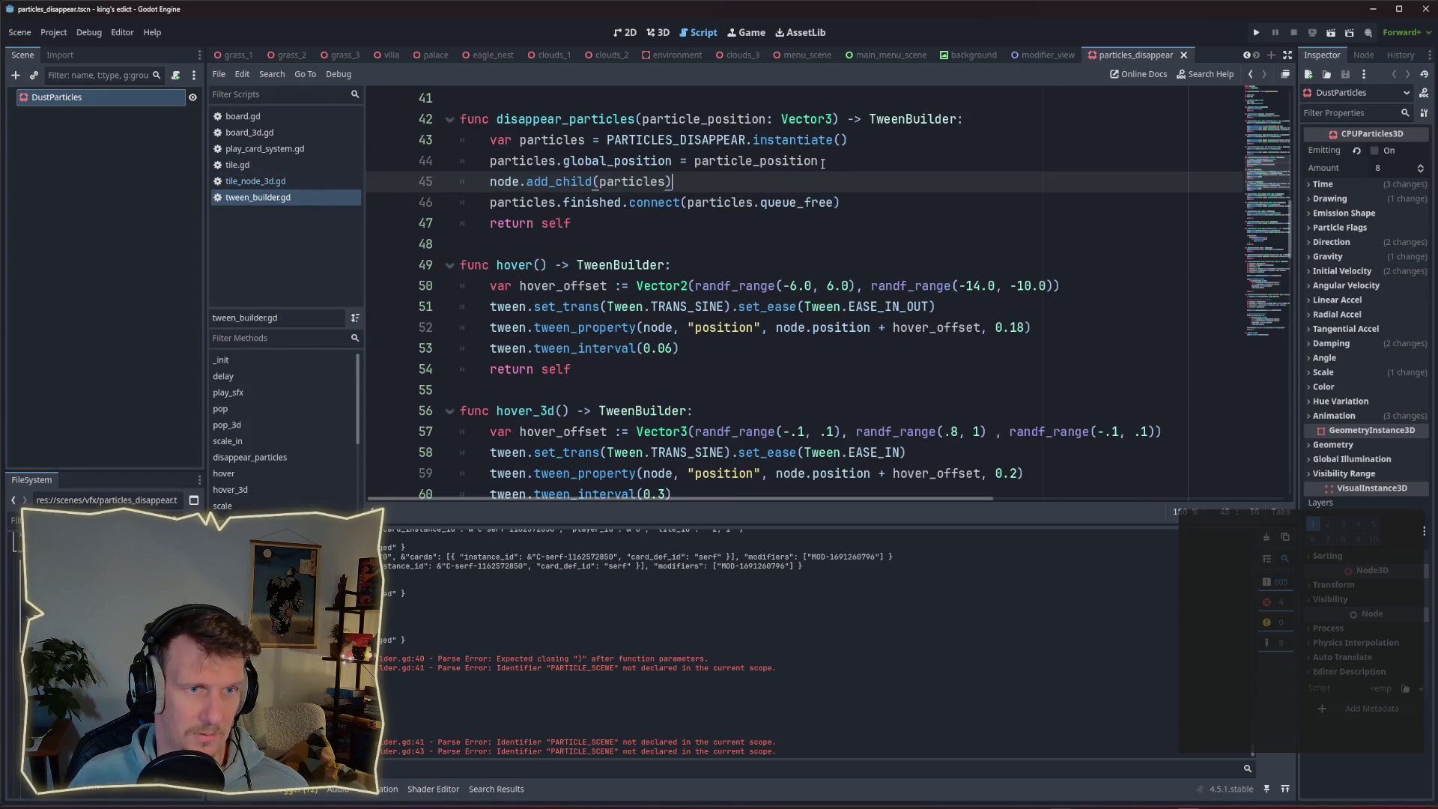
key("Return")
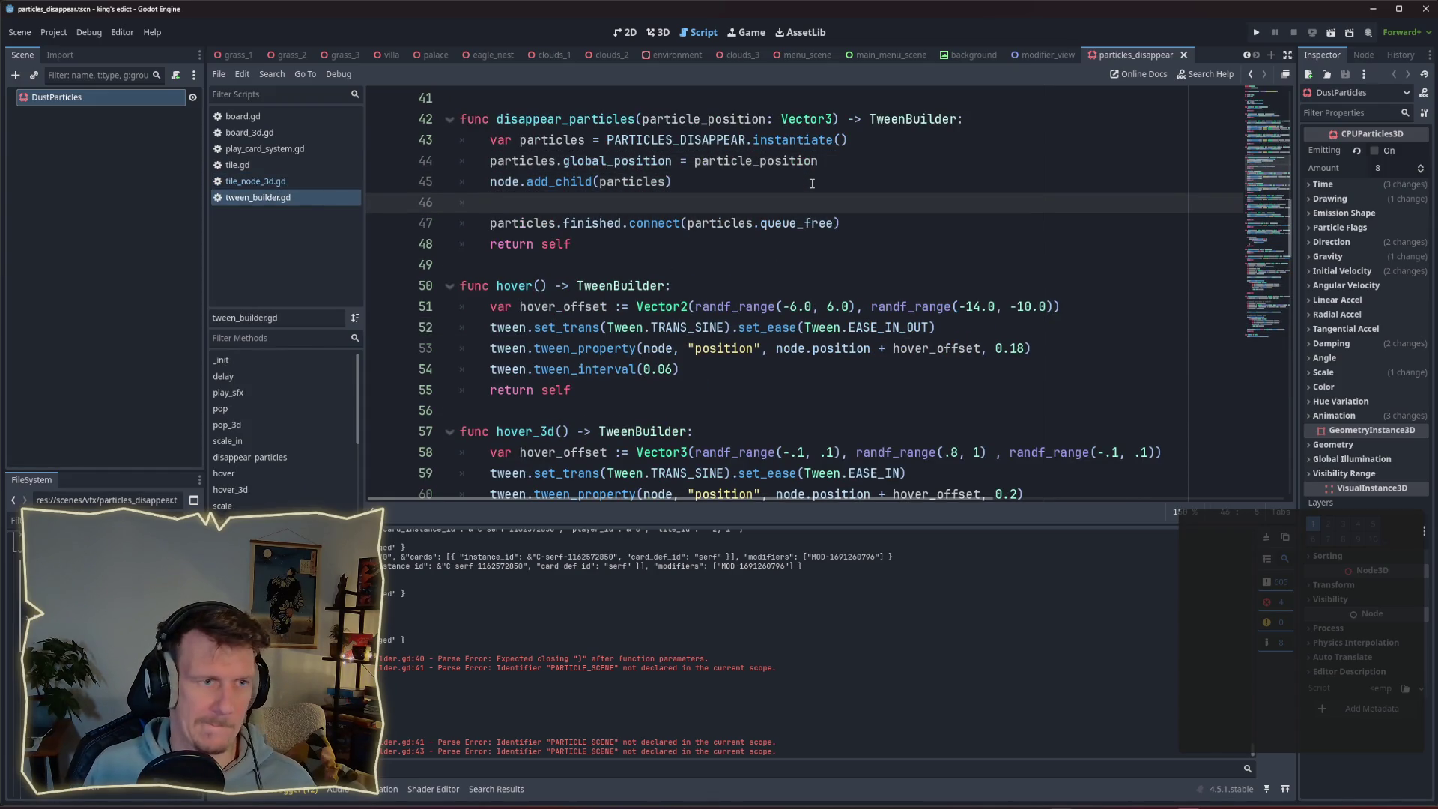
left_click(588, 141)
type(": C")
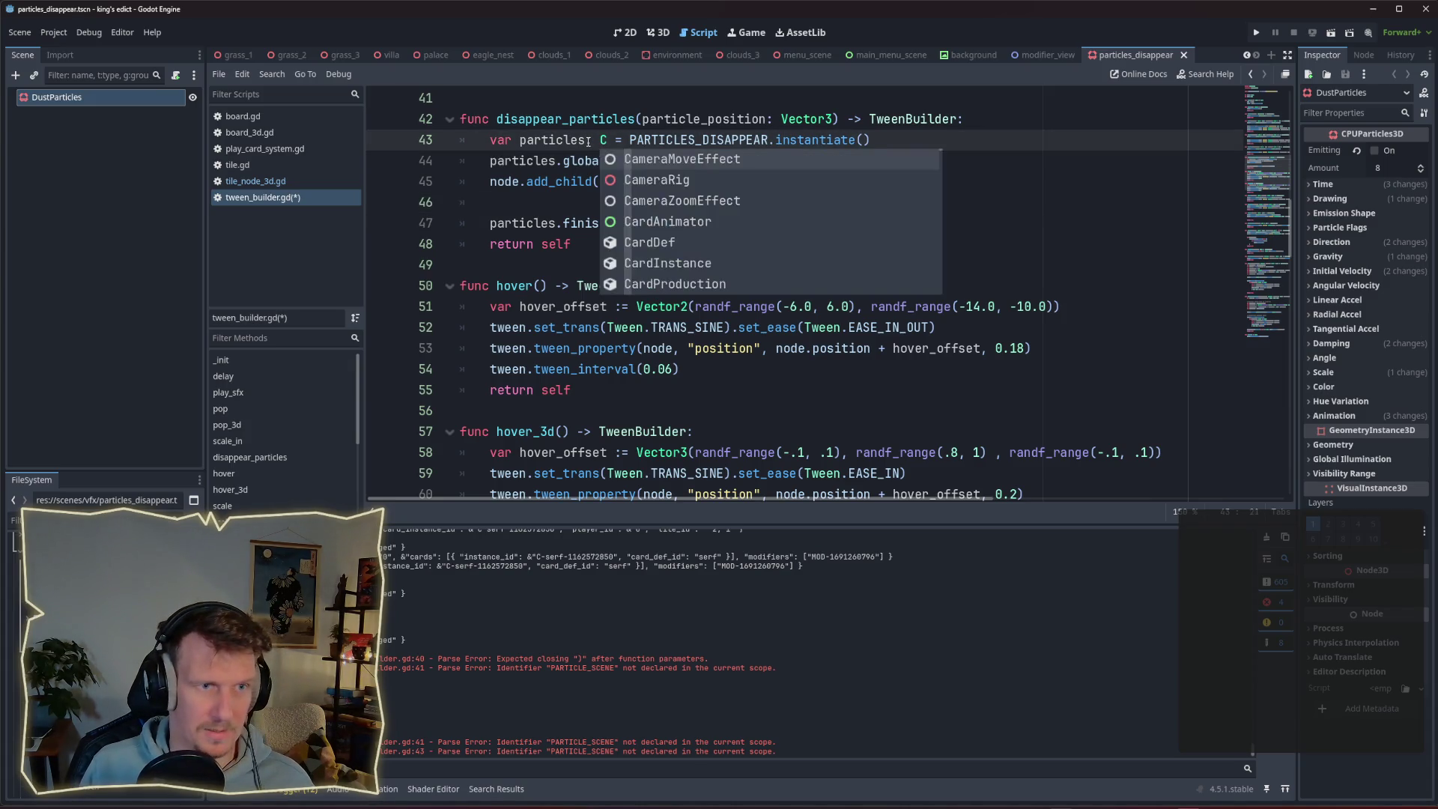
type("P")
key("Down")
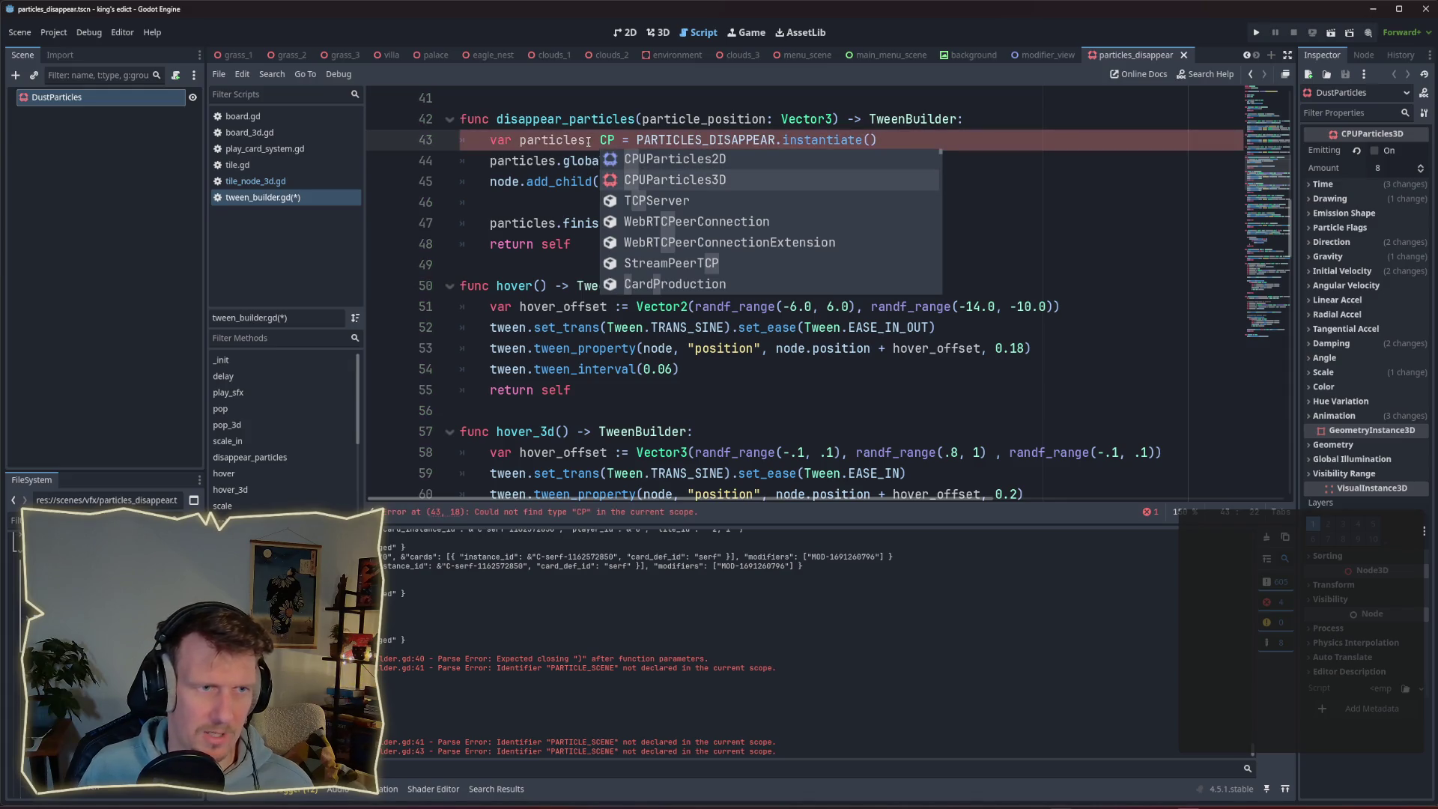
key("Return")
key("Down")
key("Down")
key("Down")
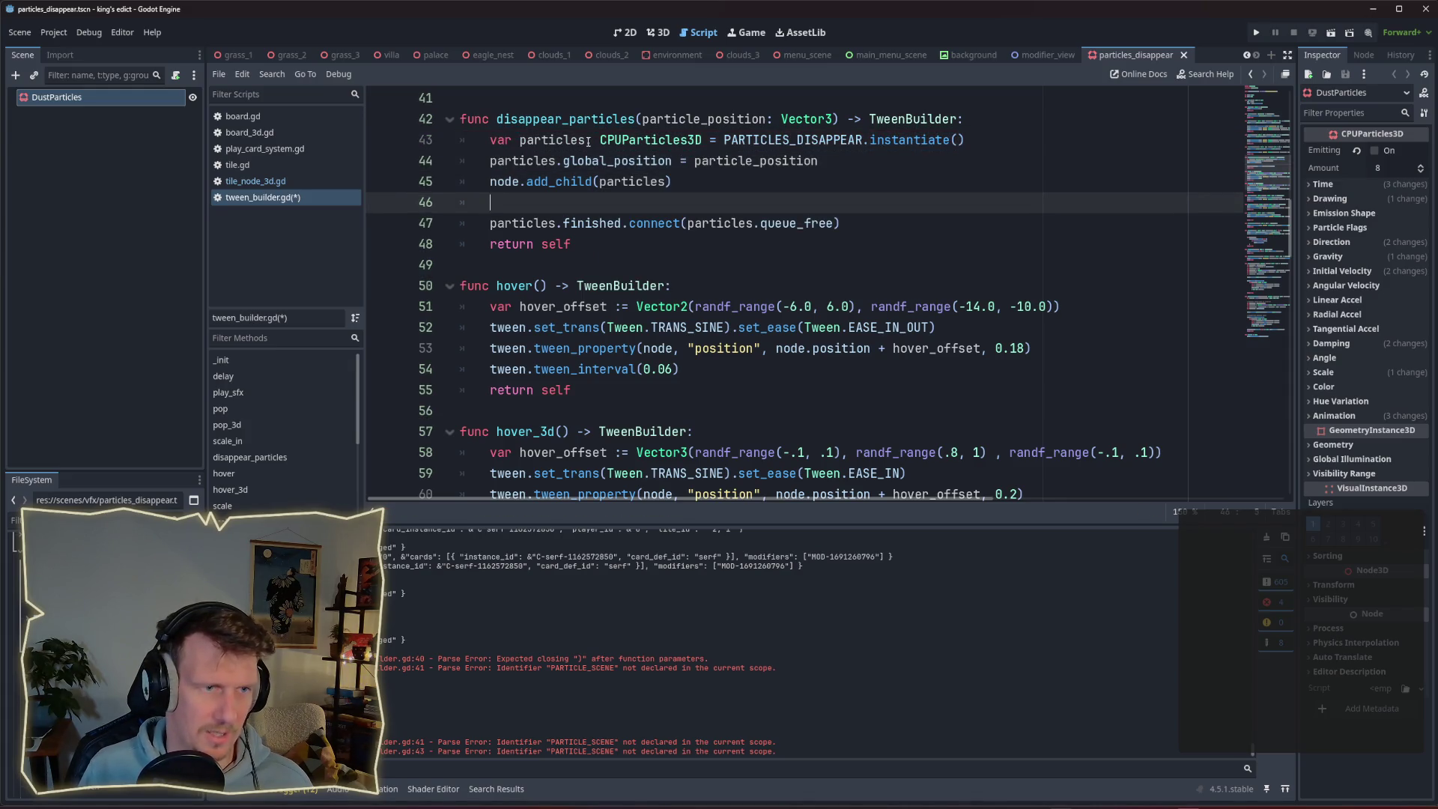
type("particle")
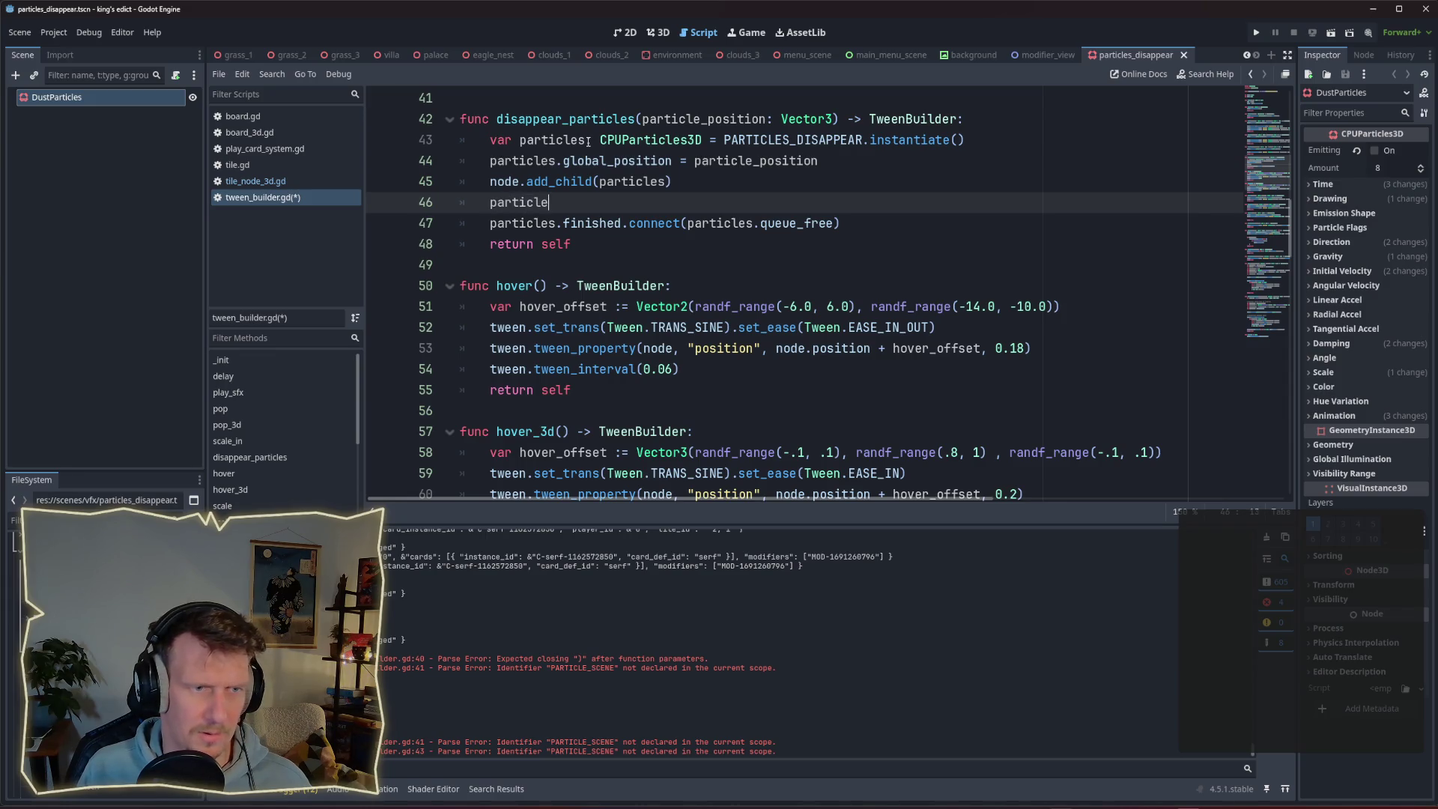
type("s.")
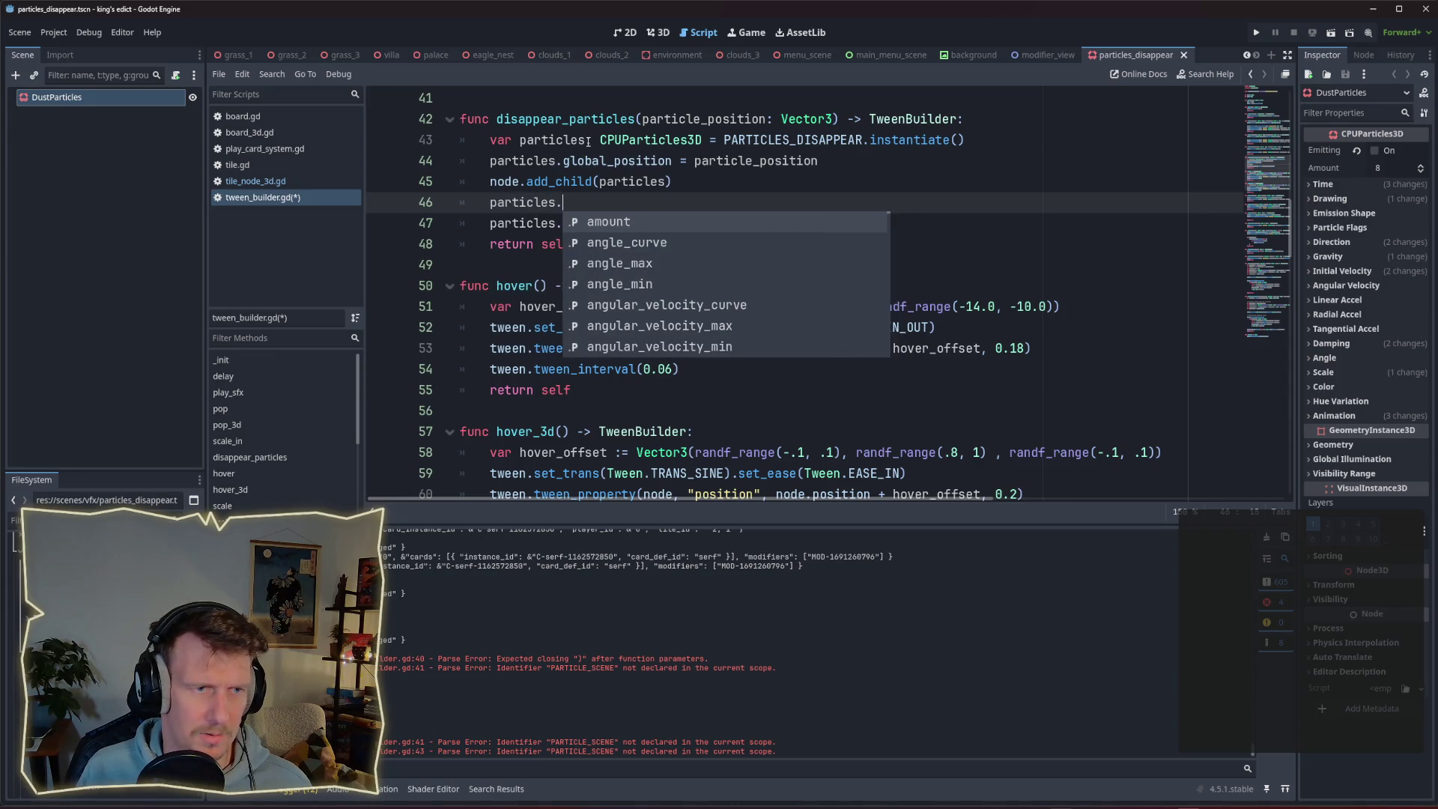
type("em")
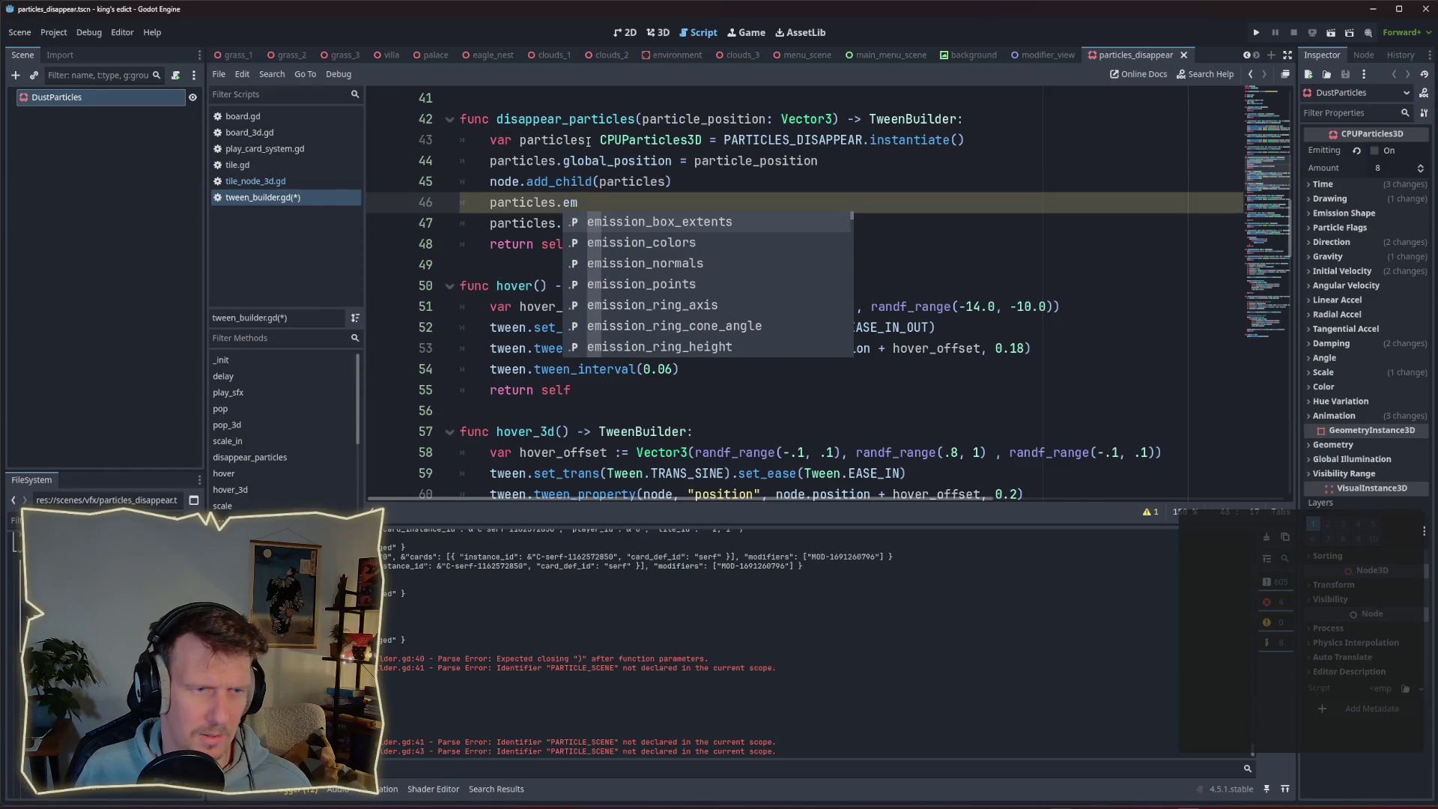
type("itt")
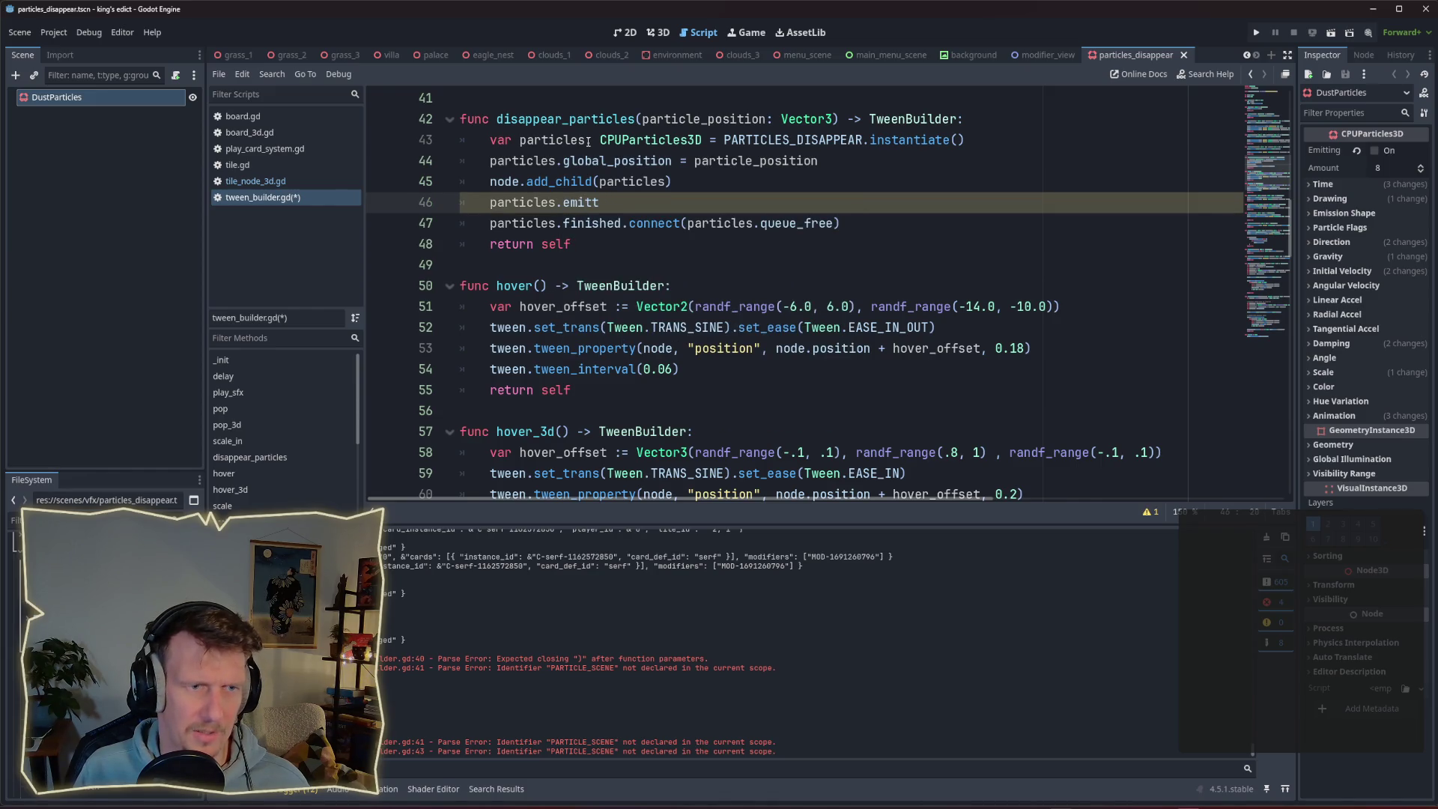
type("ing ")
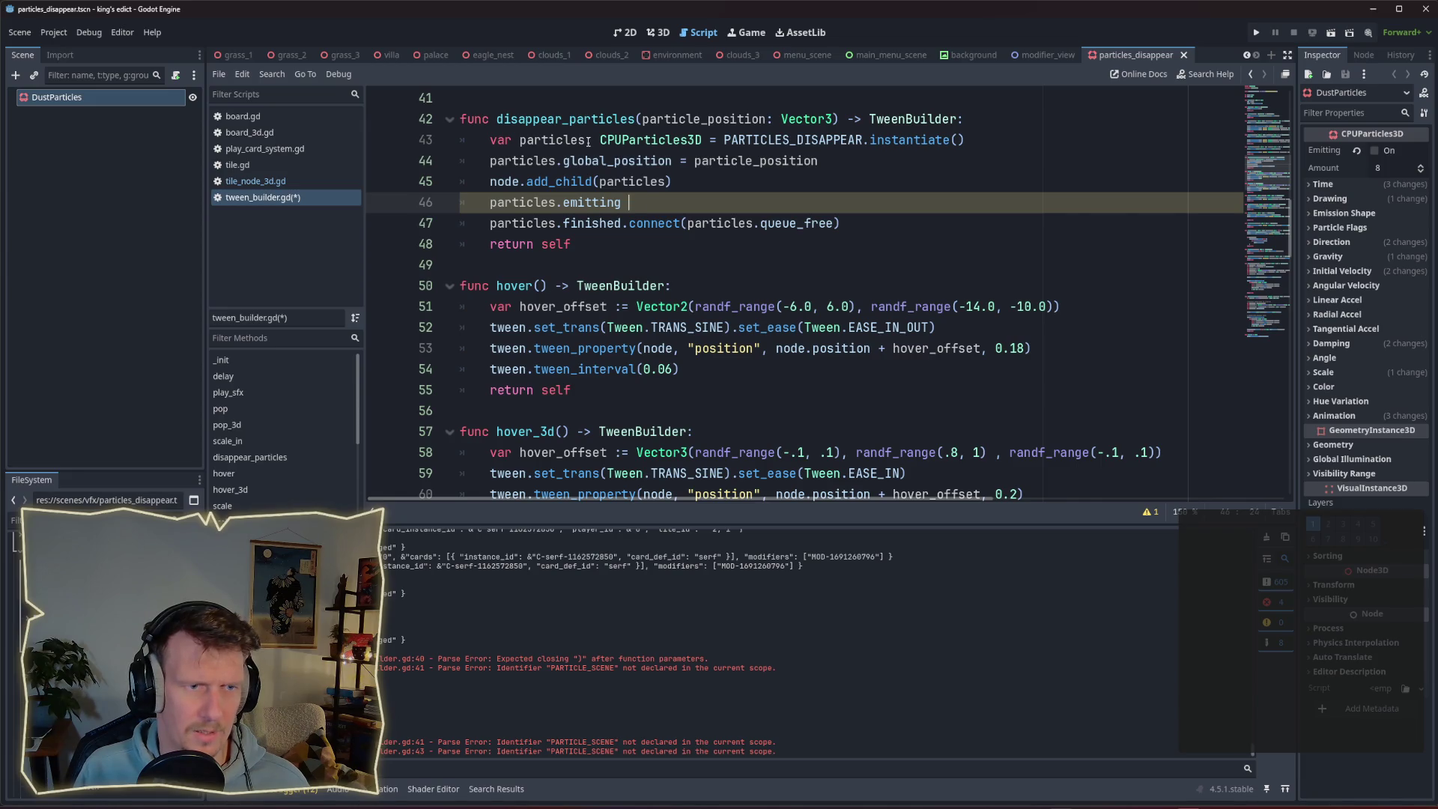
type("= true")
key("alt+Down")
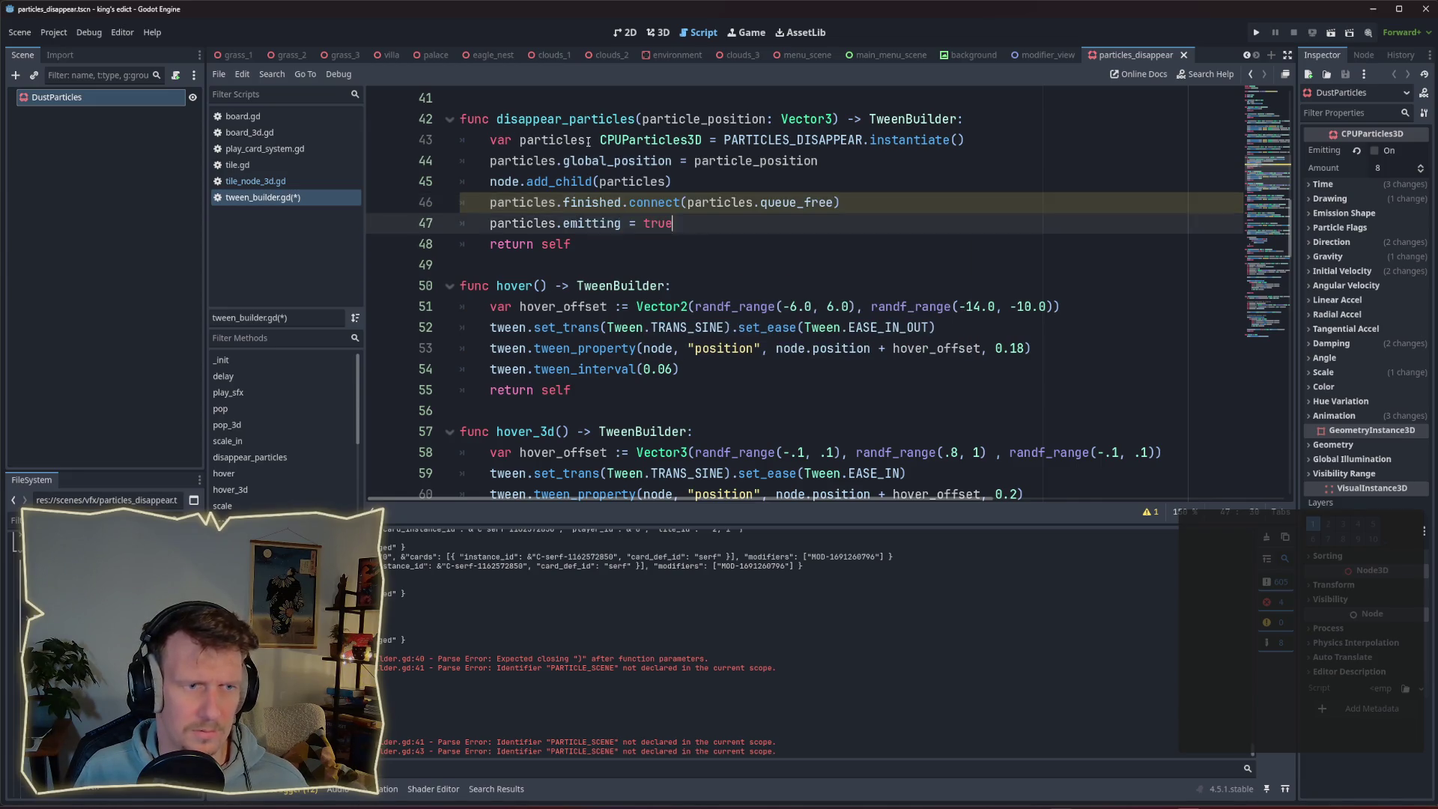
key("ctrl+s")
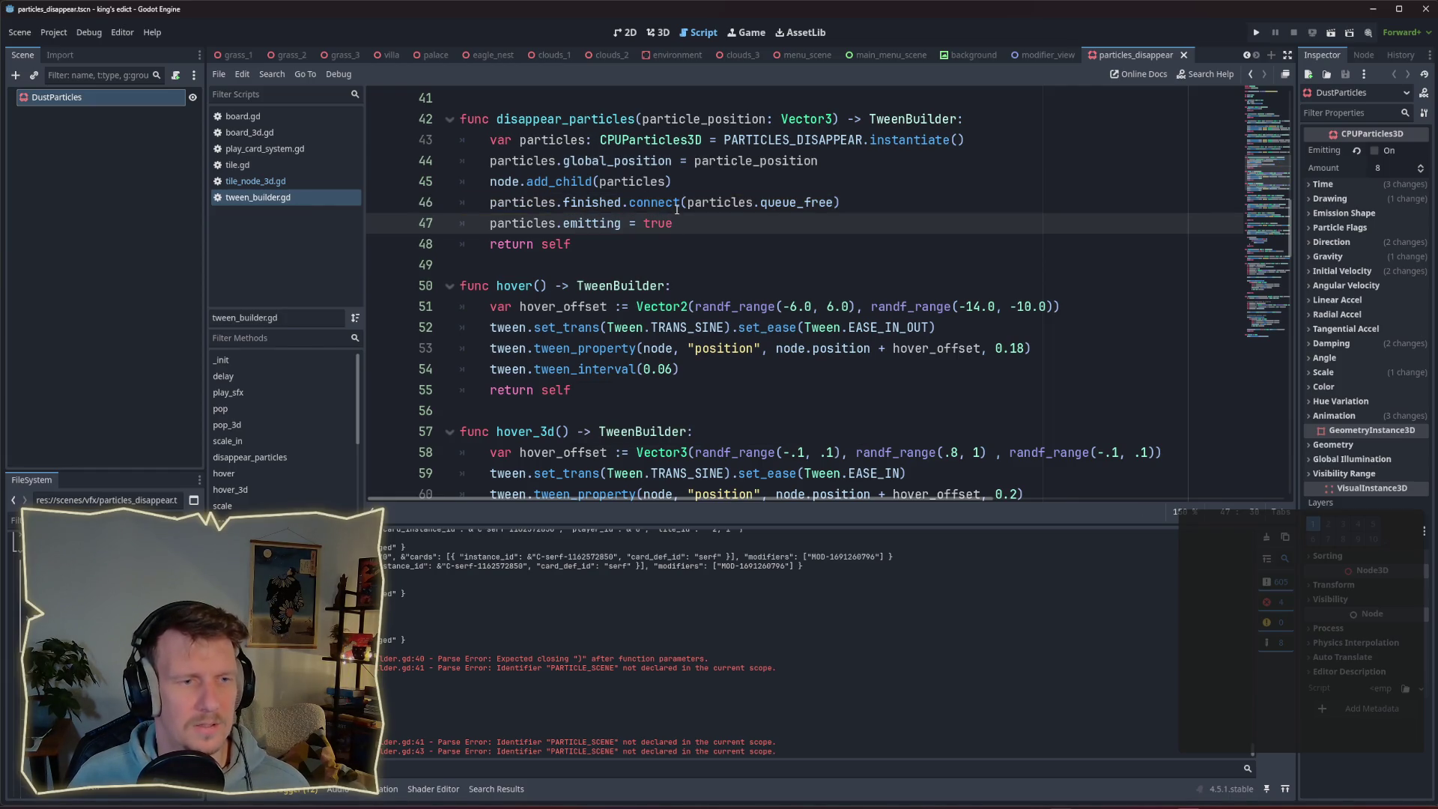
Add particles.restart(), delete the 'particles.emitting = true' line, and save.
key("Return")
type("particles.f")
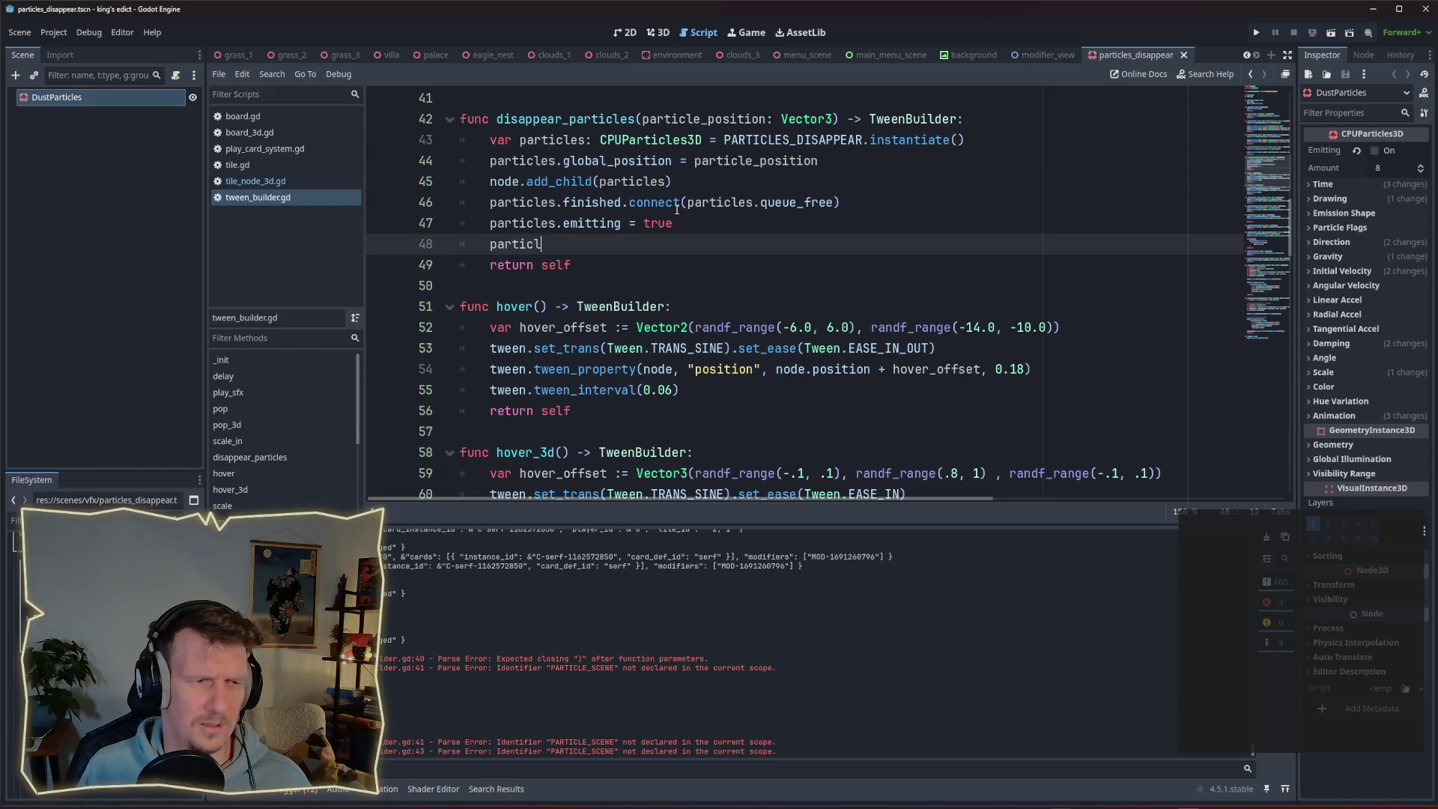
type("i")
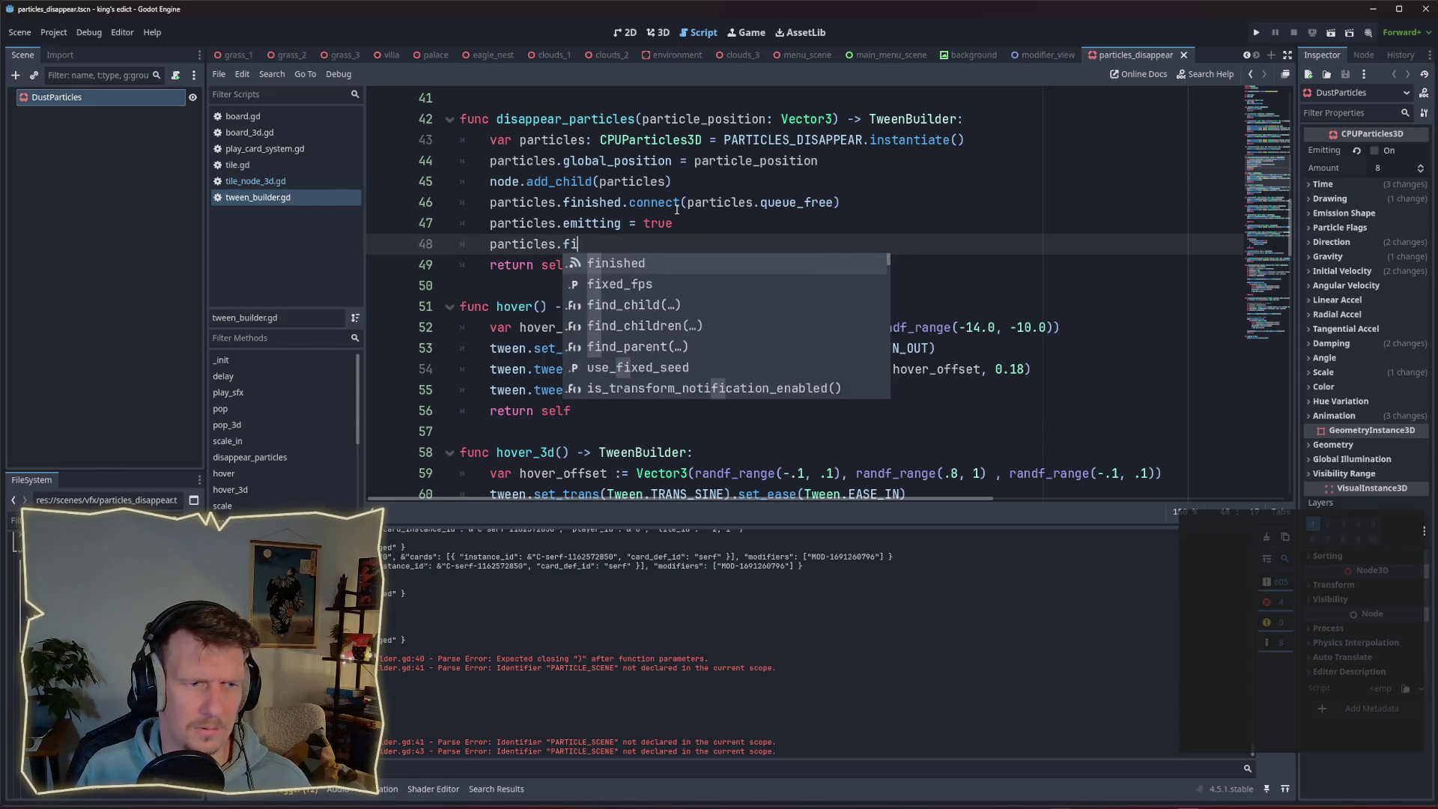
type("n")
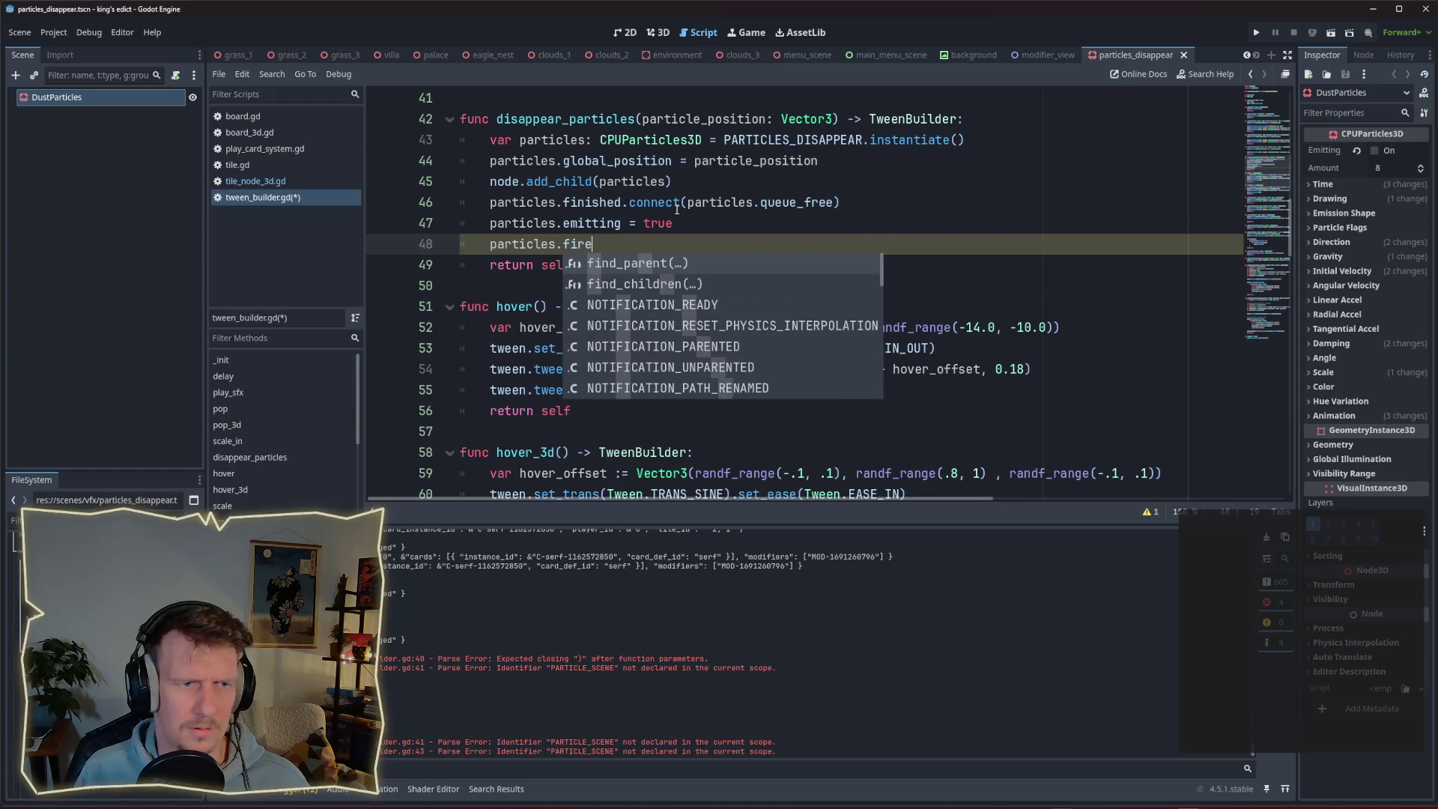
key("BackSpace")
key("BackSpace")
key("BackSpace")
type("start")
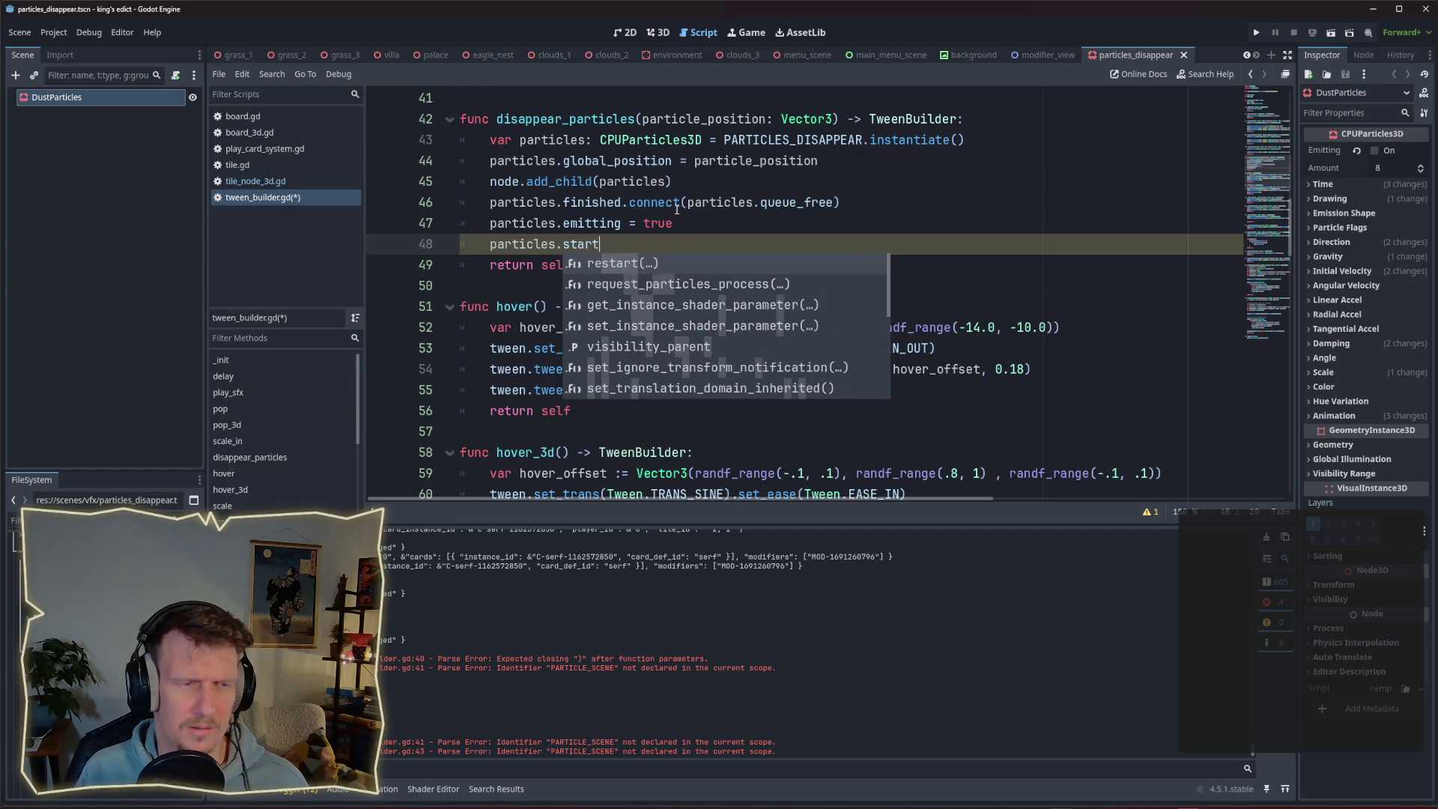
key("Return")
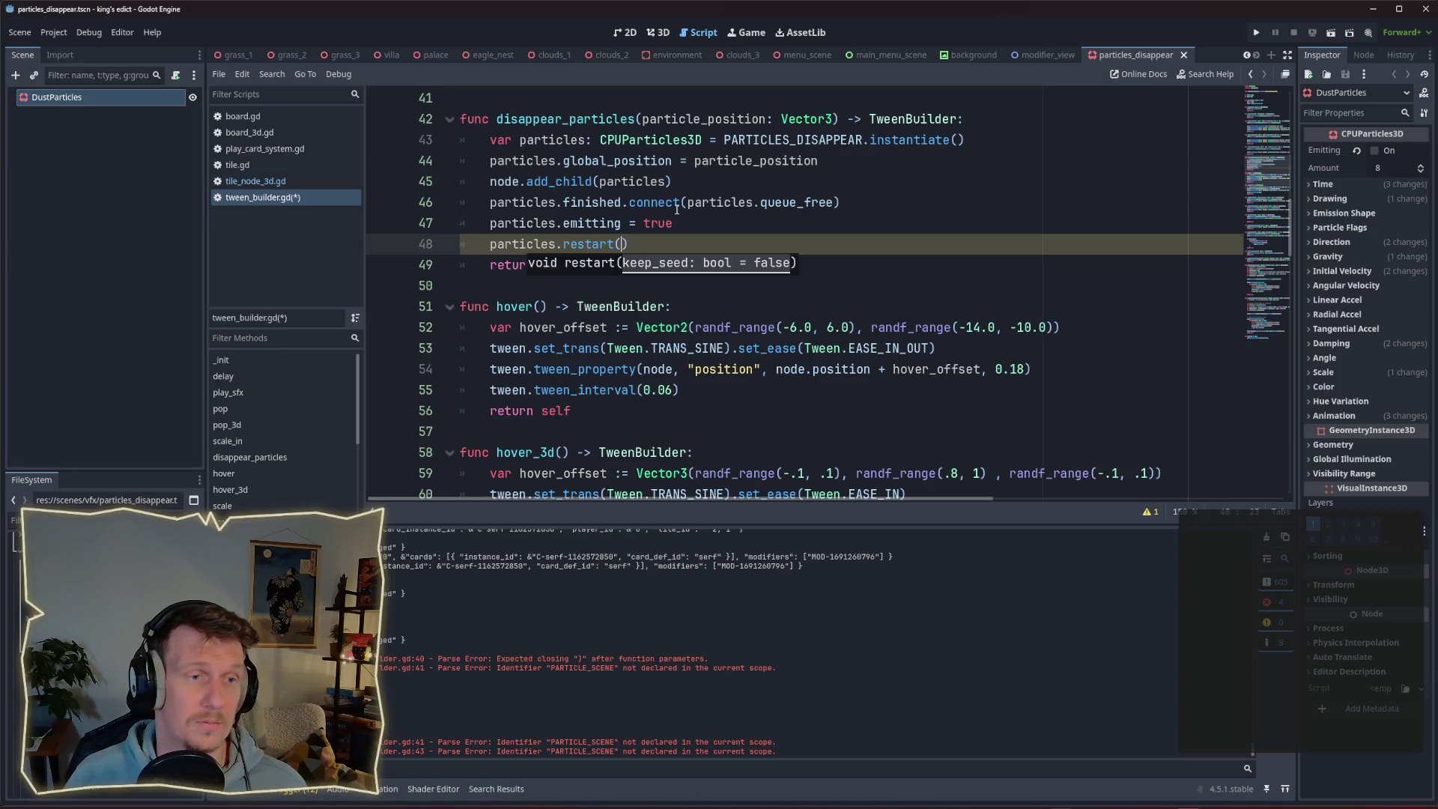
triple_click(659, 222)
key("BackSpace")
key("BackSpace")
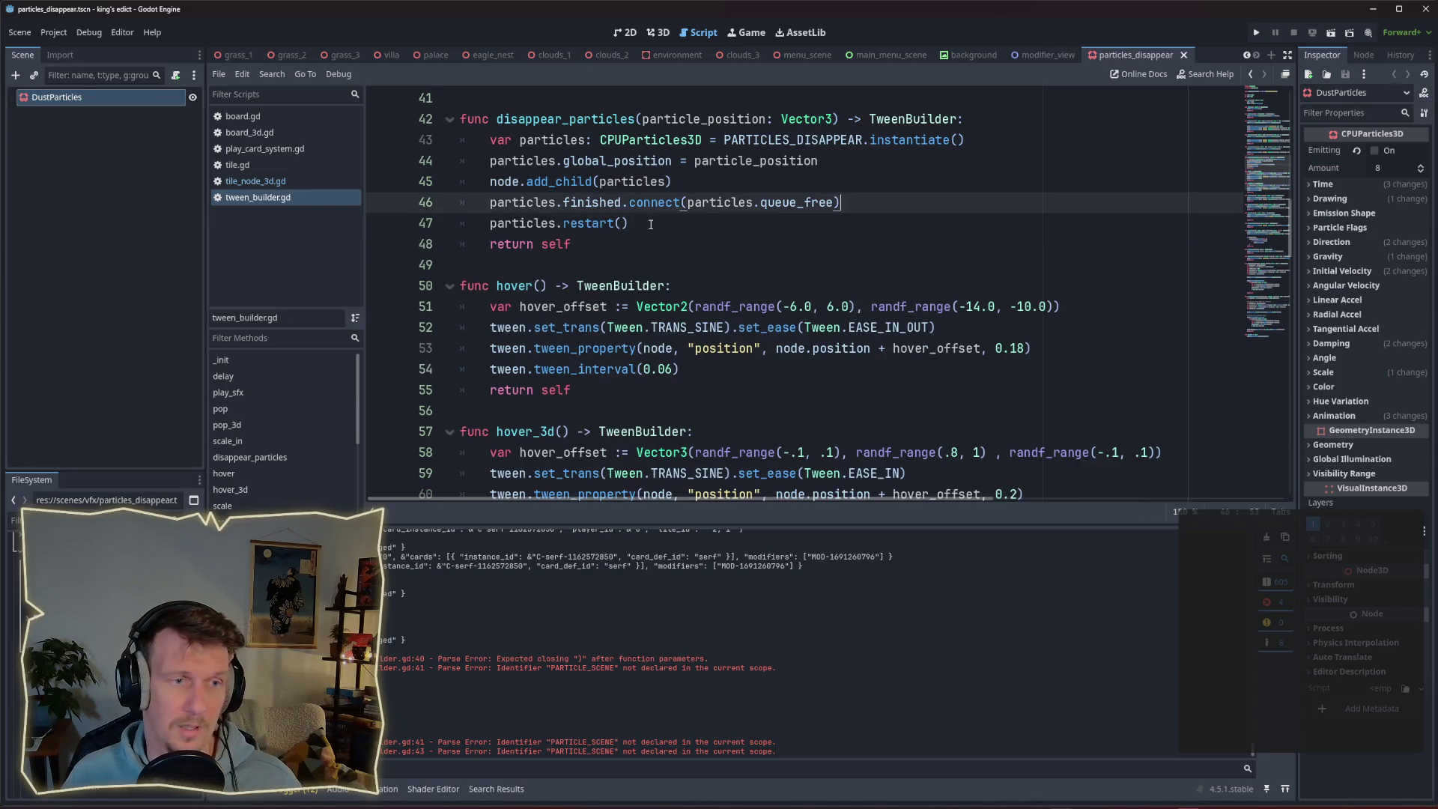
left_click(651, 224)
key("ctrl+s")
key("ctrl+s")
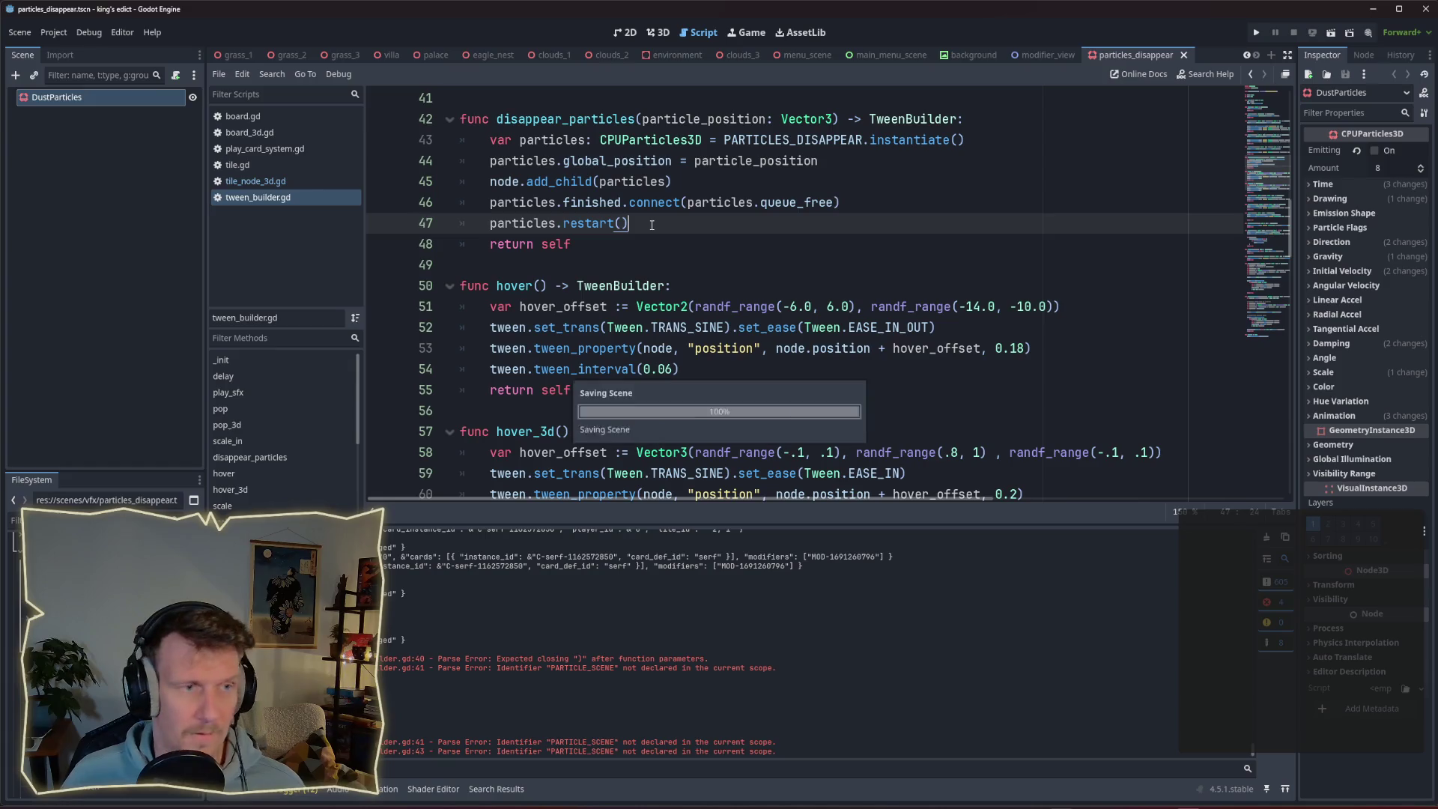
Run the game, create a match on i_know_this_place.map at start position 3, and place a figure.
left_click(1256, 32)
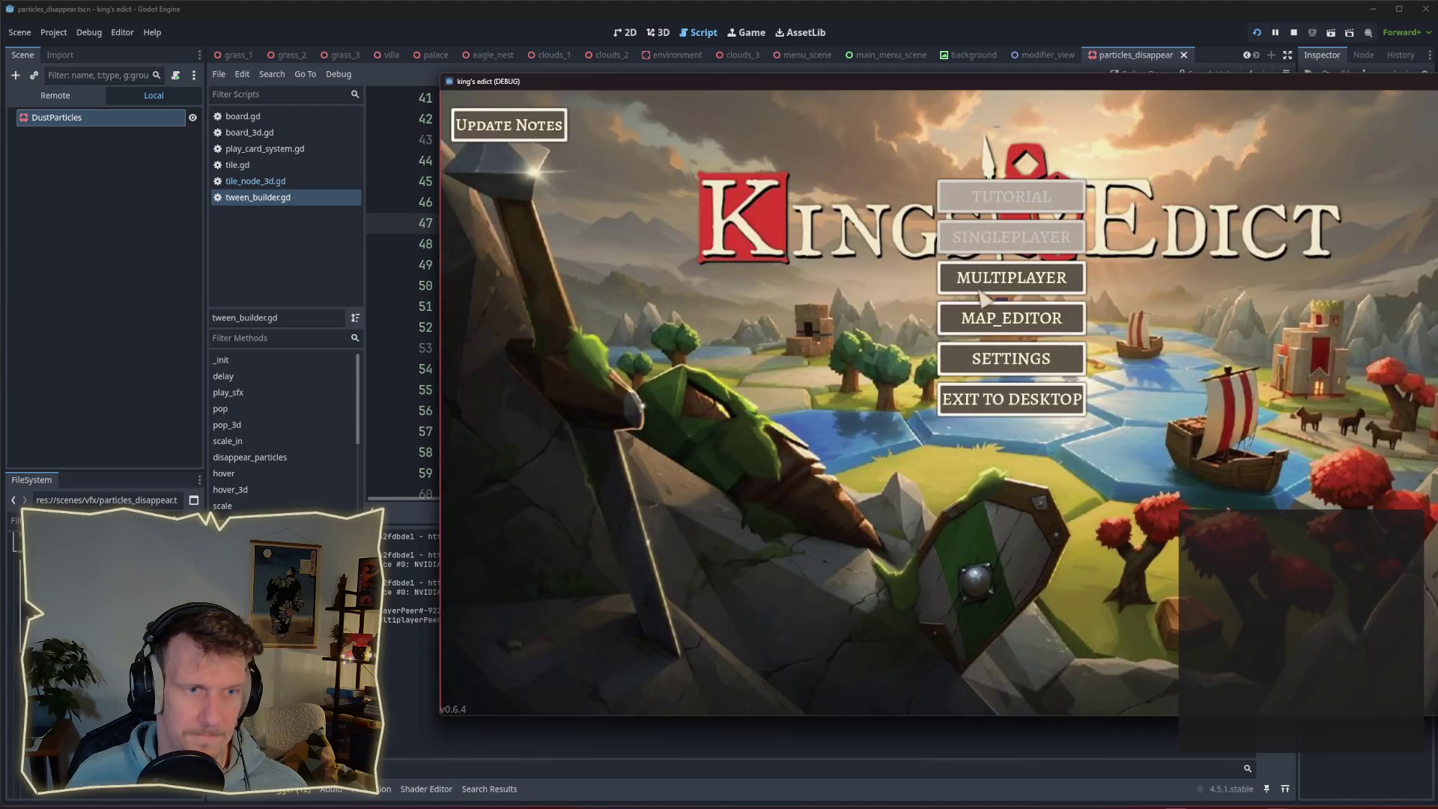
left_click(981, 292)
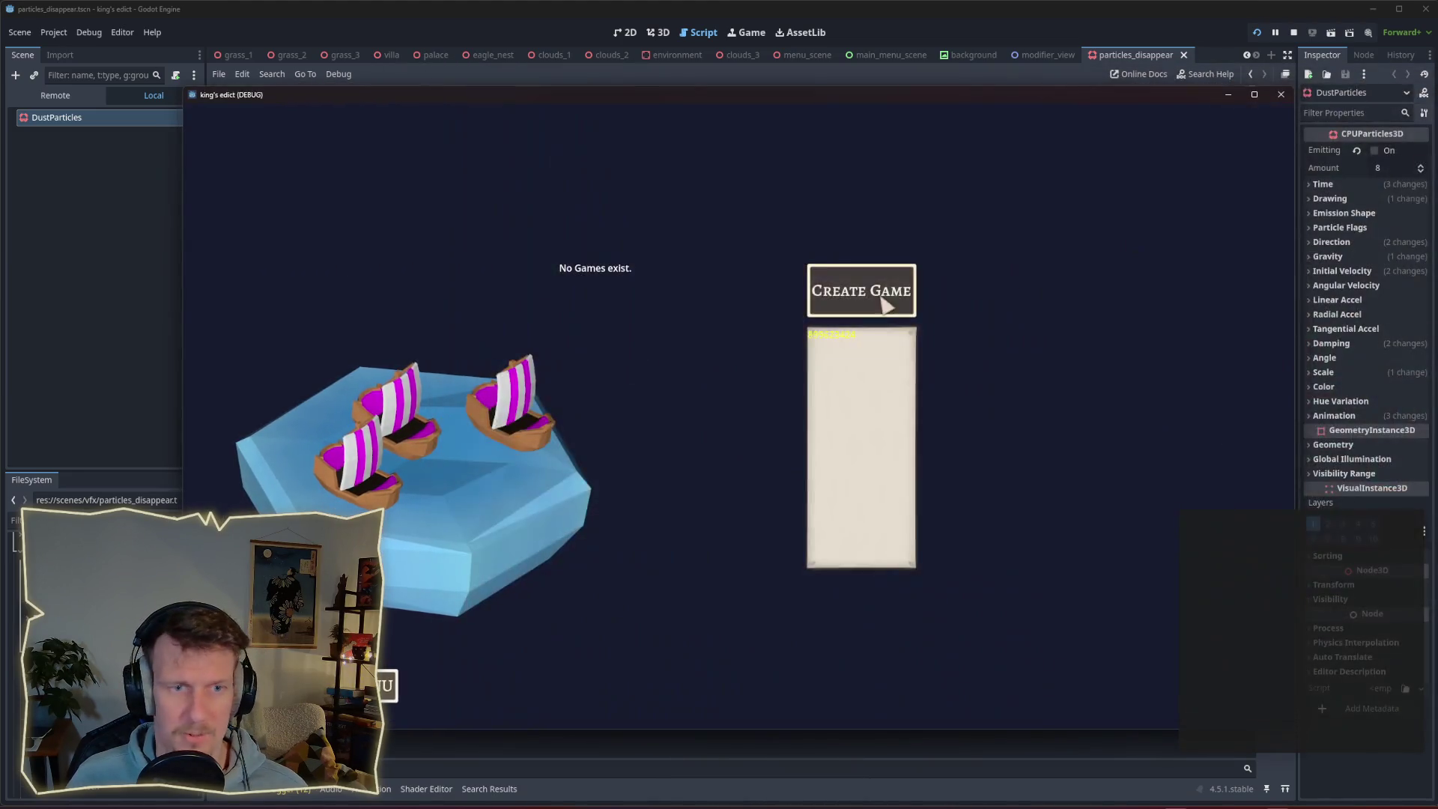
left_click(882, 299)
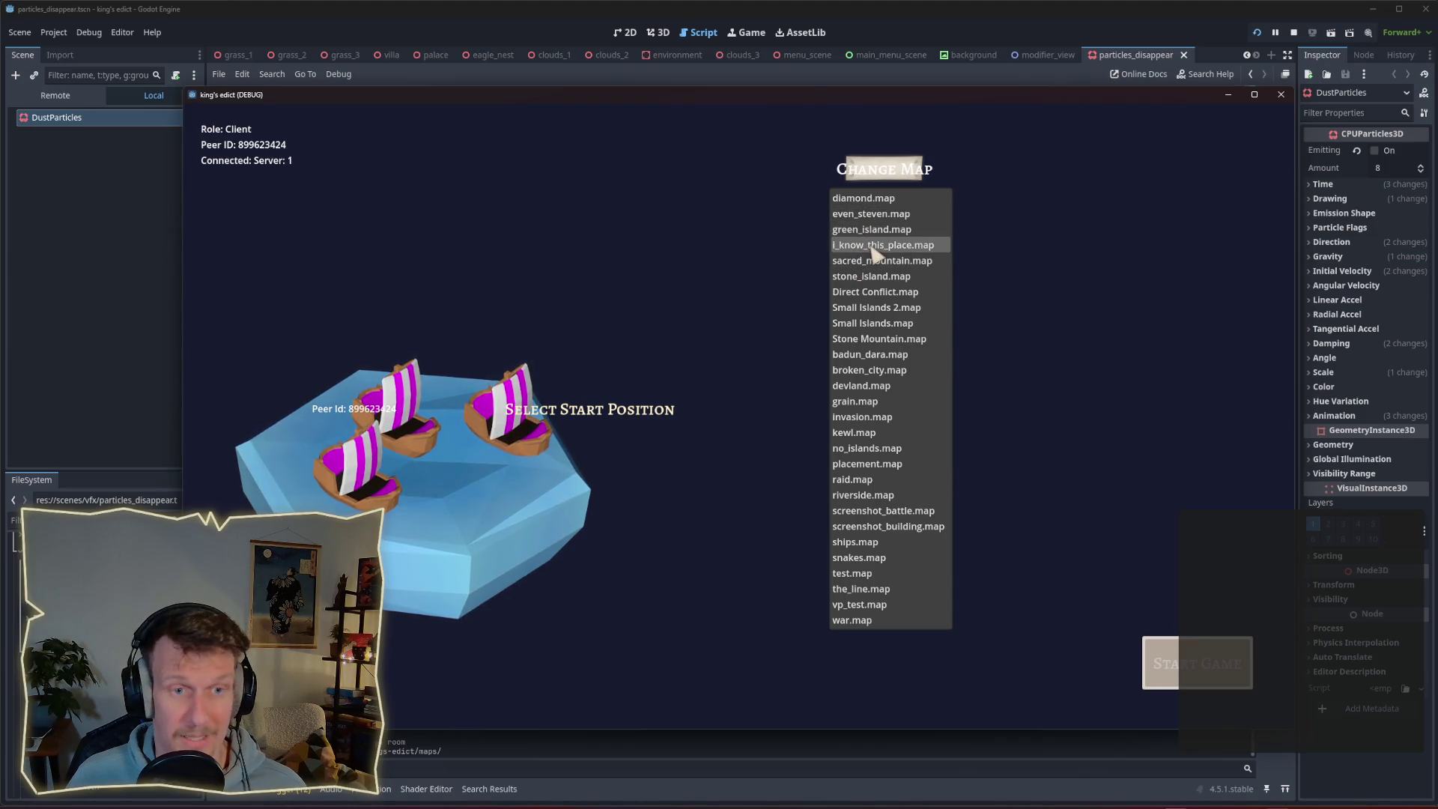
left_click(872, 248)
left_click(511, 417)
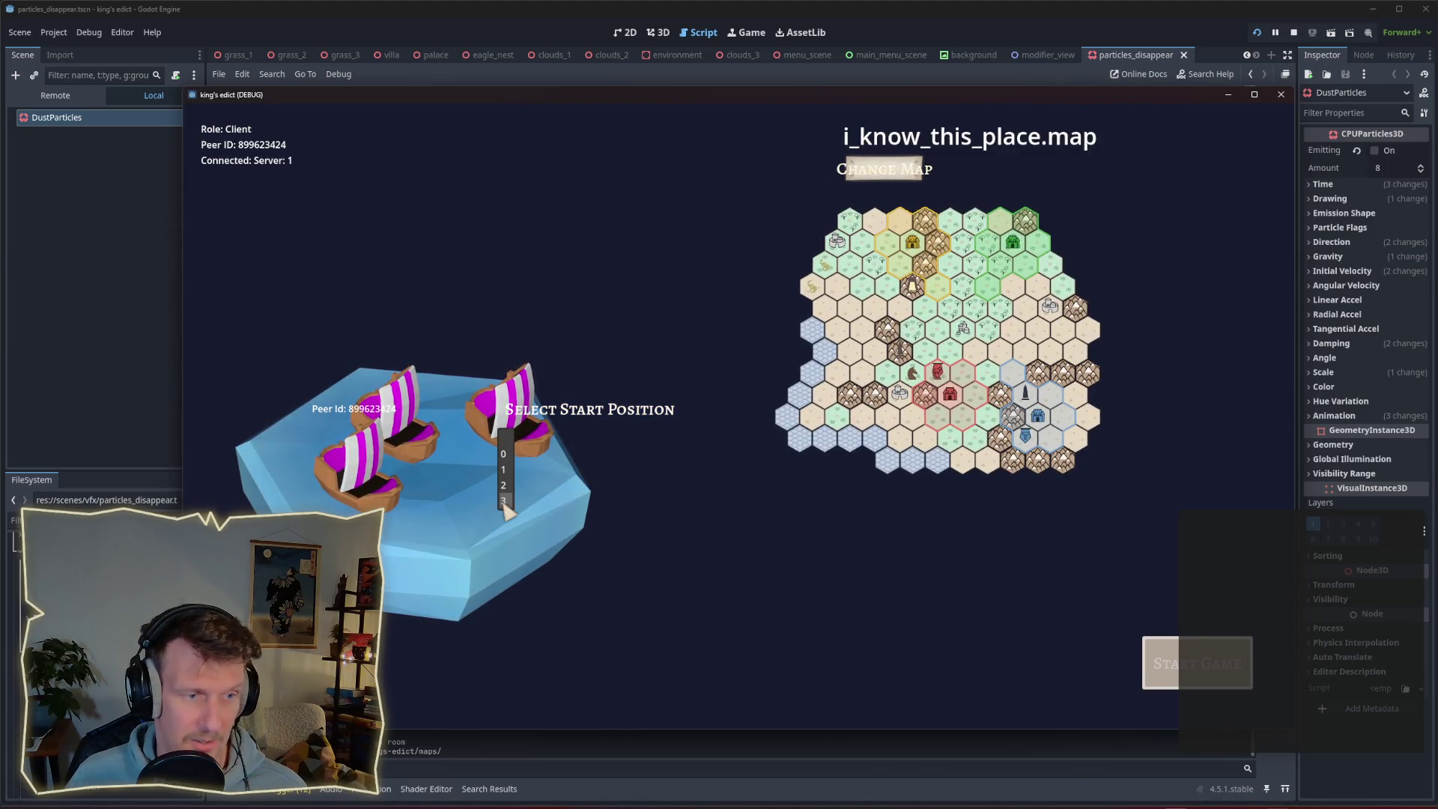
left_click(504, 501)
left_click(1145, 644)
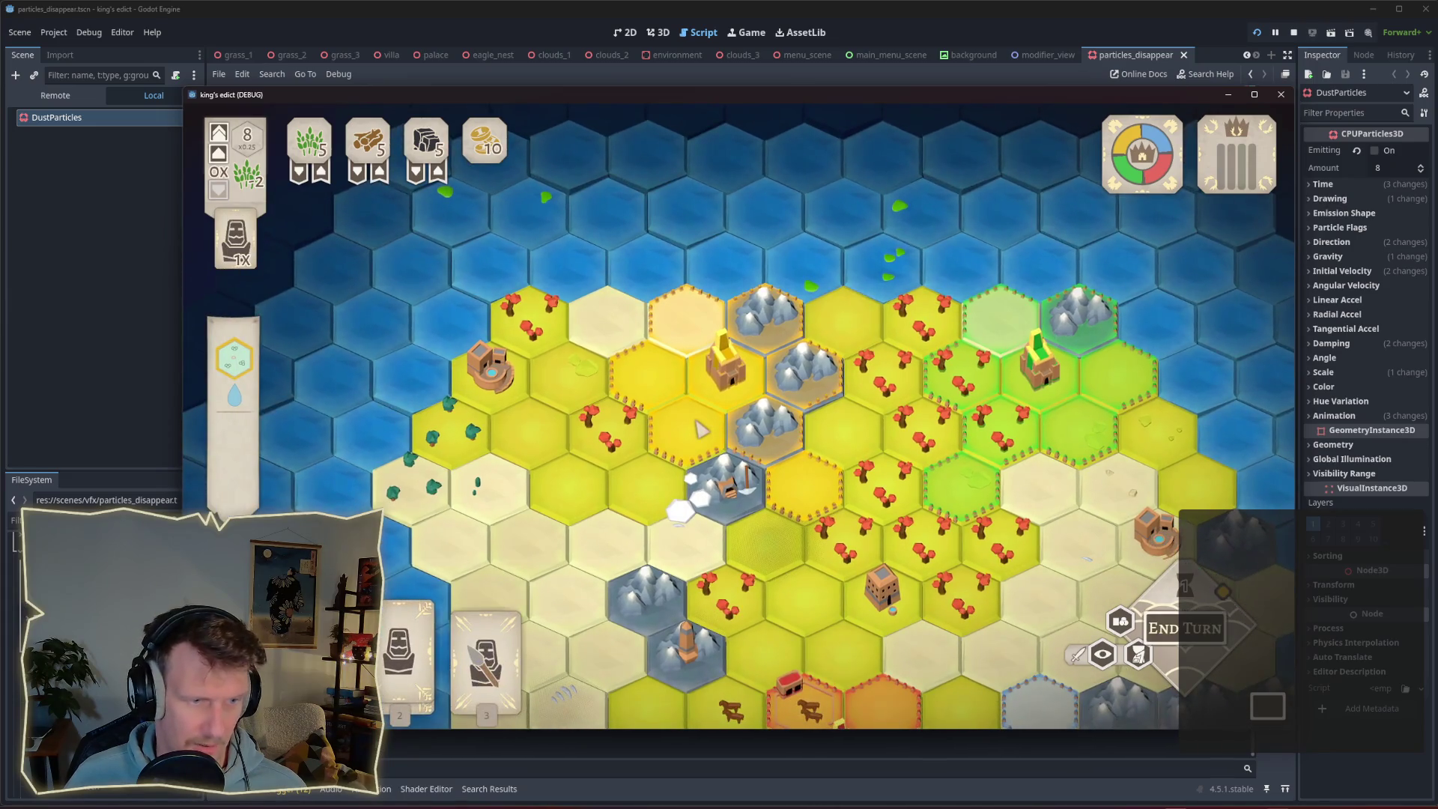
left_click(702, 428)
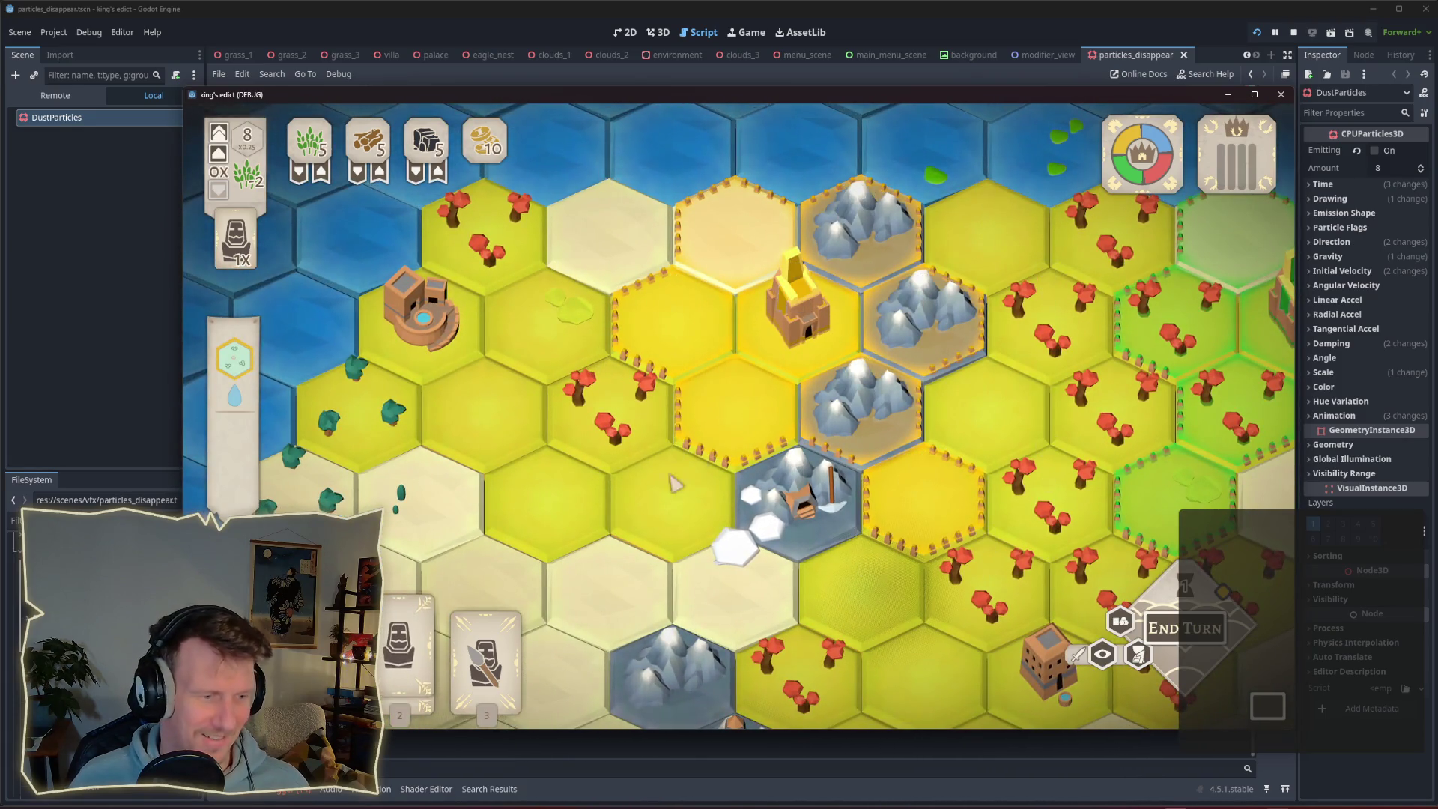
left_click(294, 793)
From the is_inside_tree error, move the global_position line below add_child in tween_builder.gd.
left_click(230, 789)
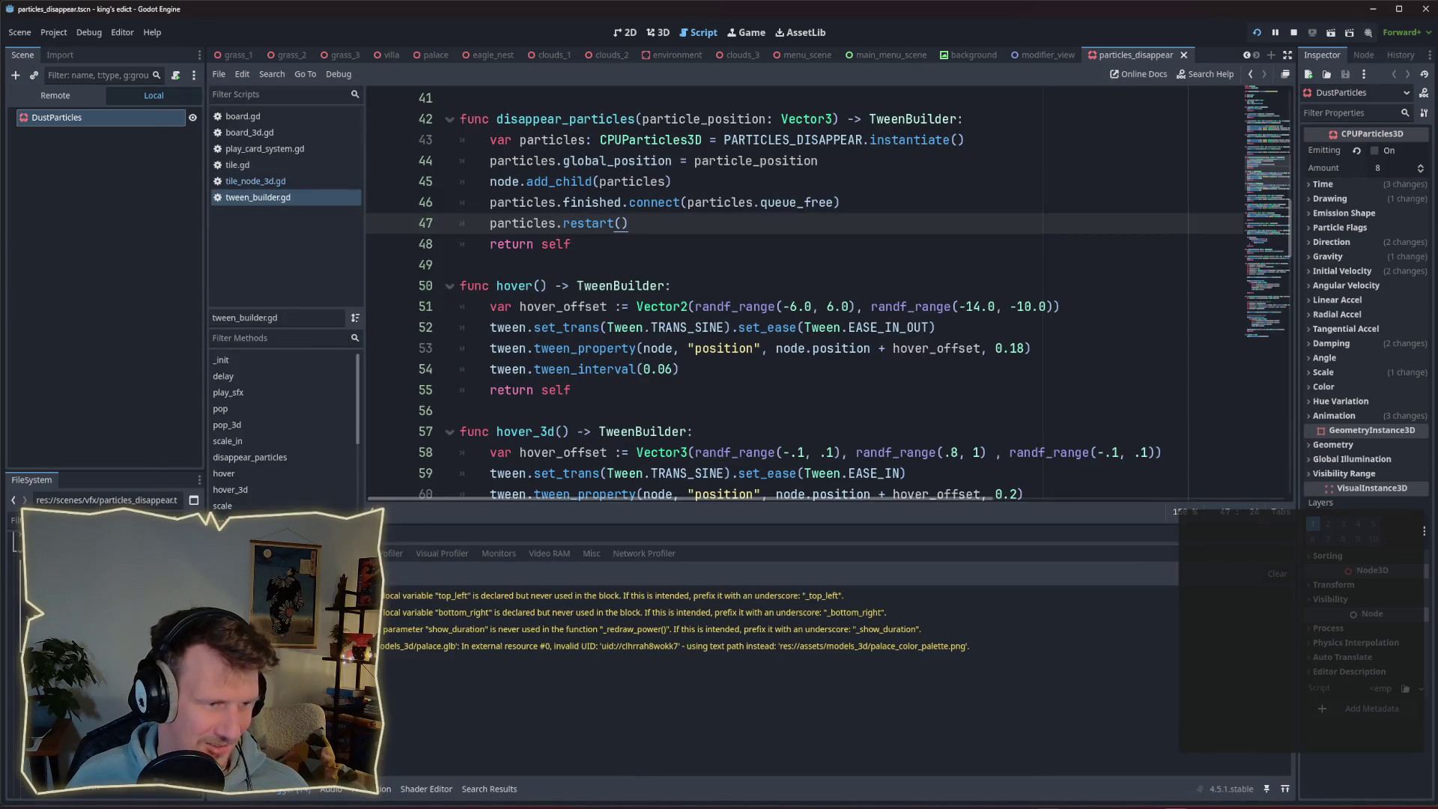
left_click(294, 789)
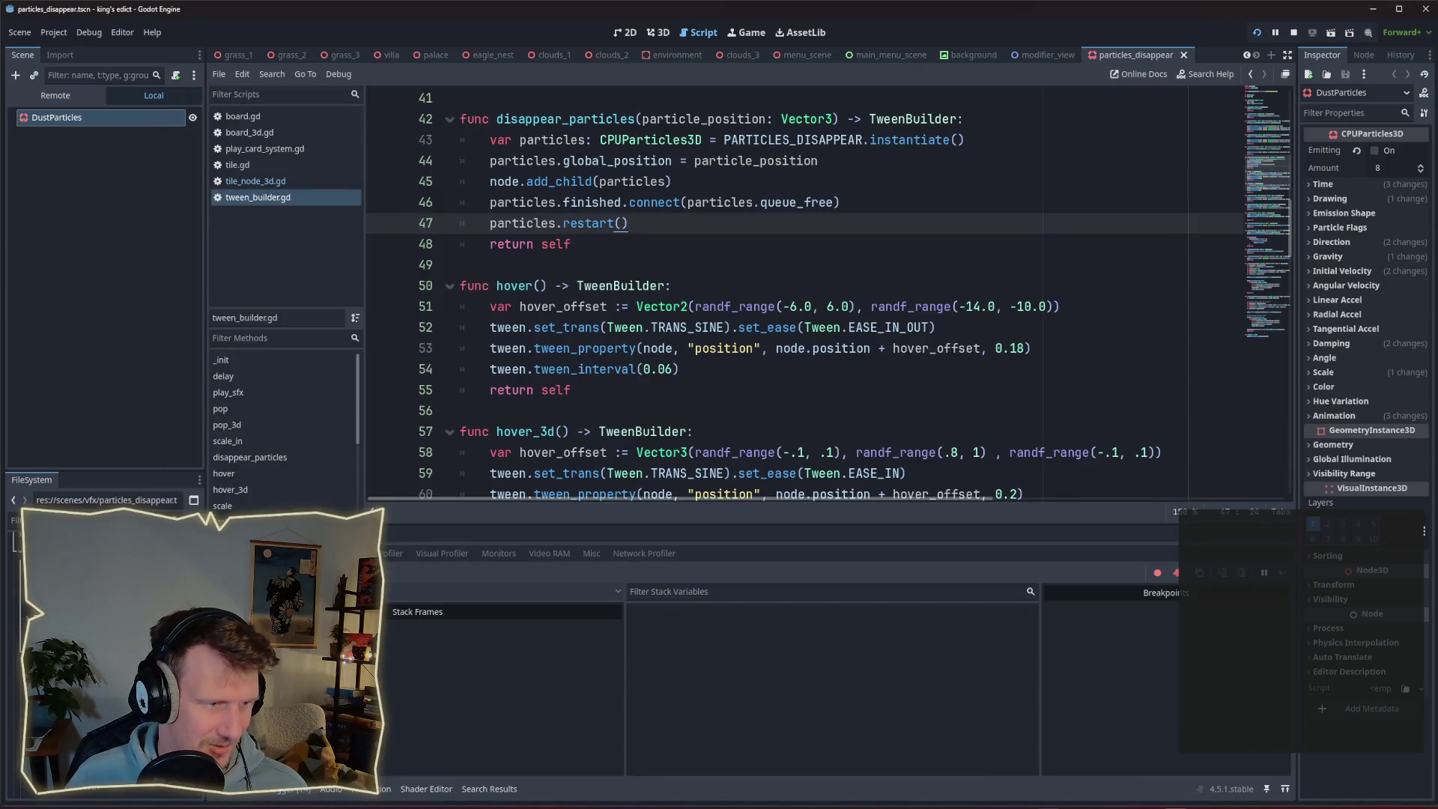
left_click(289, 553)
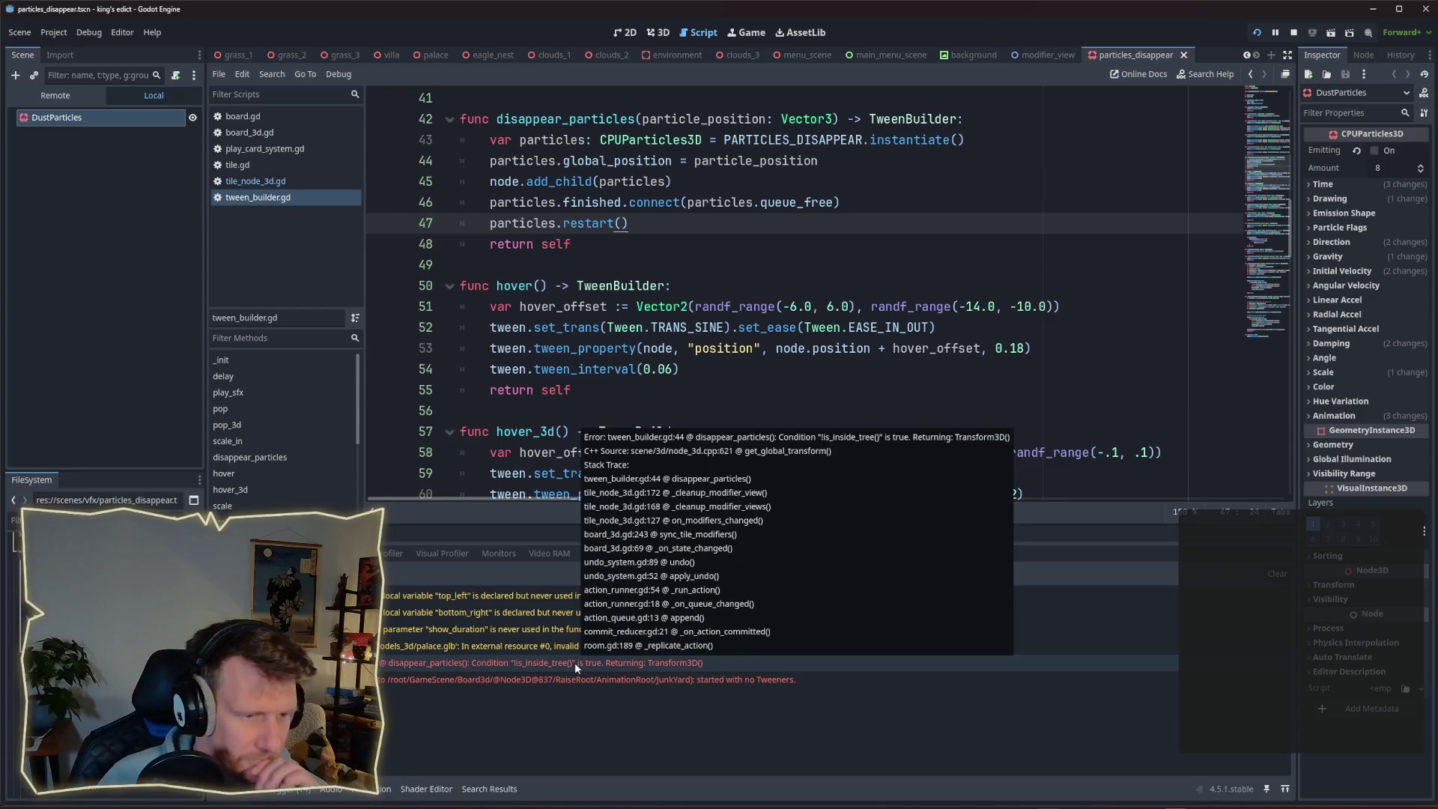
left_click(573, 662)
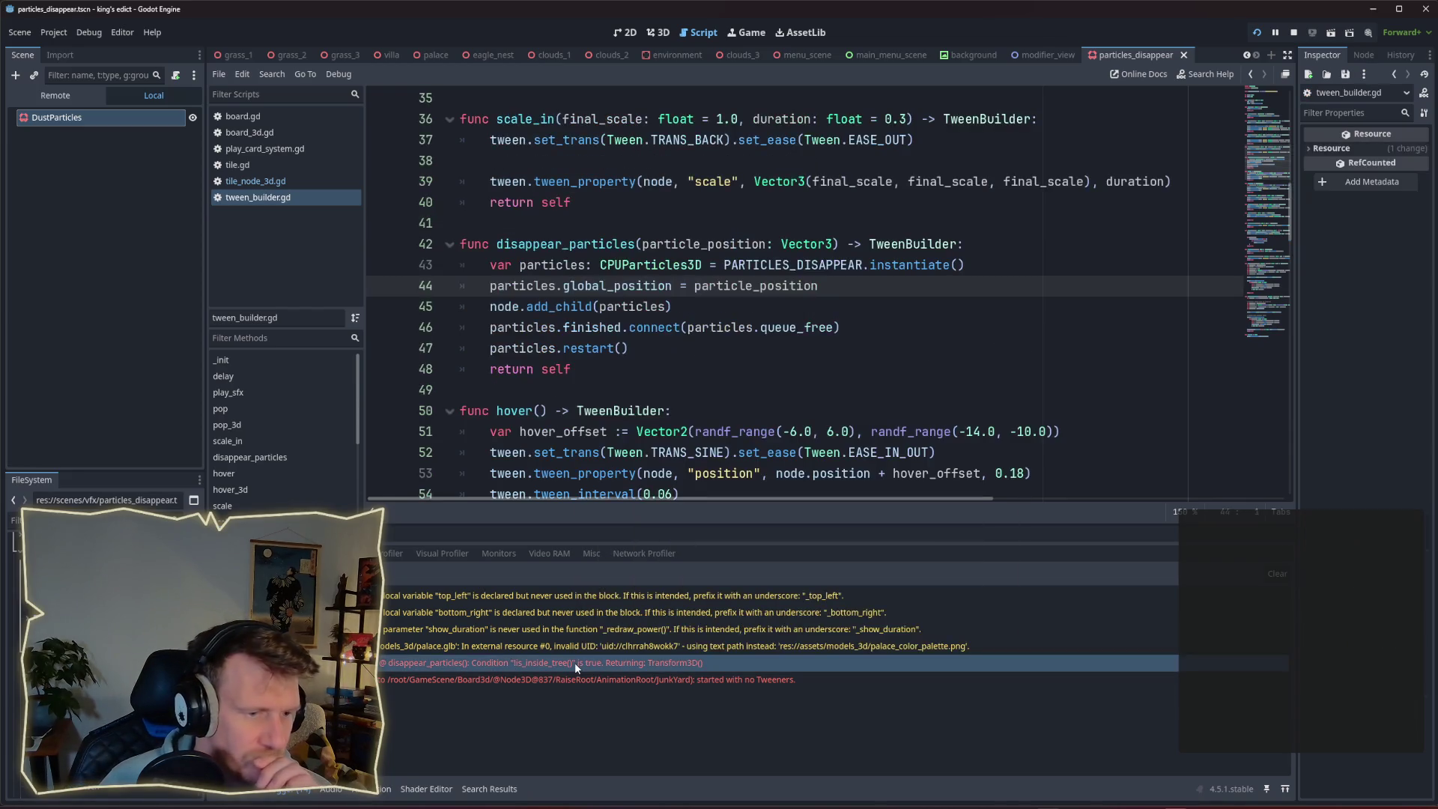
left_click(822, 285)
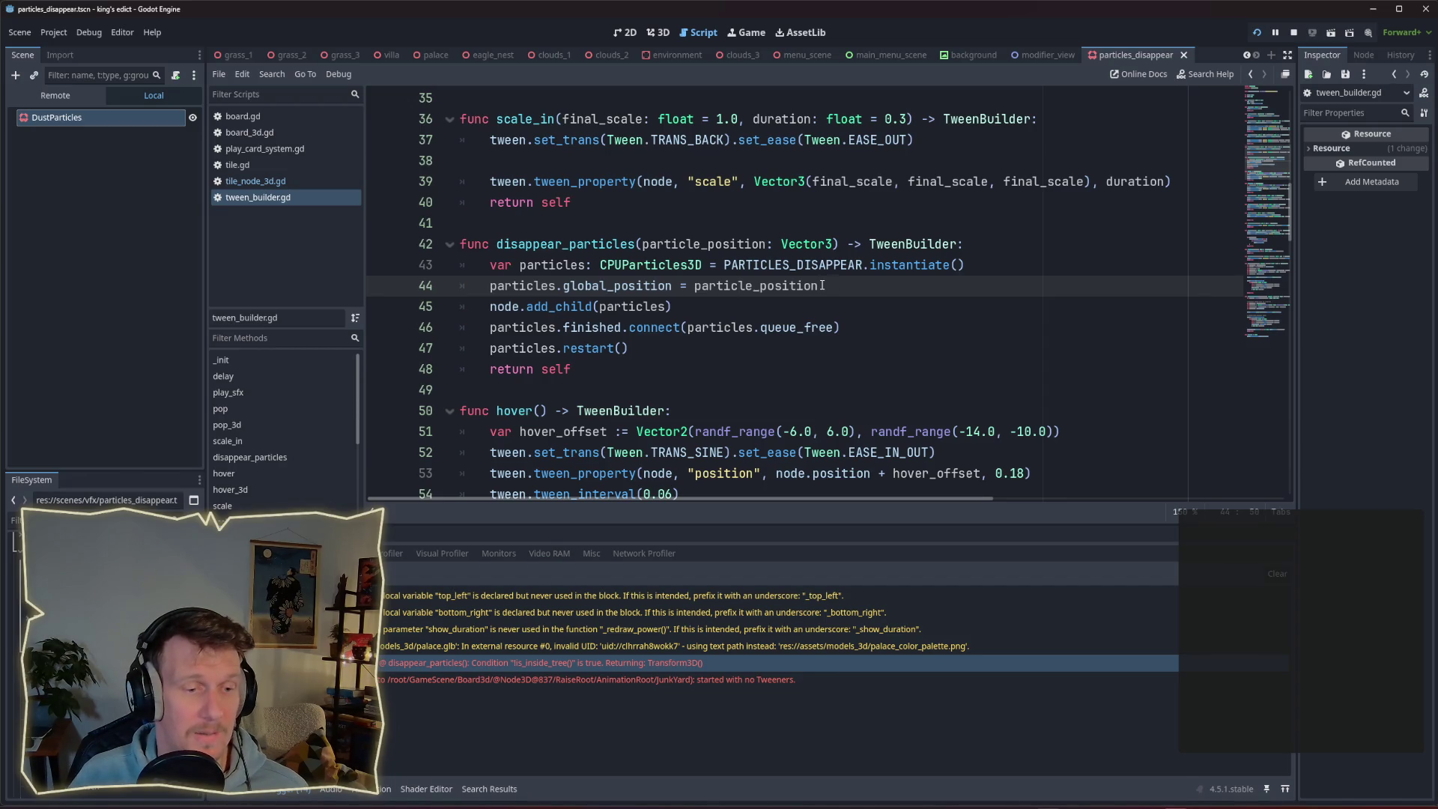
key("alt+Down")
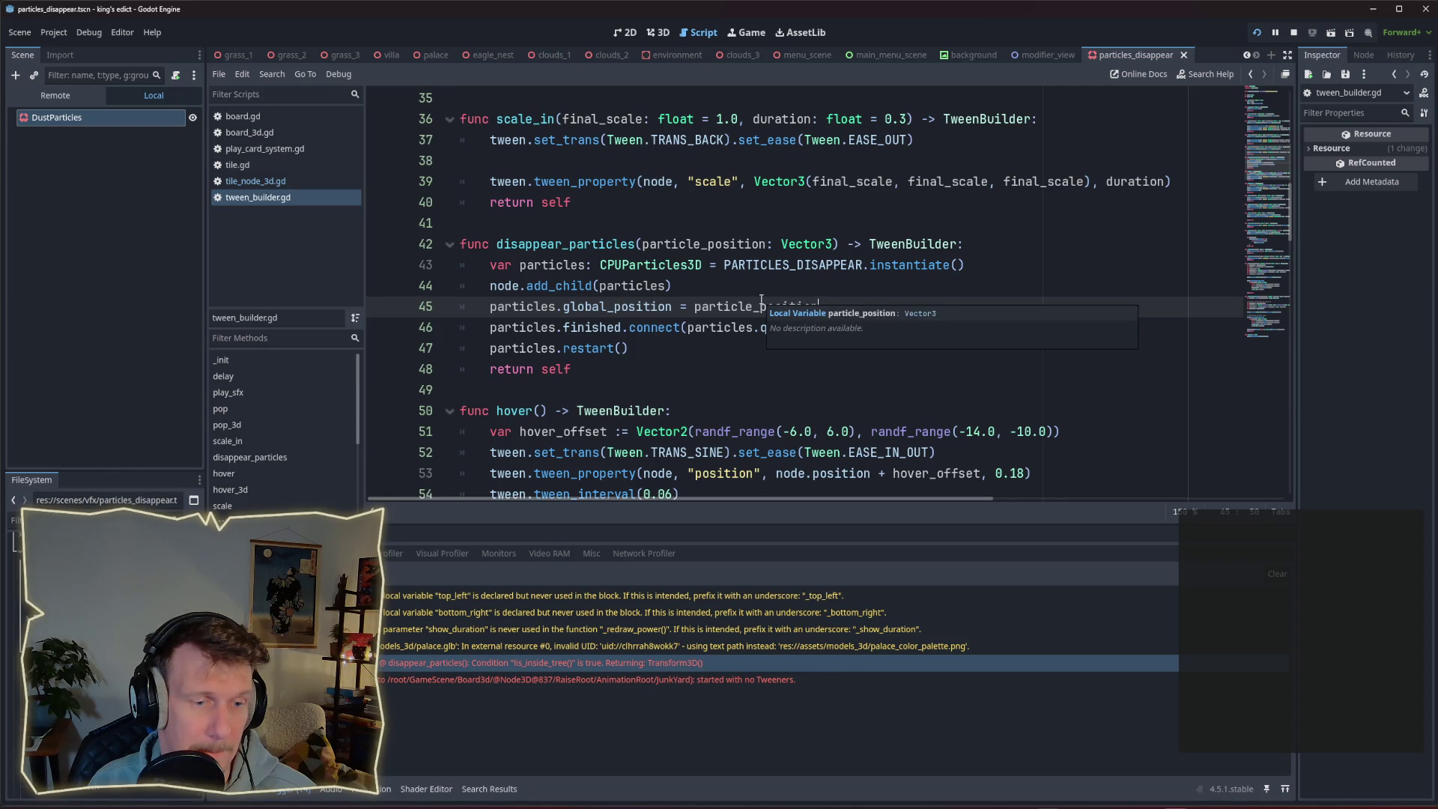
left_click(731, 679)
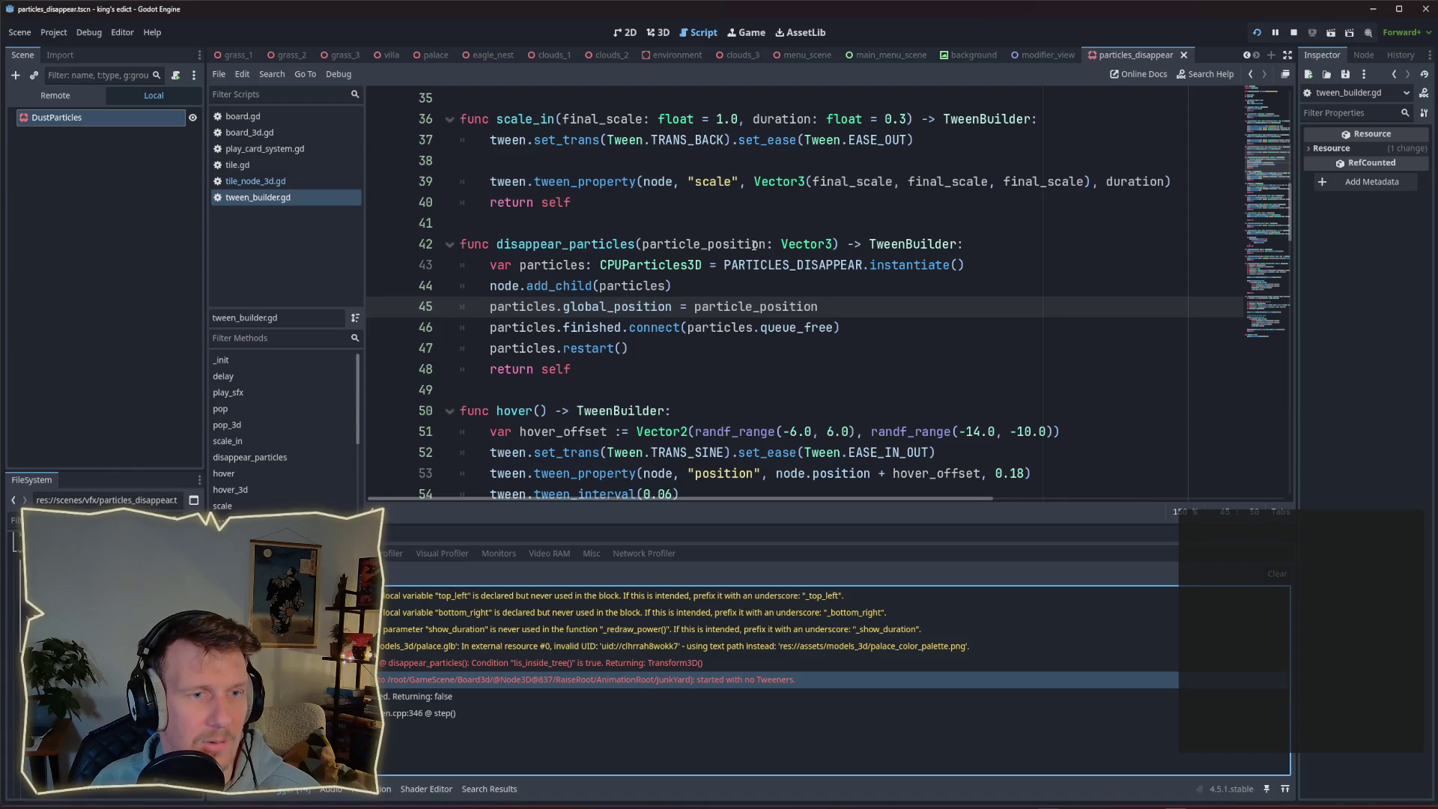
left_click(272, 182)
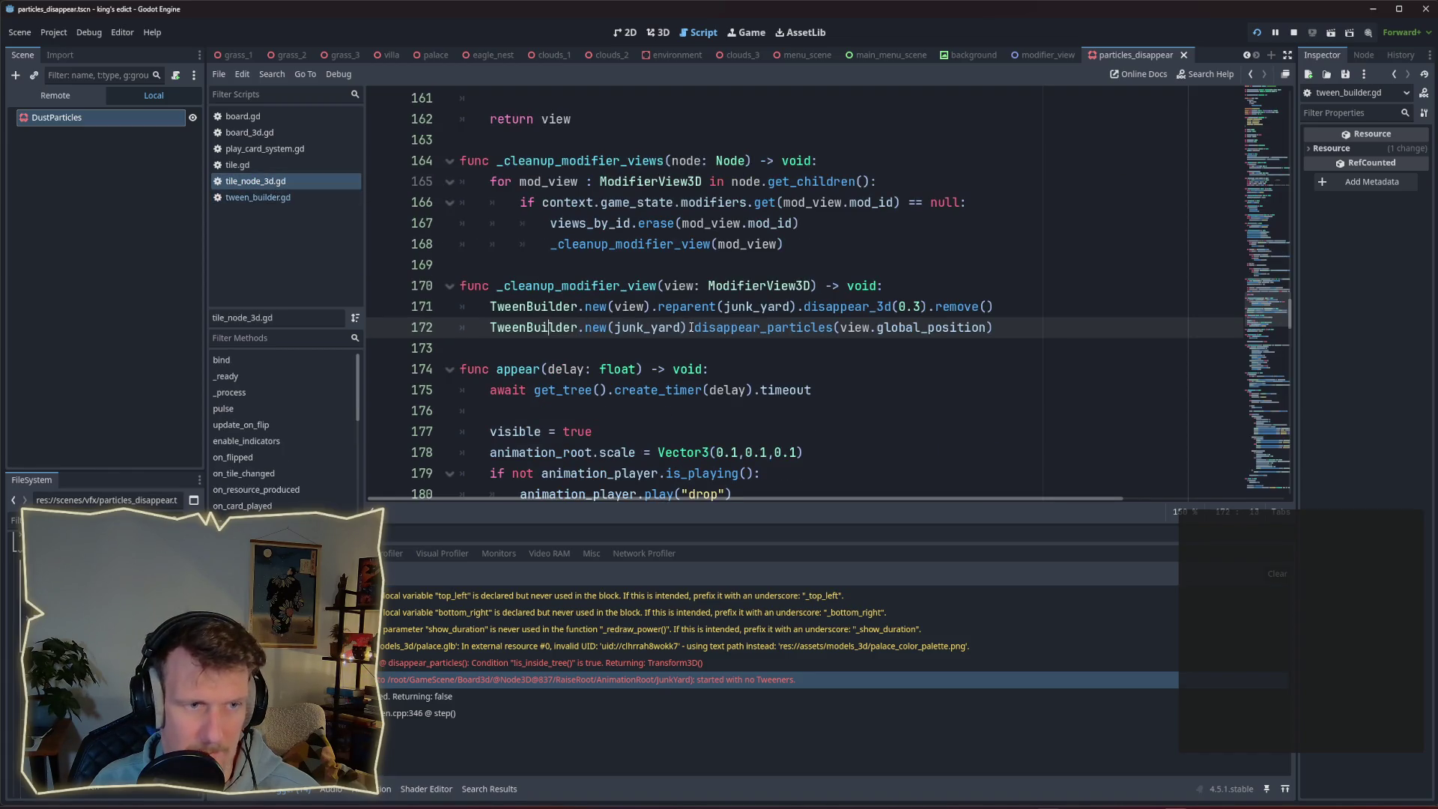
Remove the stray space before the disappear_particles call on line 172.
left_click_drag(592, 328, 999, 330)
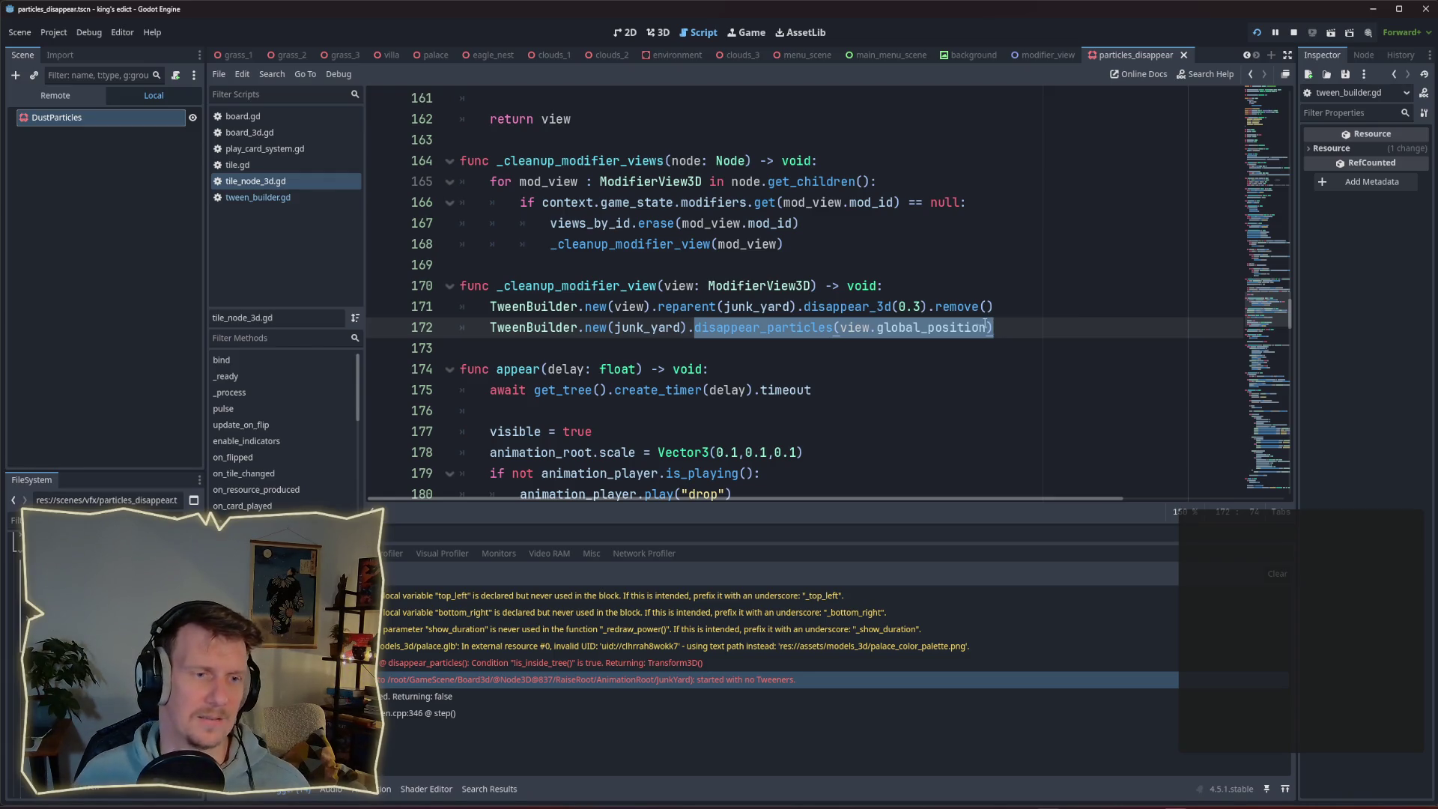
left_click(696, 335)
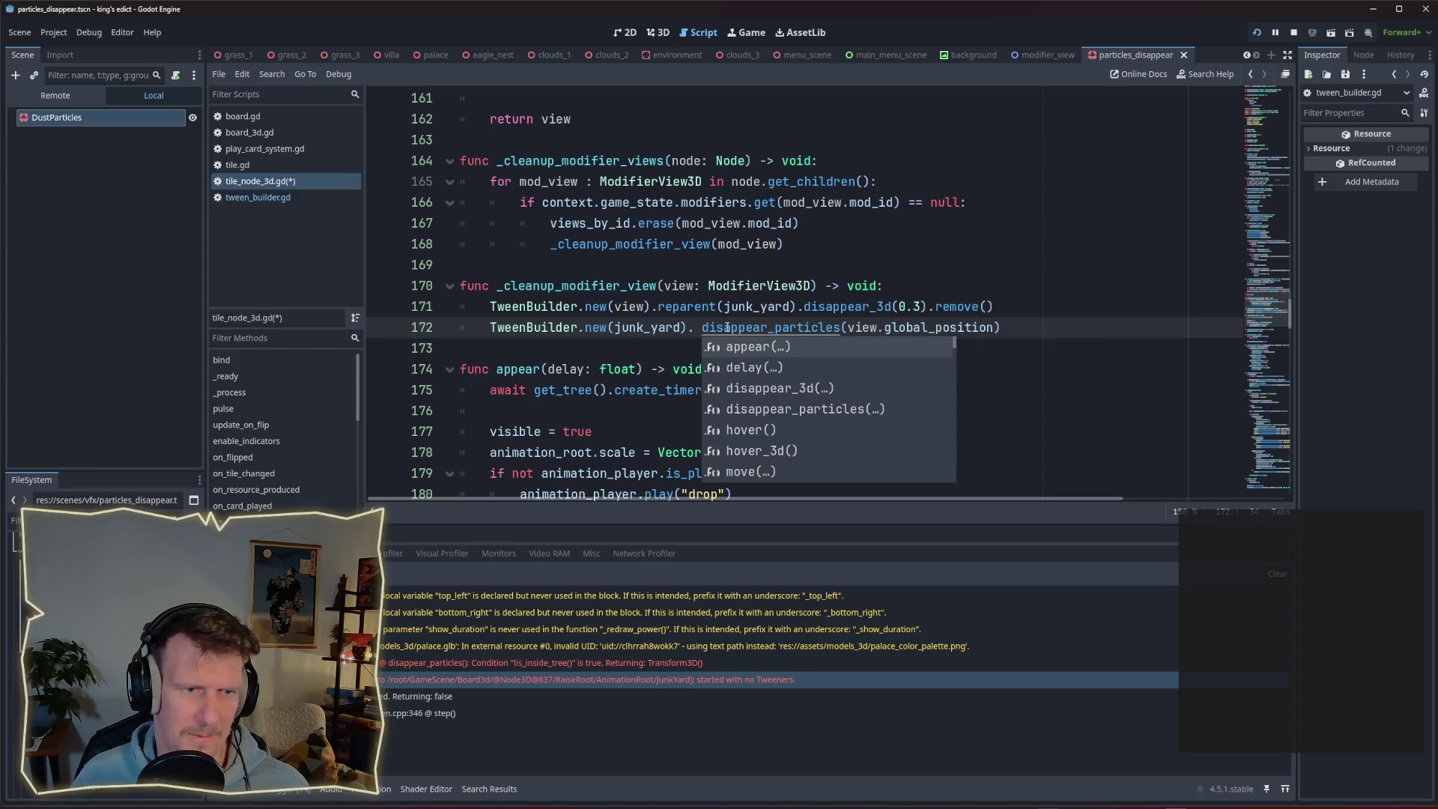
key("Escape")
key("BackSpace")
key("Down")
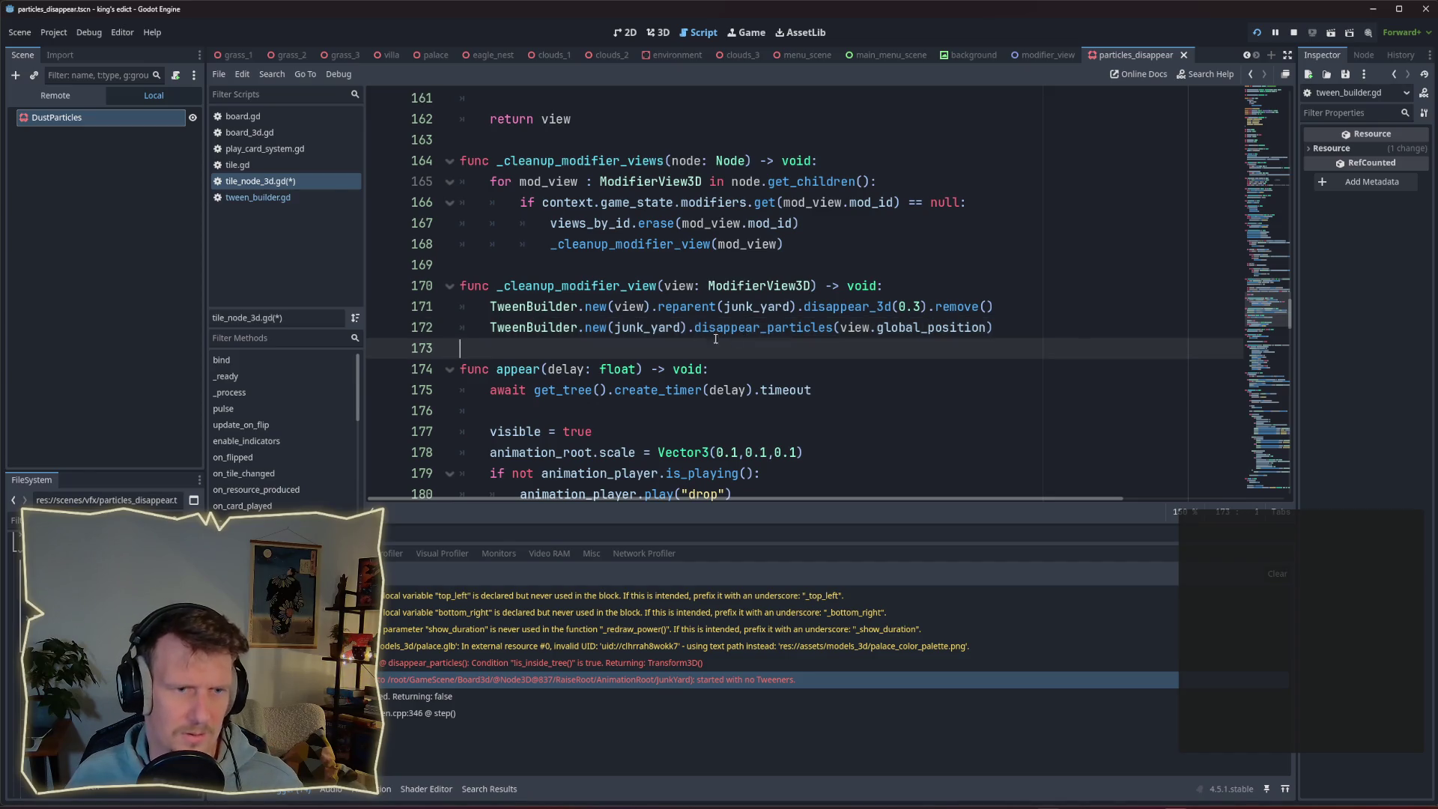
Add 0.2 as a second argument to disappear_particles, save, and compare it with the 0.3 duration.
left_click(989, 327)
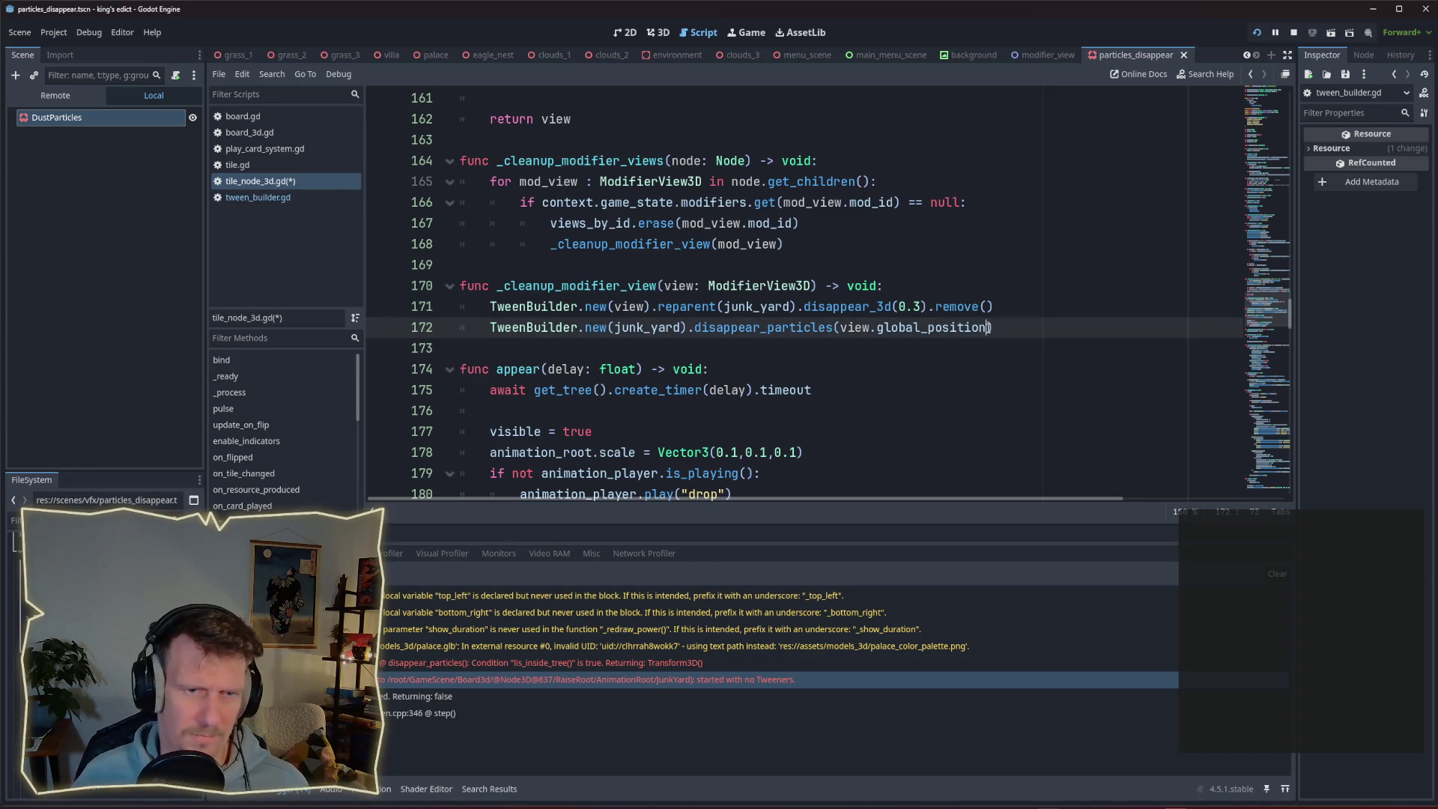
type(",")
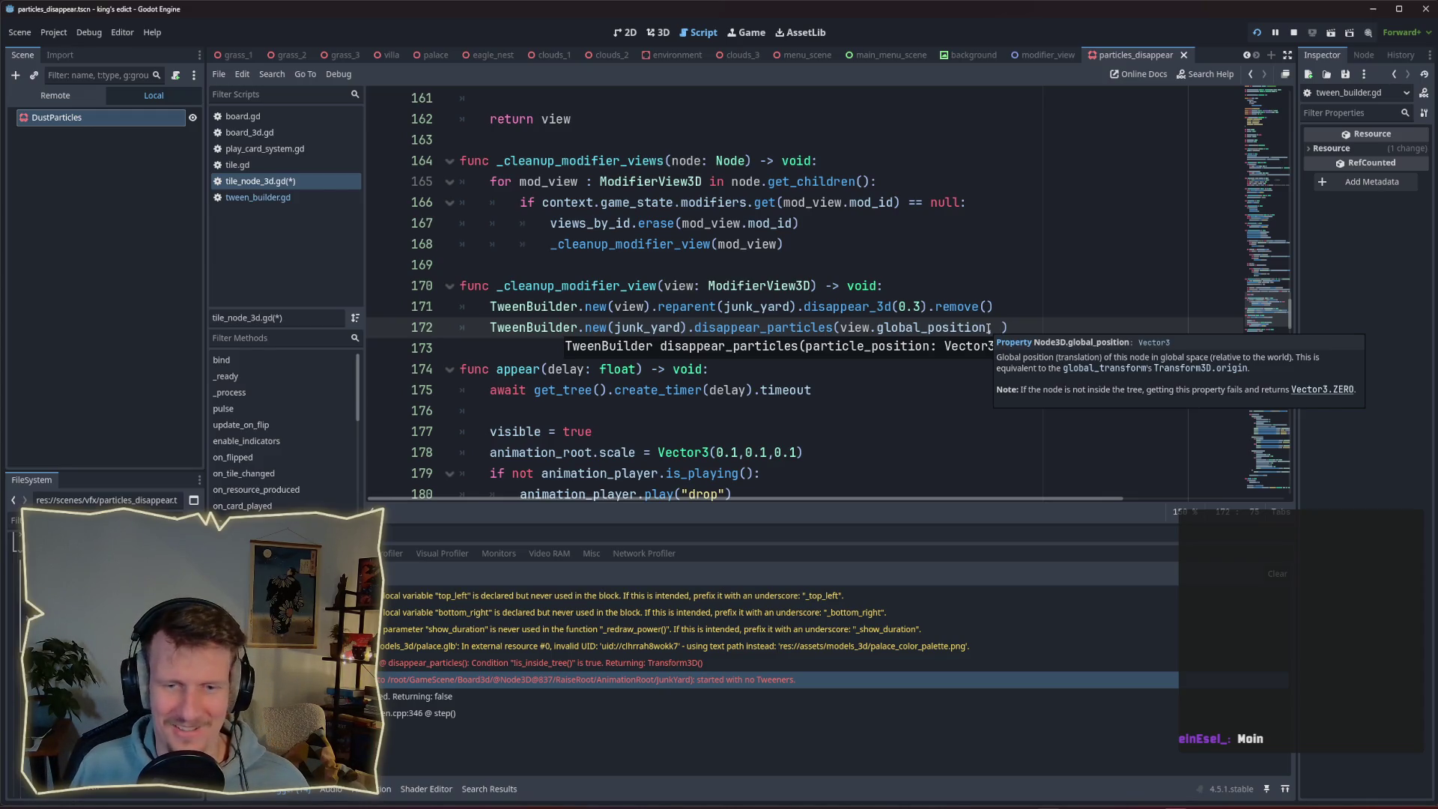
left_click(989, 328)
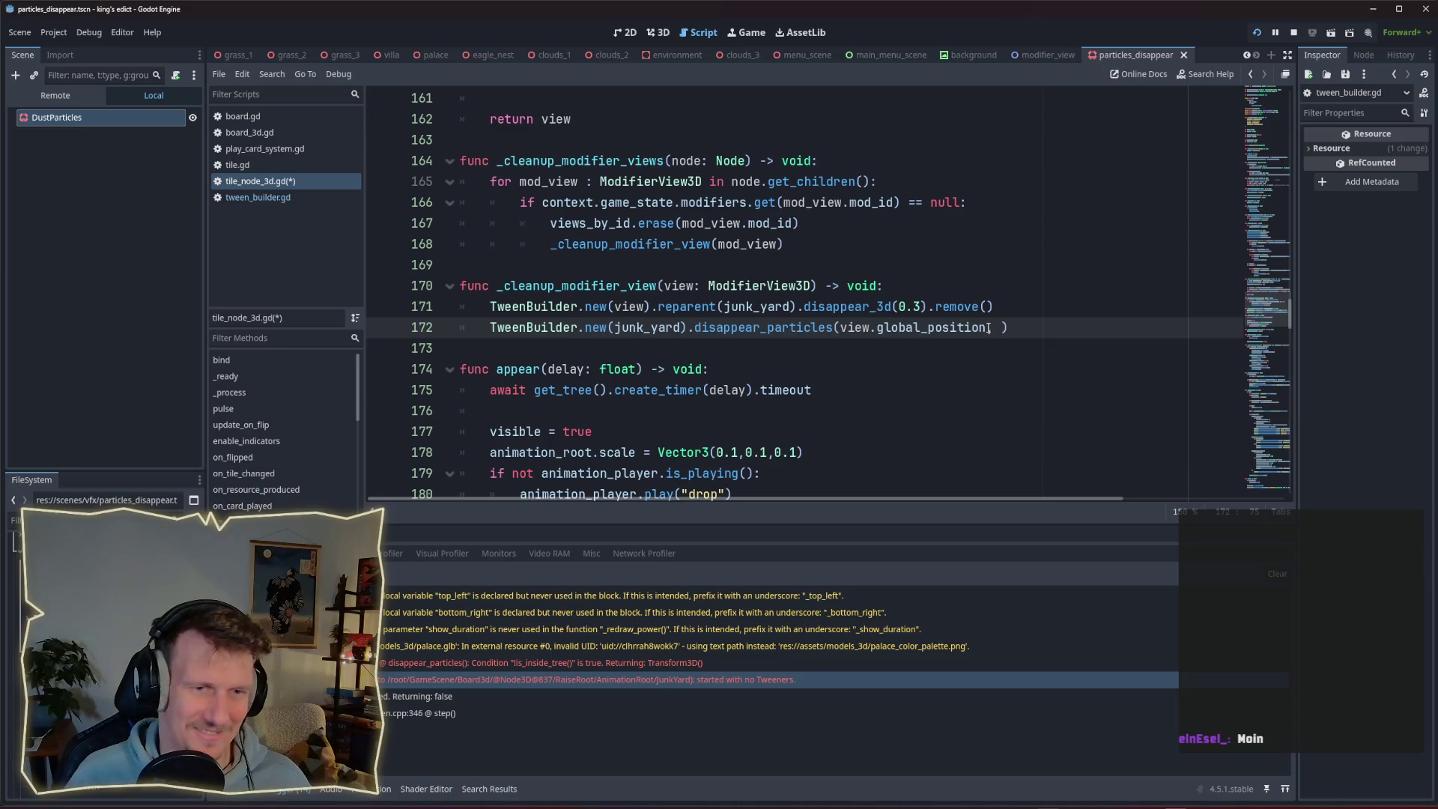
type("ei")
key("ctrl+space")
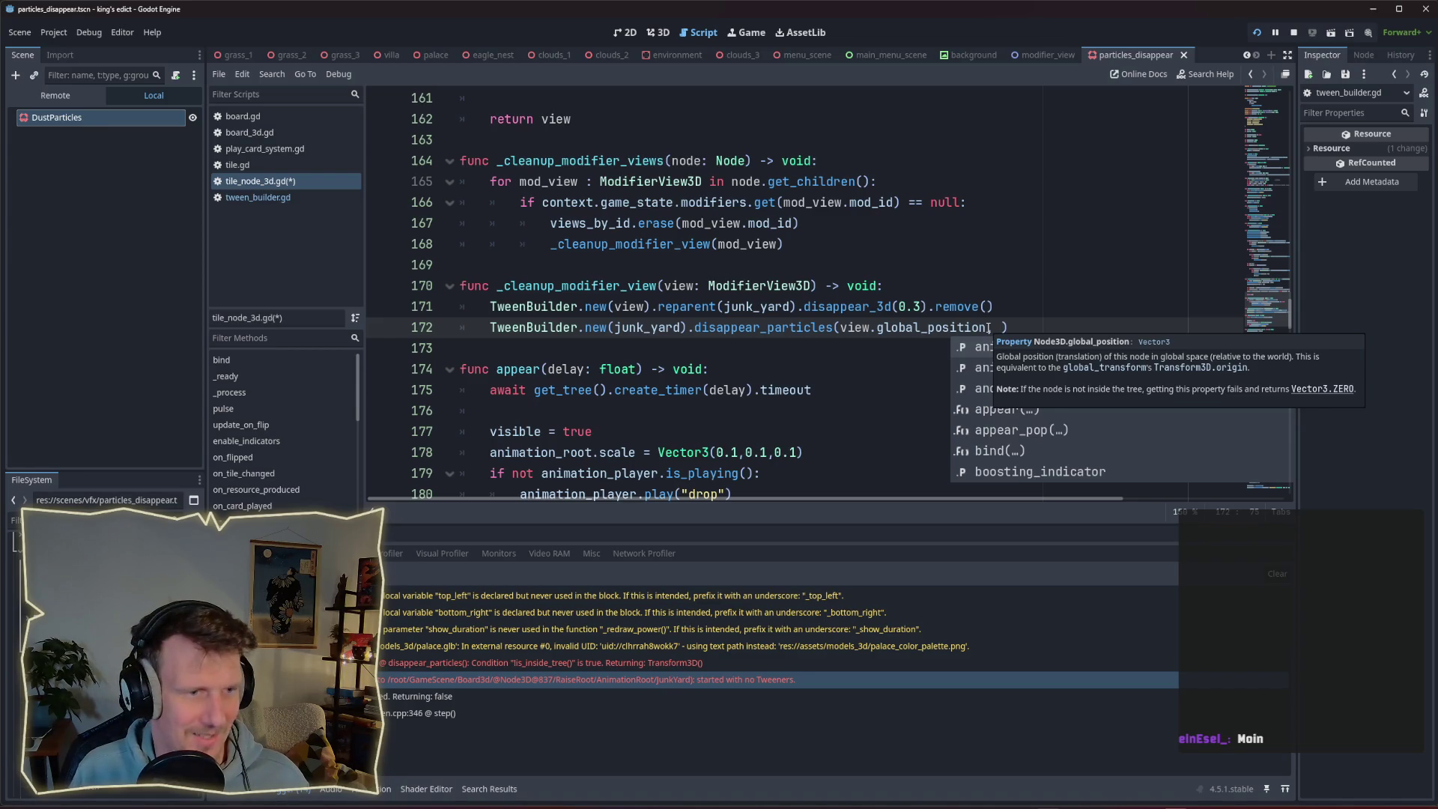
key("Escape")
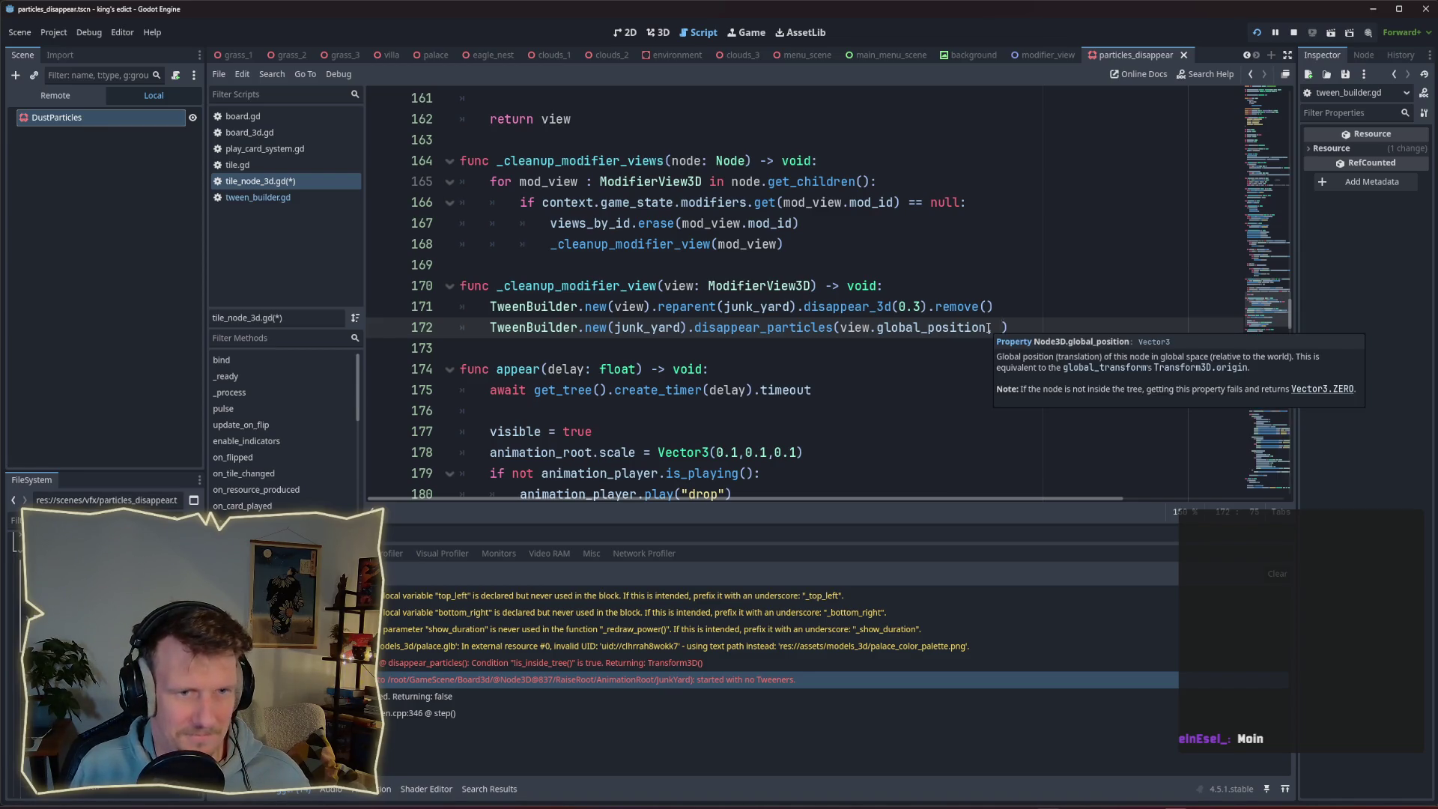
type("0.0")
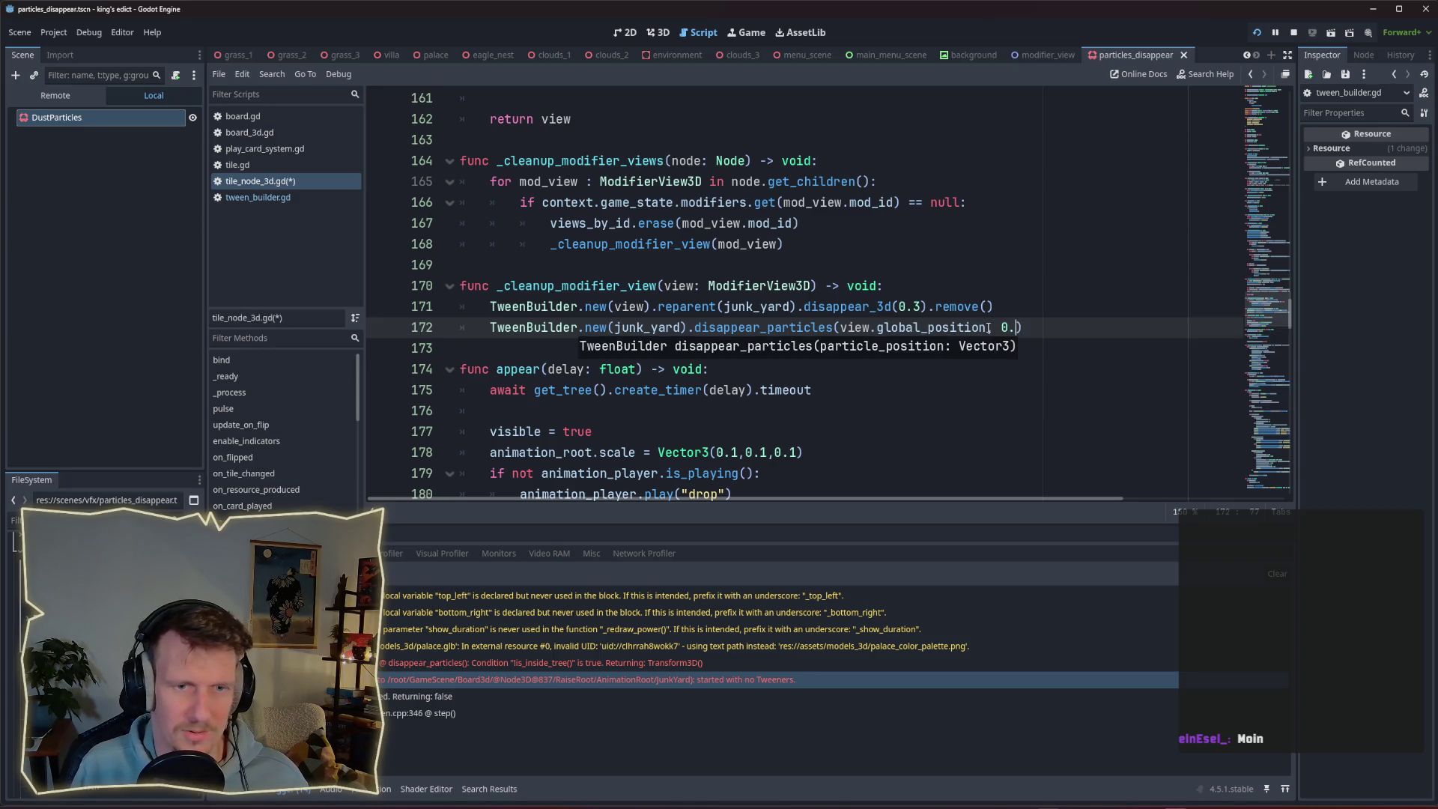
key("BackSpace")
type("2")
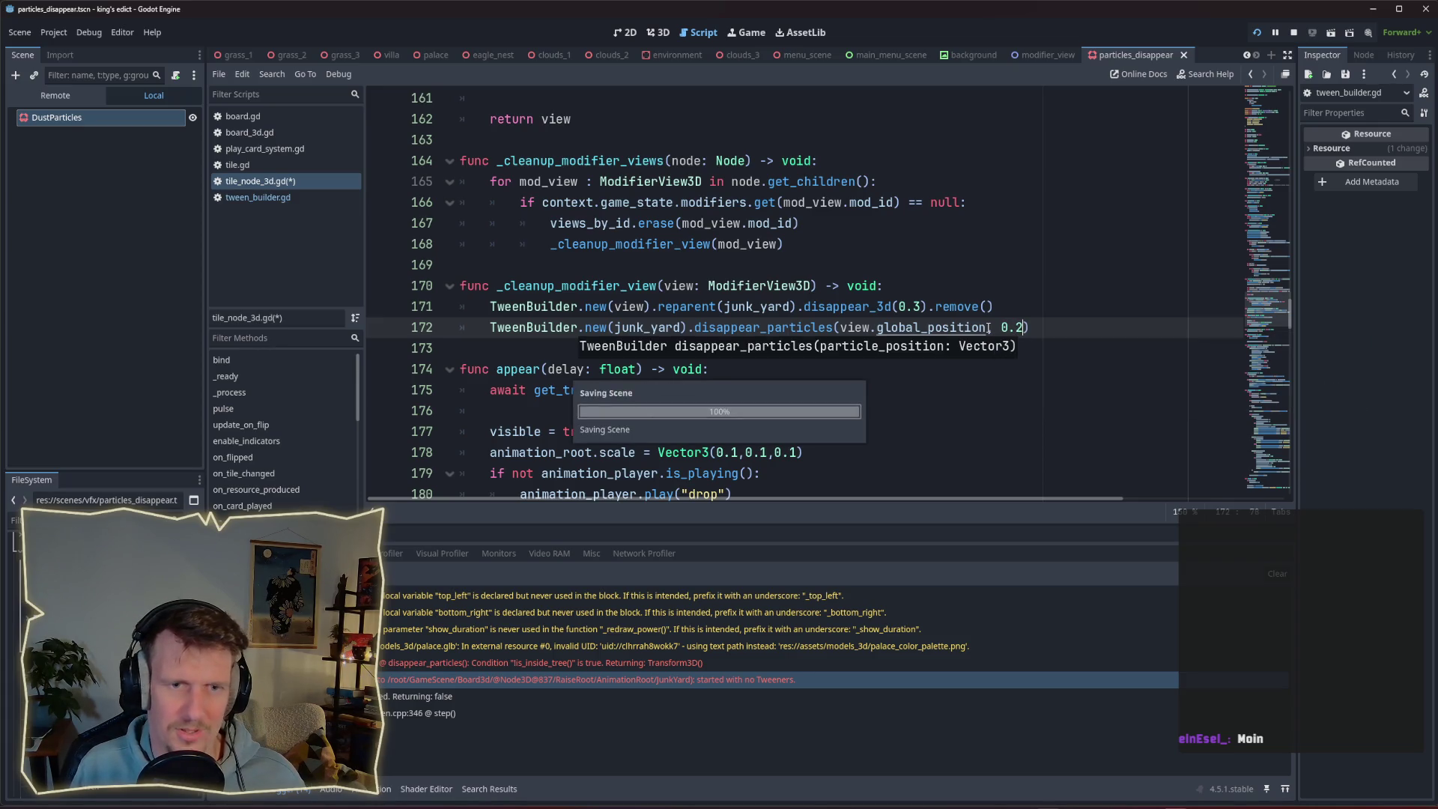
key("ctrl+s")
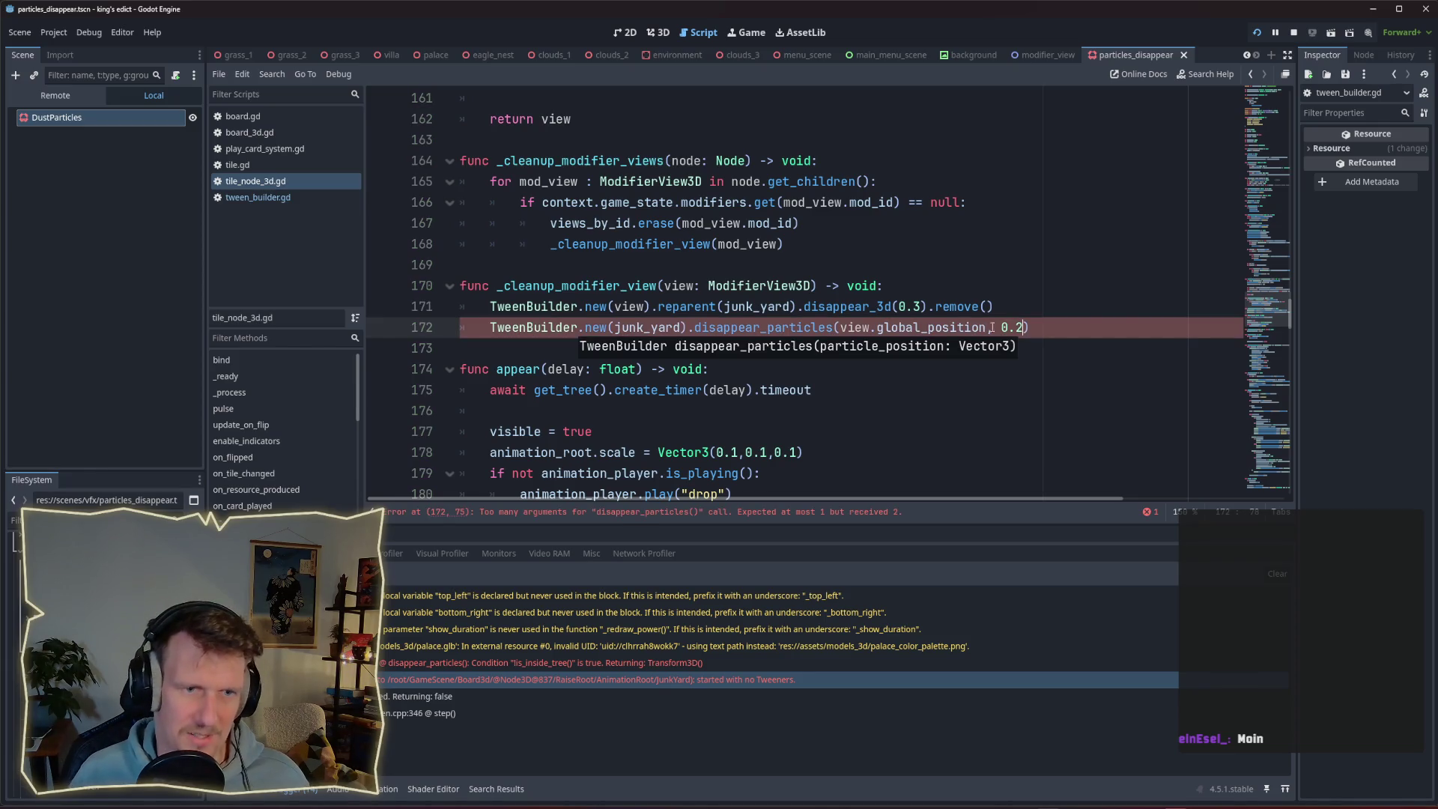
double_click(906, 306)
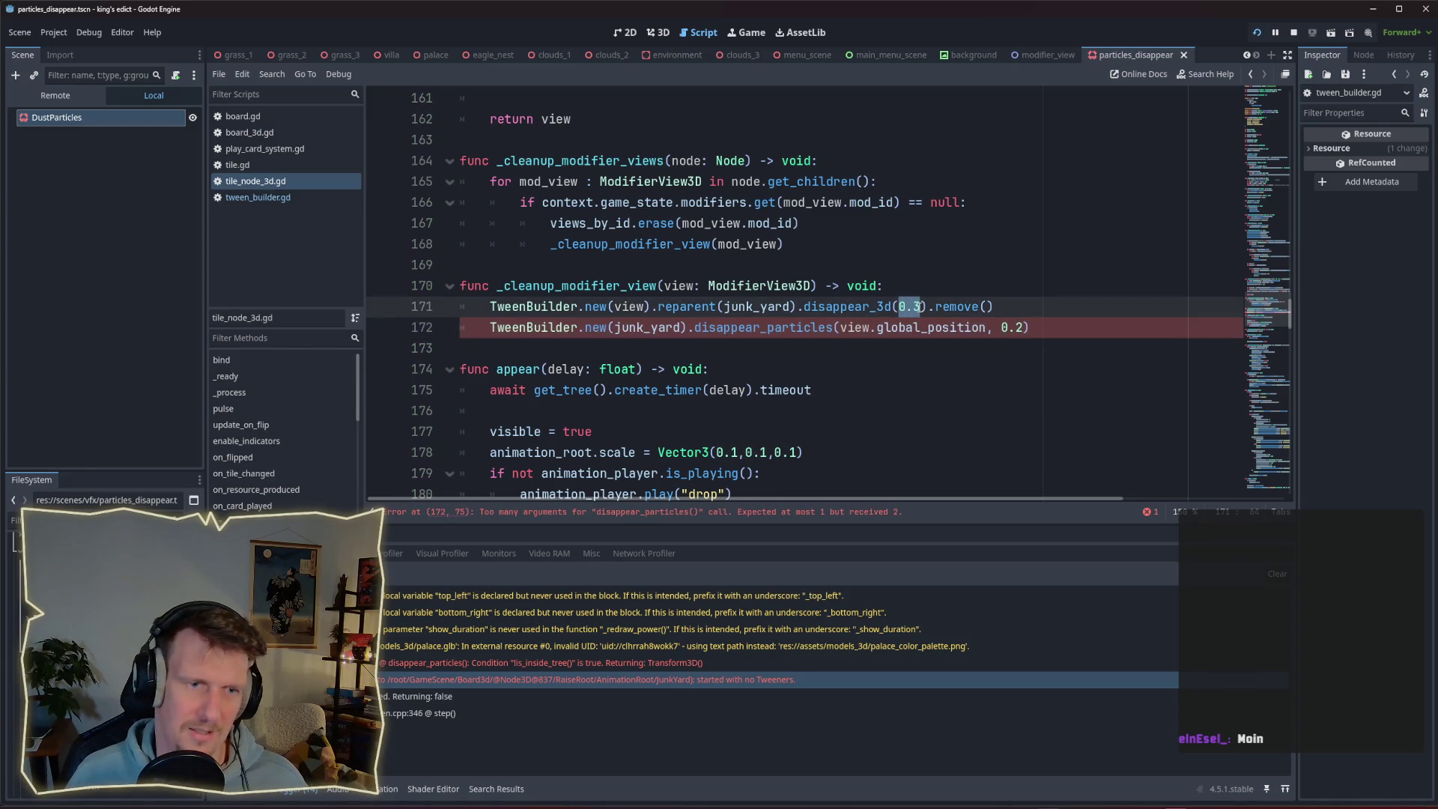
double_click(1012, 327)
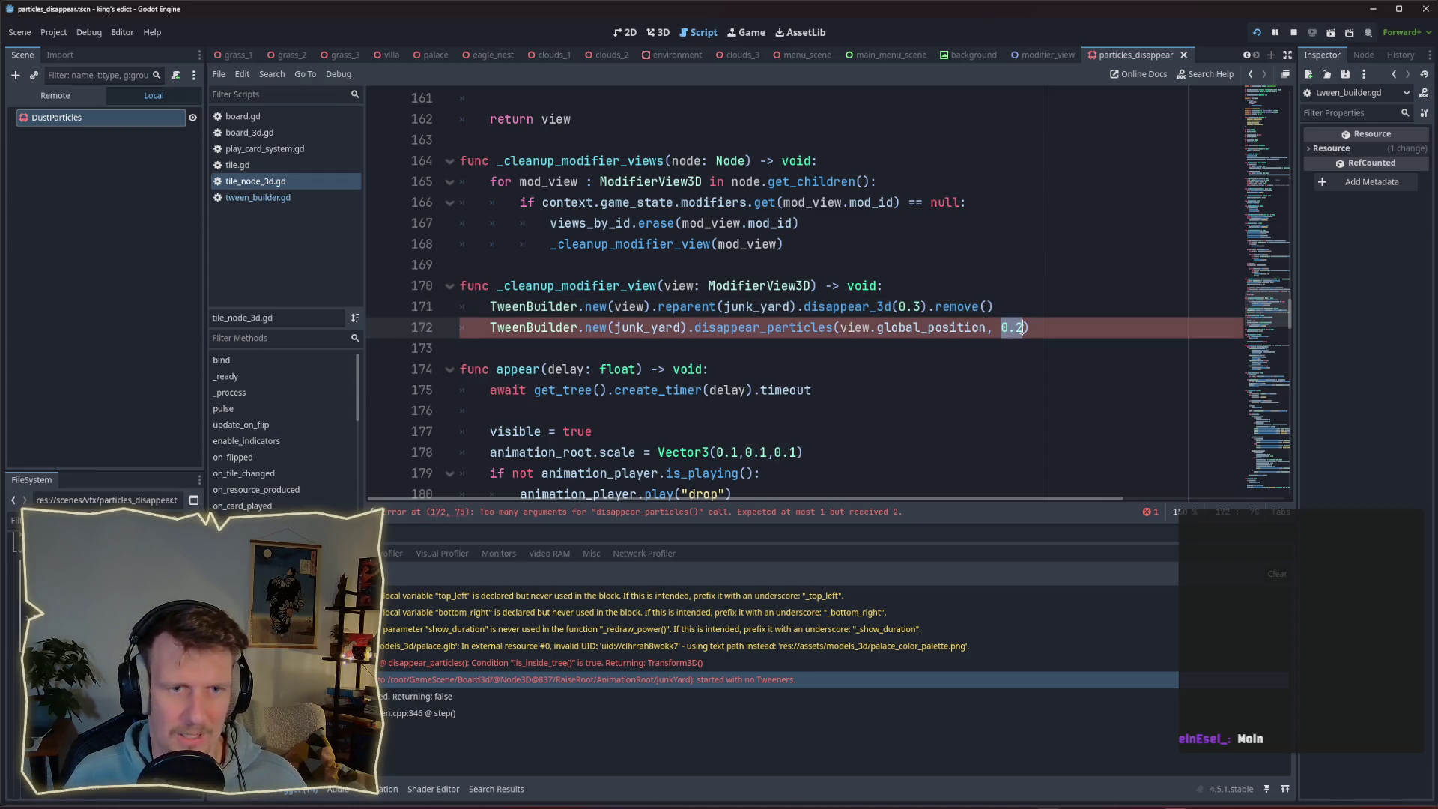
In tween_builder.gd, add a start_delay float parameter with a default after disappear_particles' Vector3 argument, and save.
left_click(1029, 331)
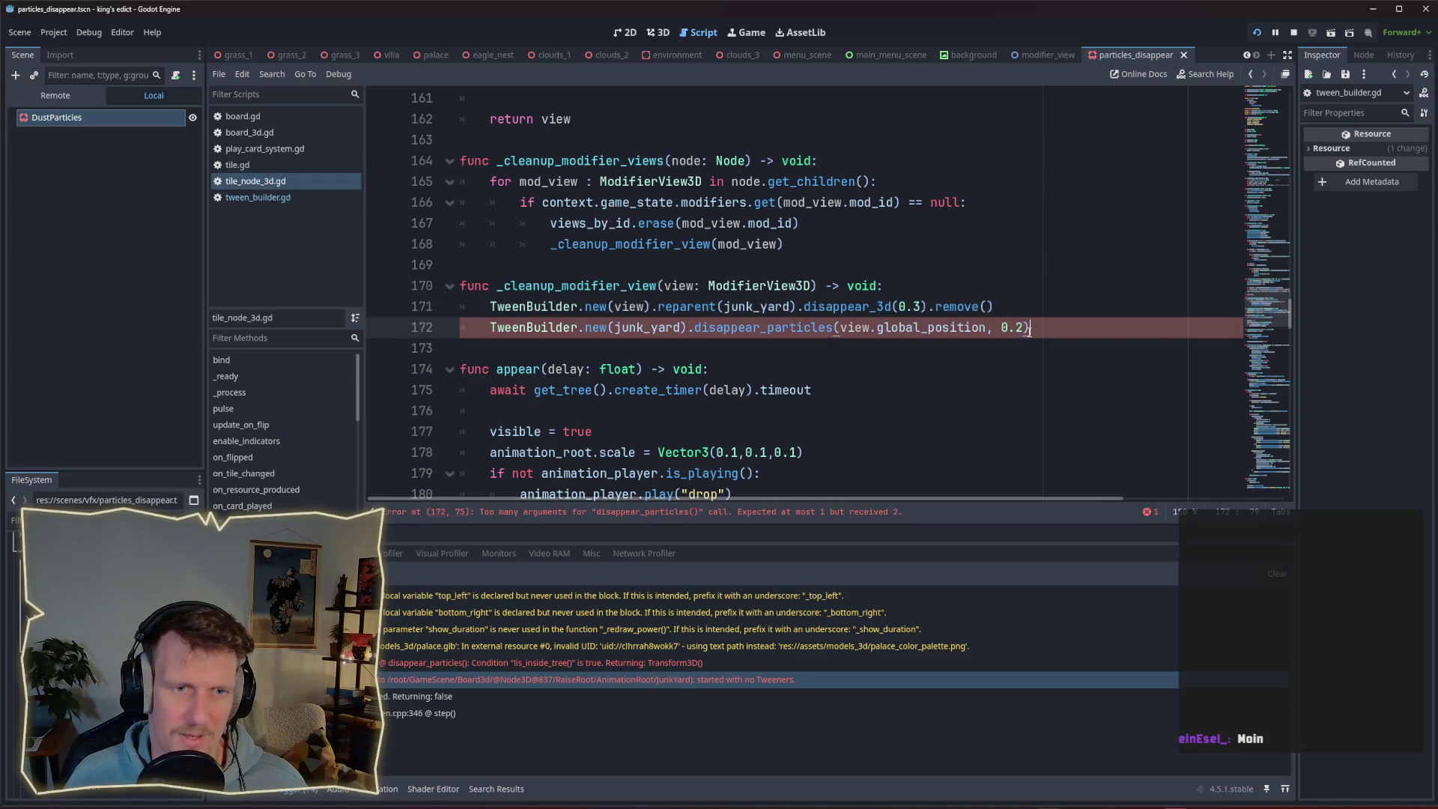
left_click(810, 327, "ctrl")
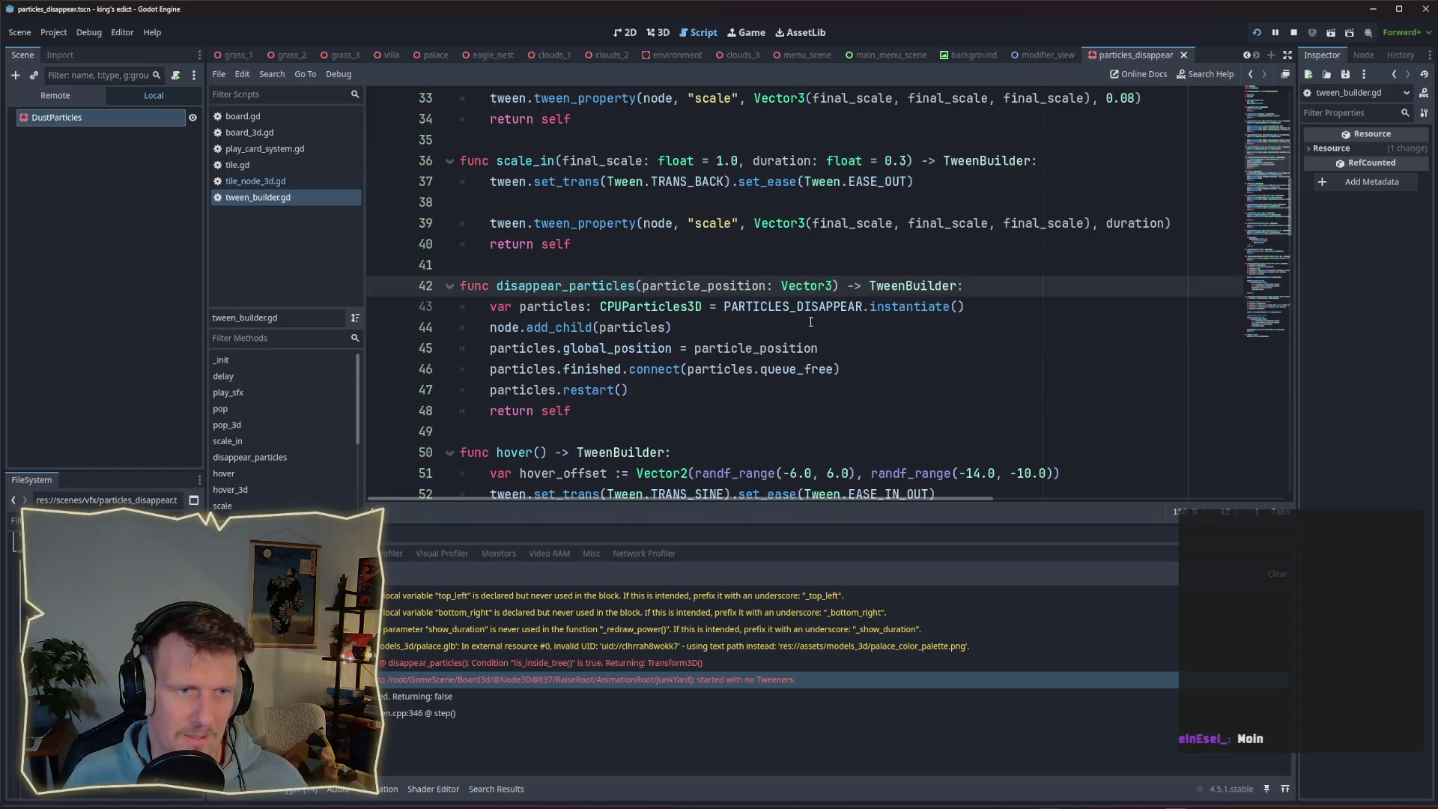
left_click(834, 287)
type("i")
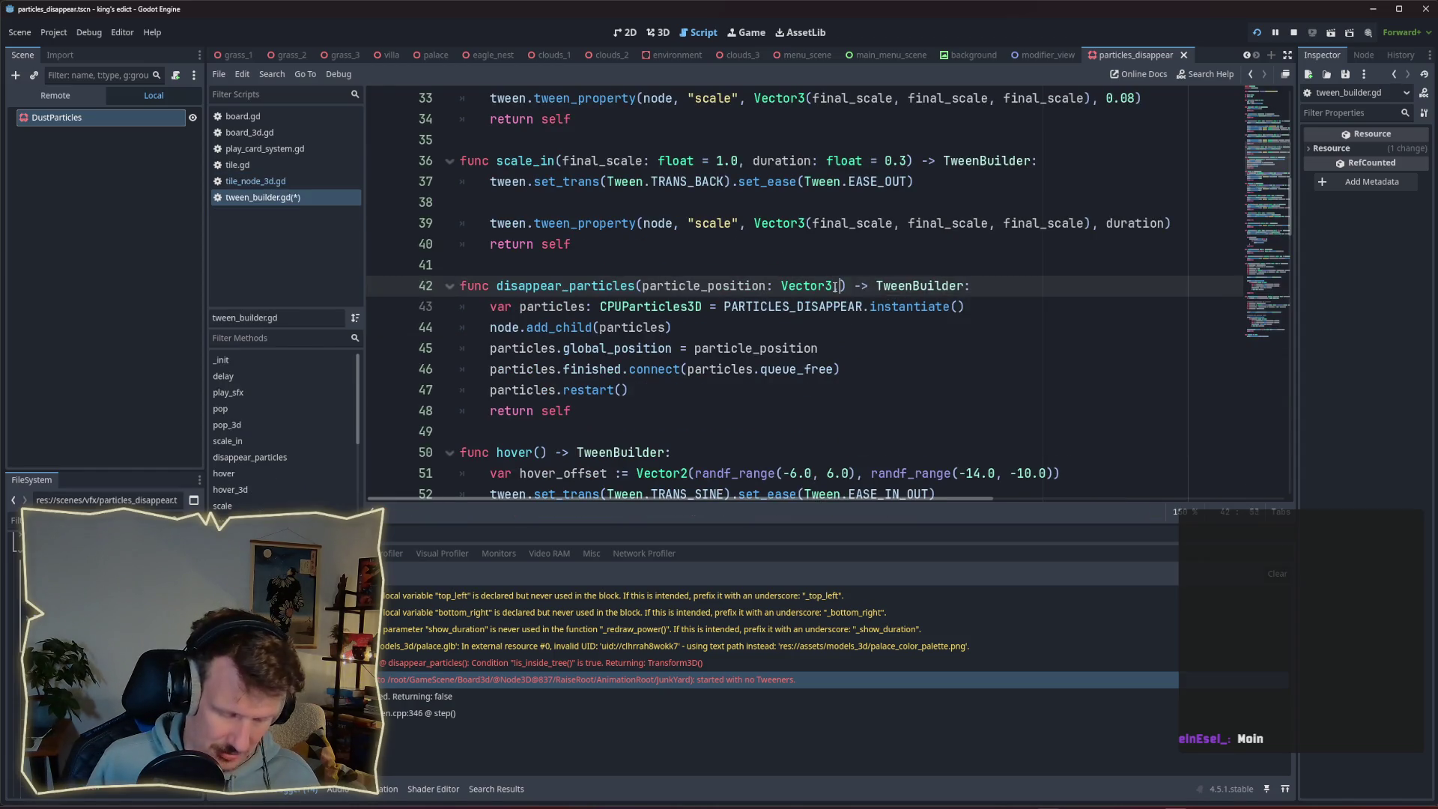
type(", dur")
key("BackSpace")
key("BackSpace")
key("BackSpace")
type("start_dela")
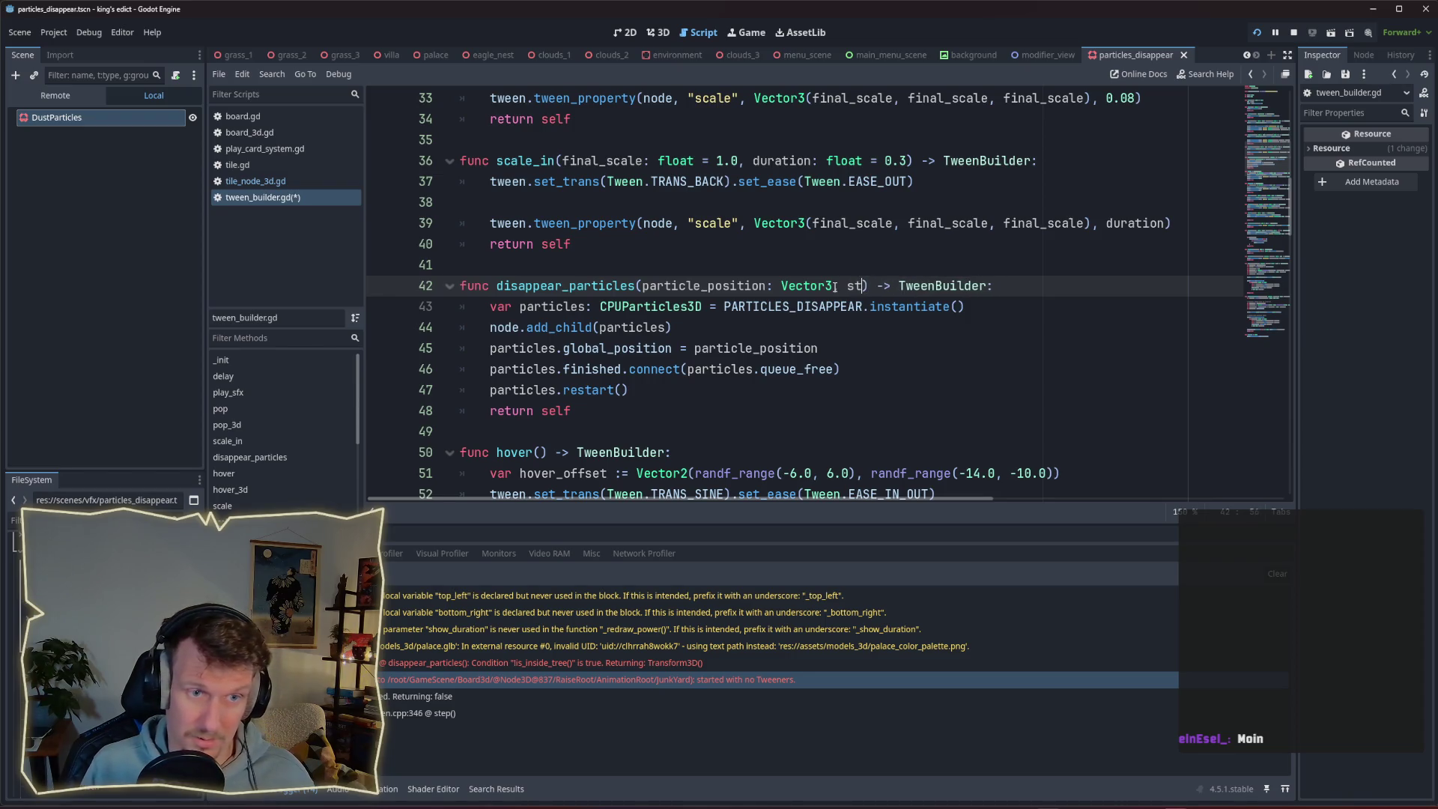
type("y")
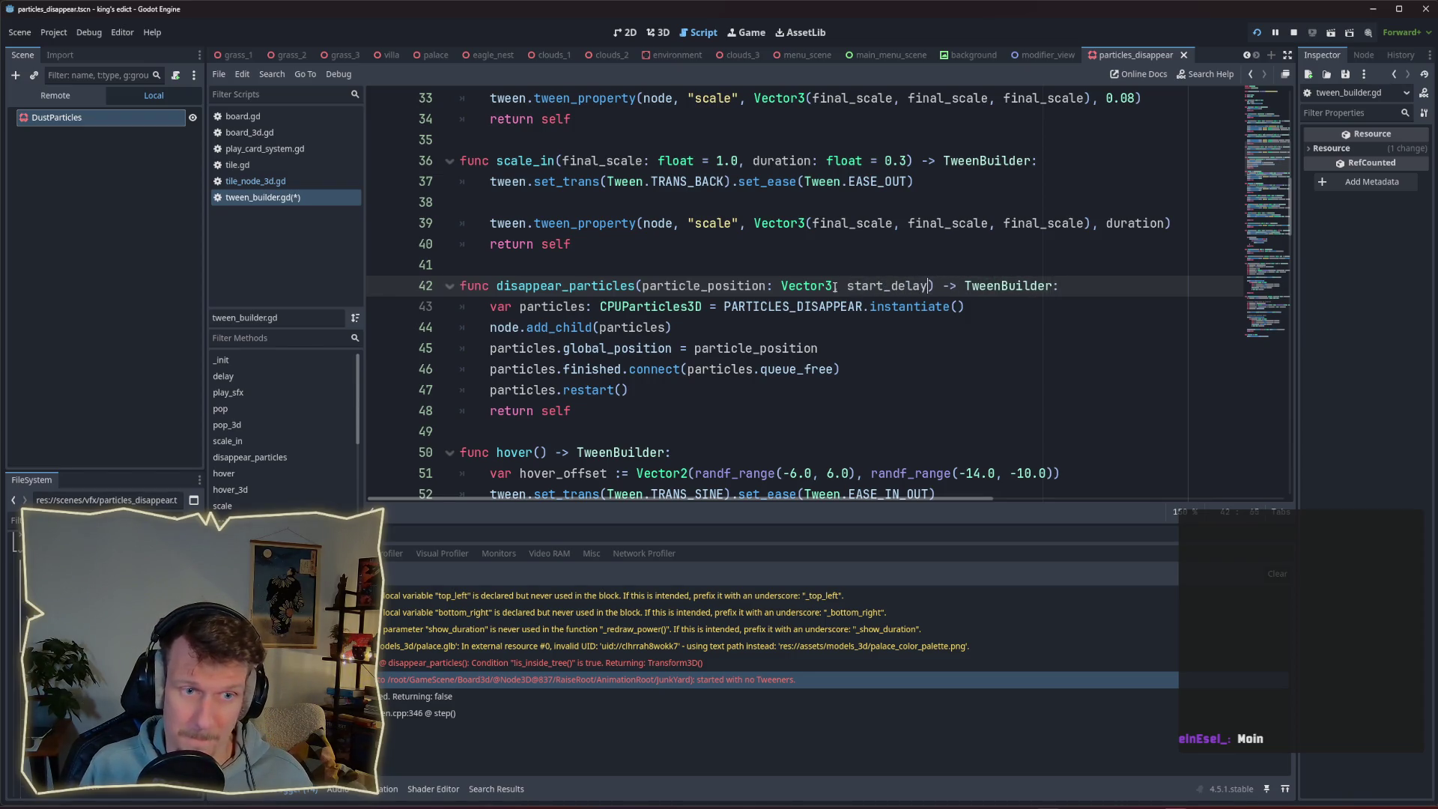
type(": float = ")
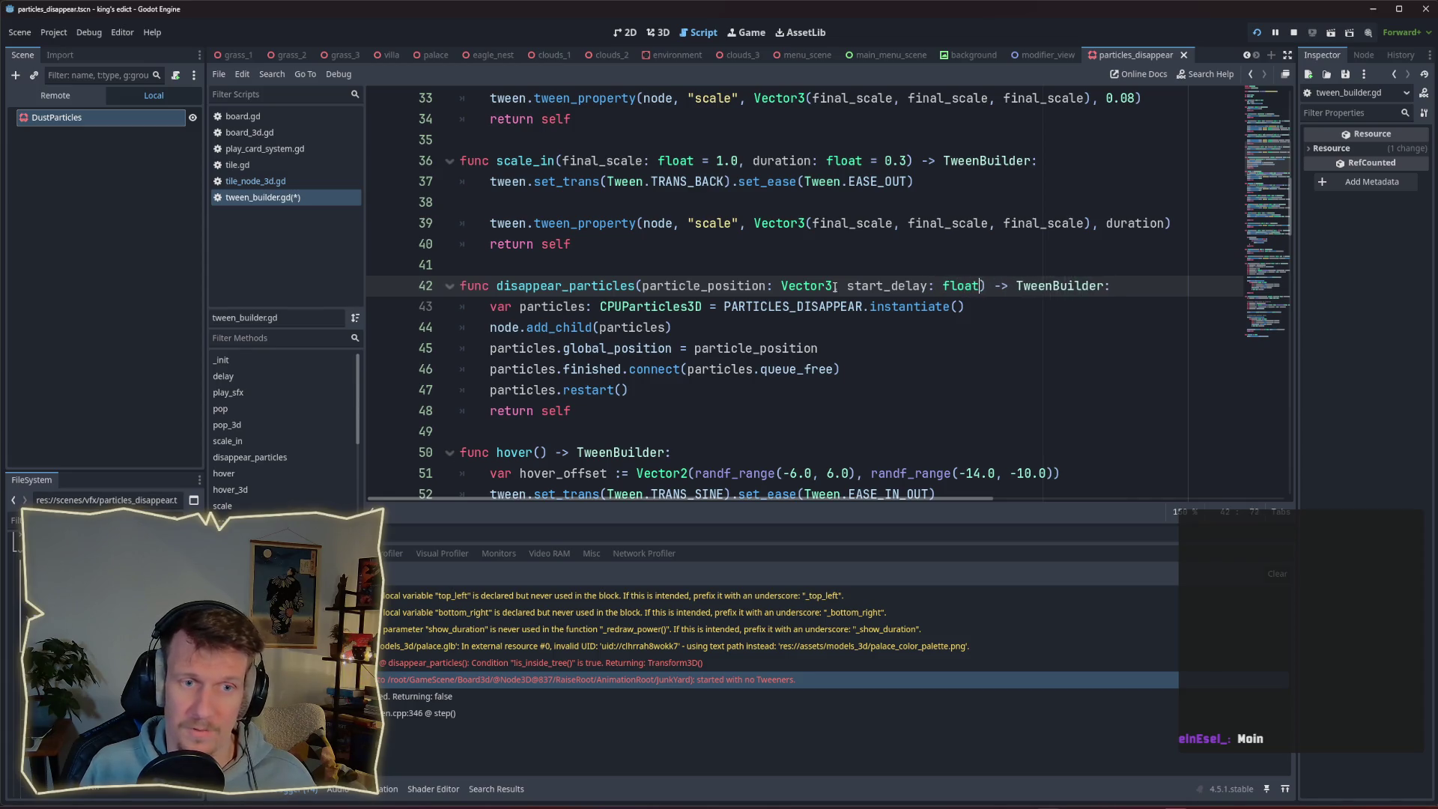
type("0.")
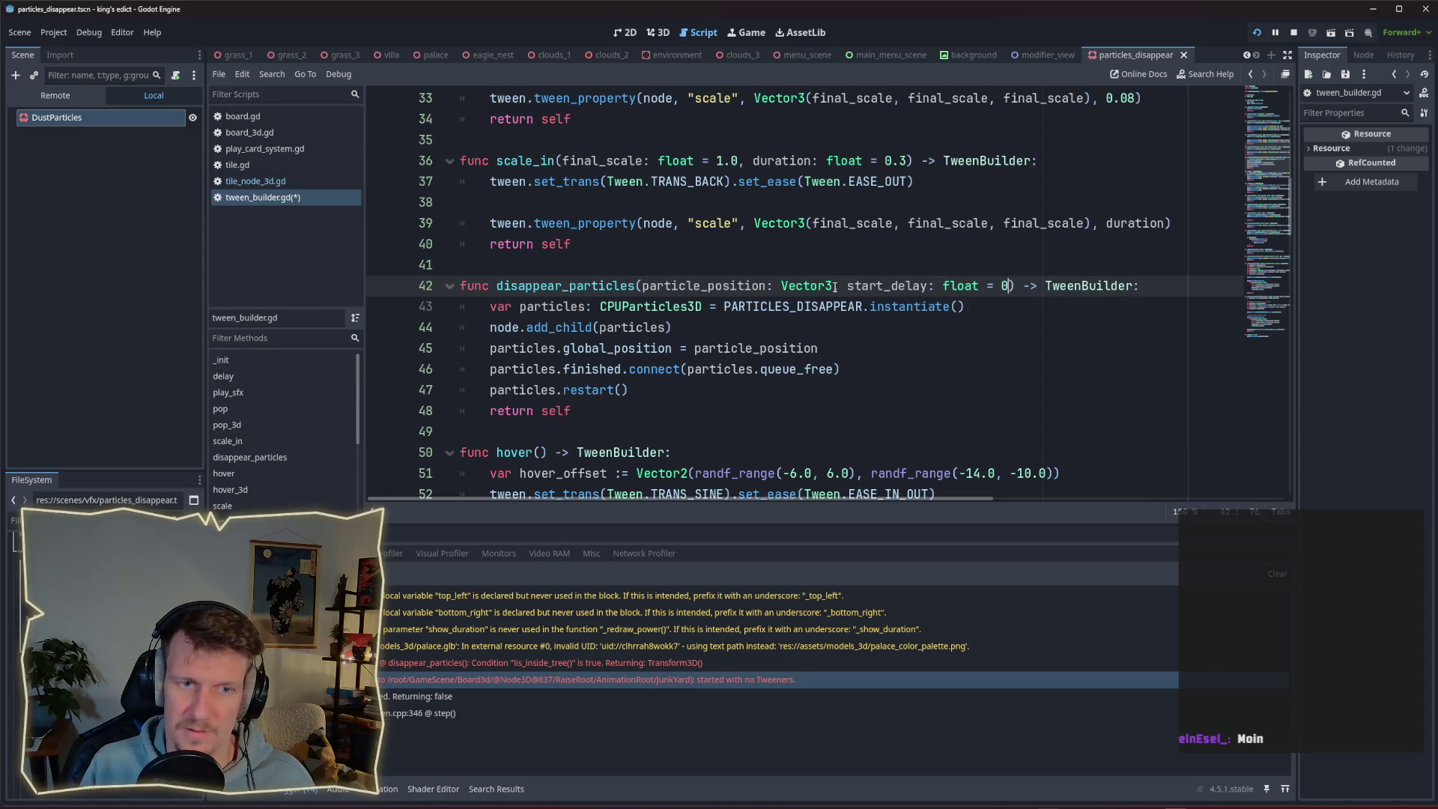
type("4")
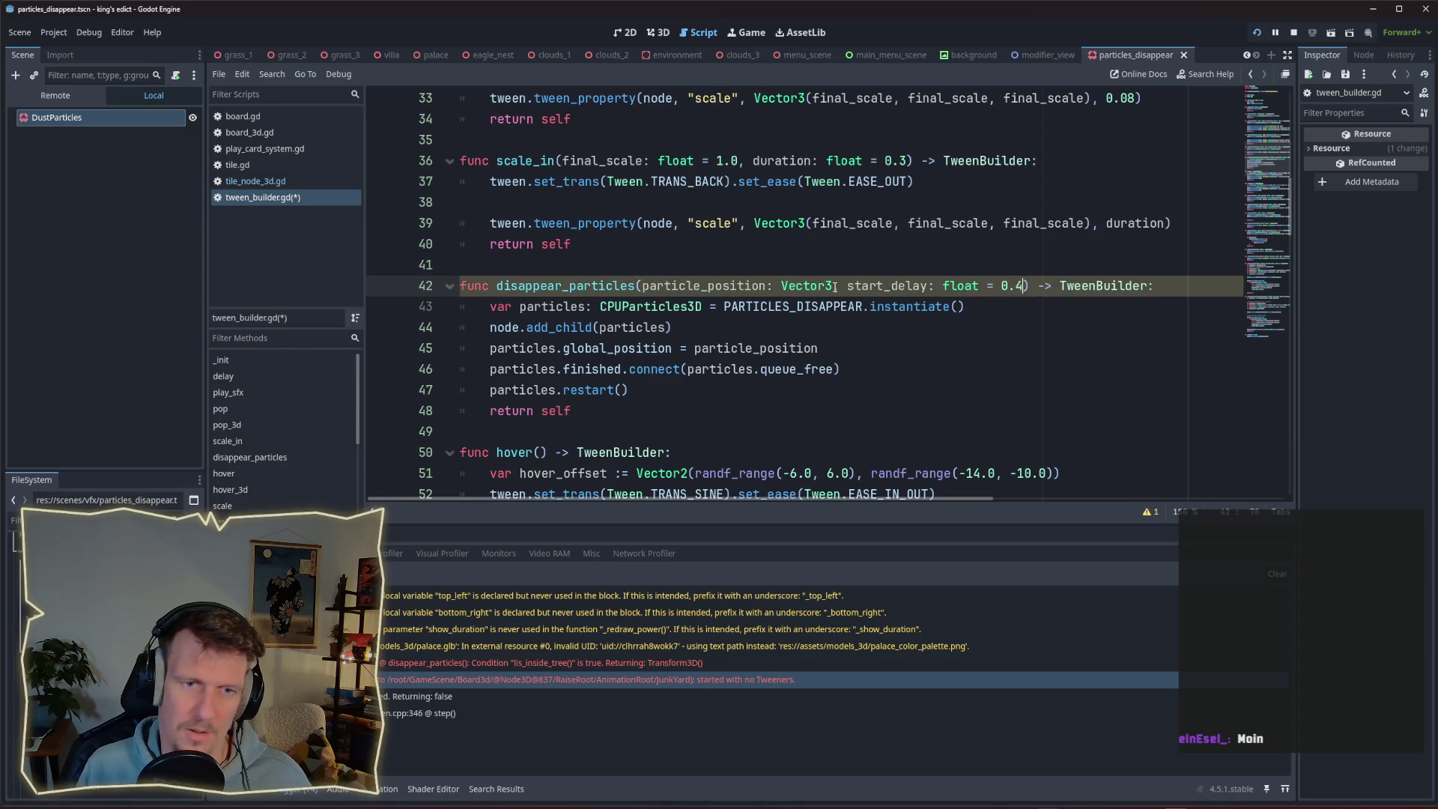
type("3")
key("ctrl+s")
left_click(825, 323)
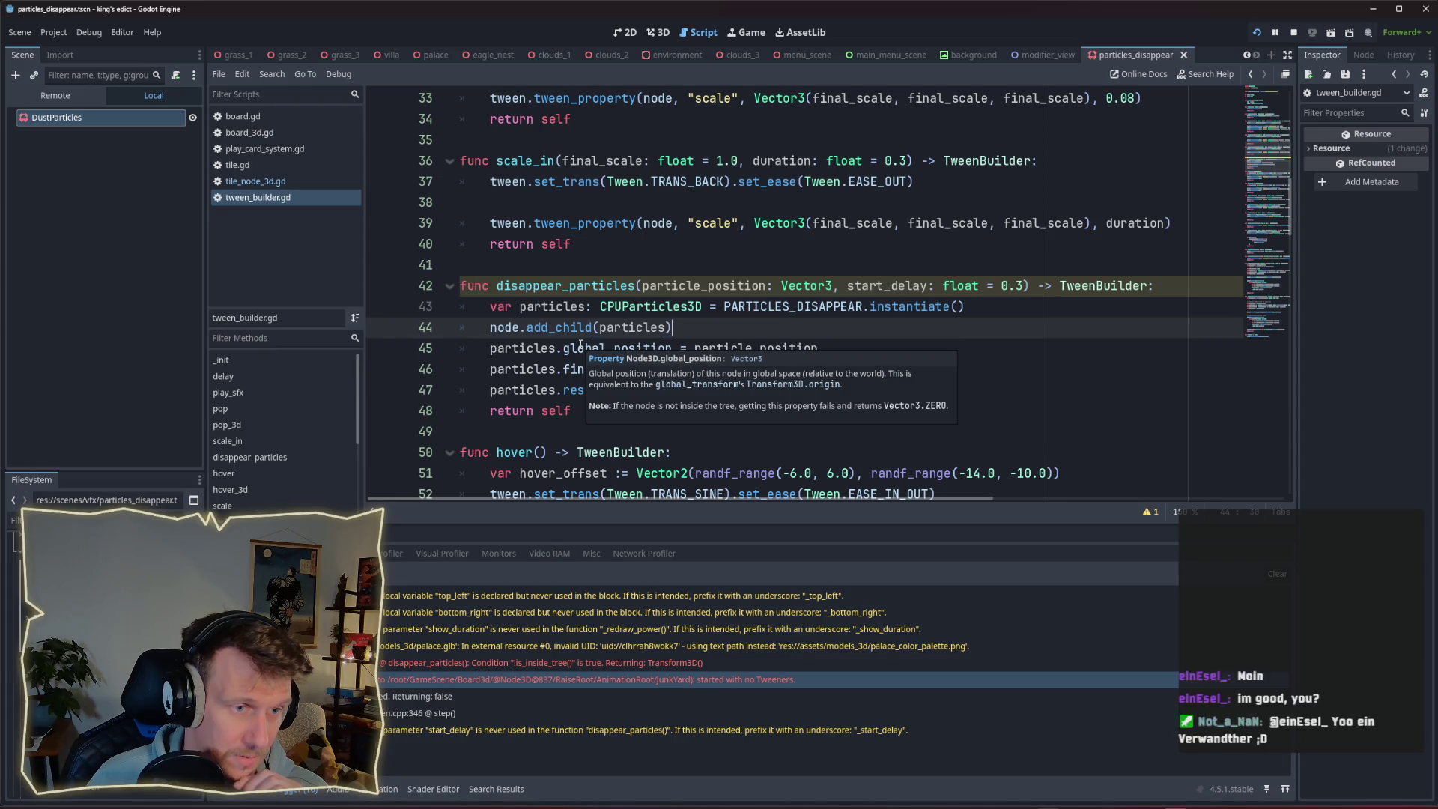
left_click(526, 420)
Add a new function _add_particles(particle_position: Vector3) -> void below disappear_particles.
key("Return")
key("Return")
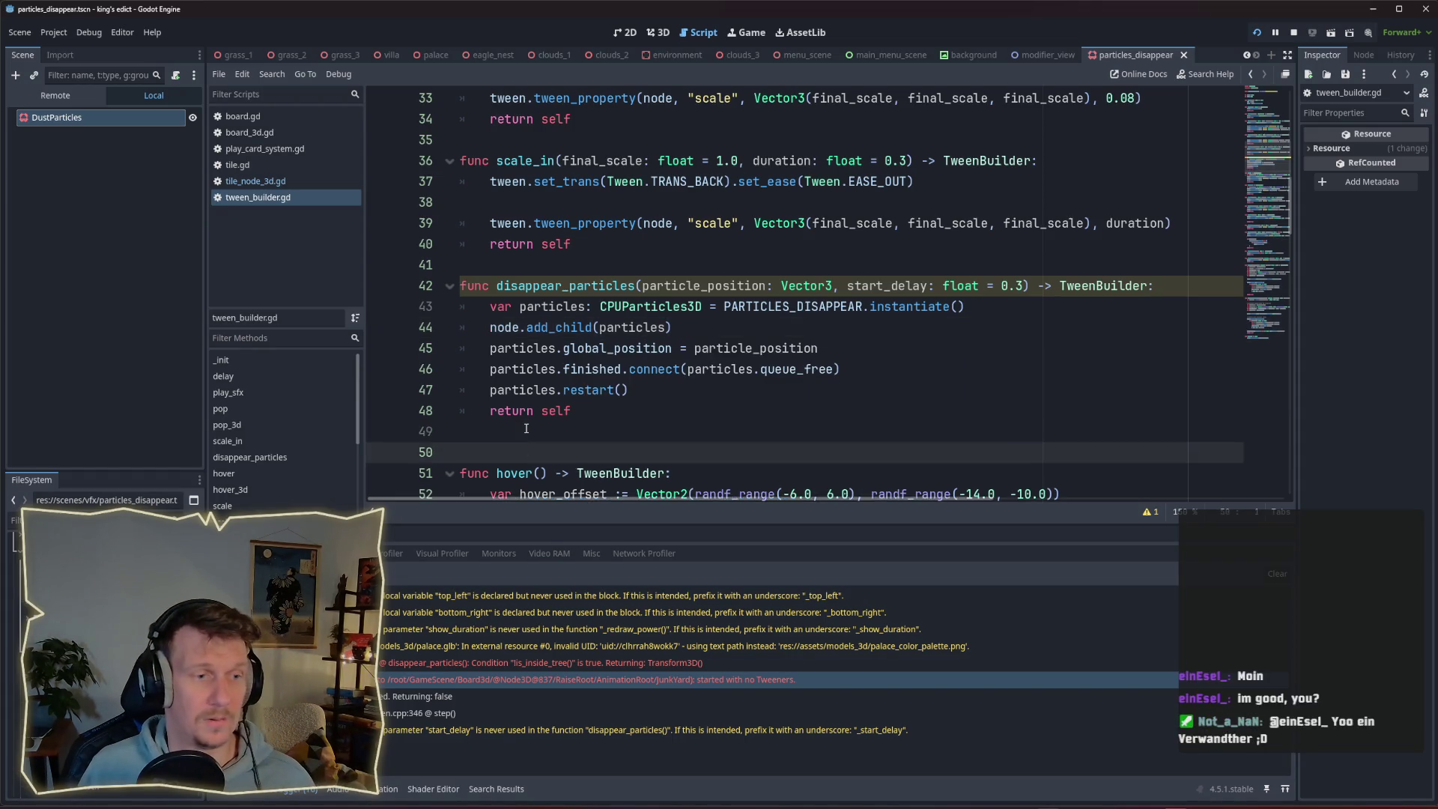
type("func _")
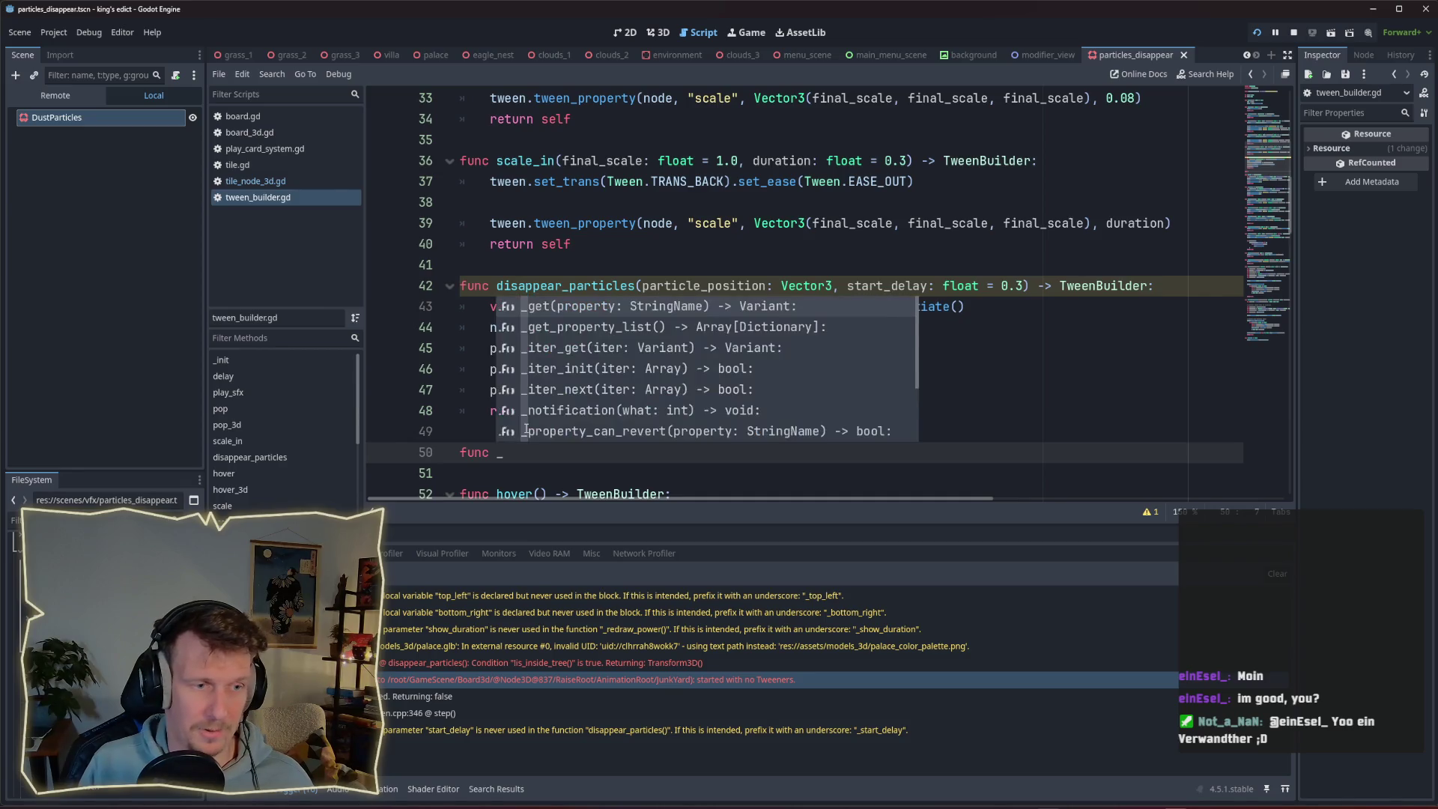
type("add_")
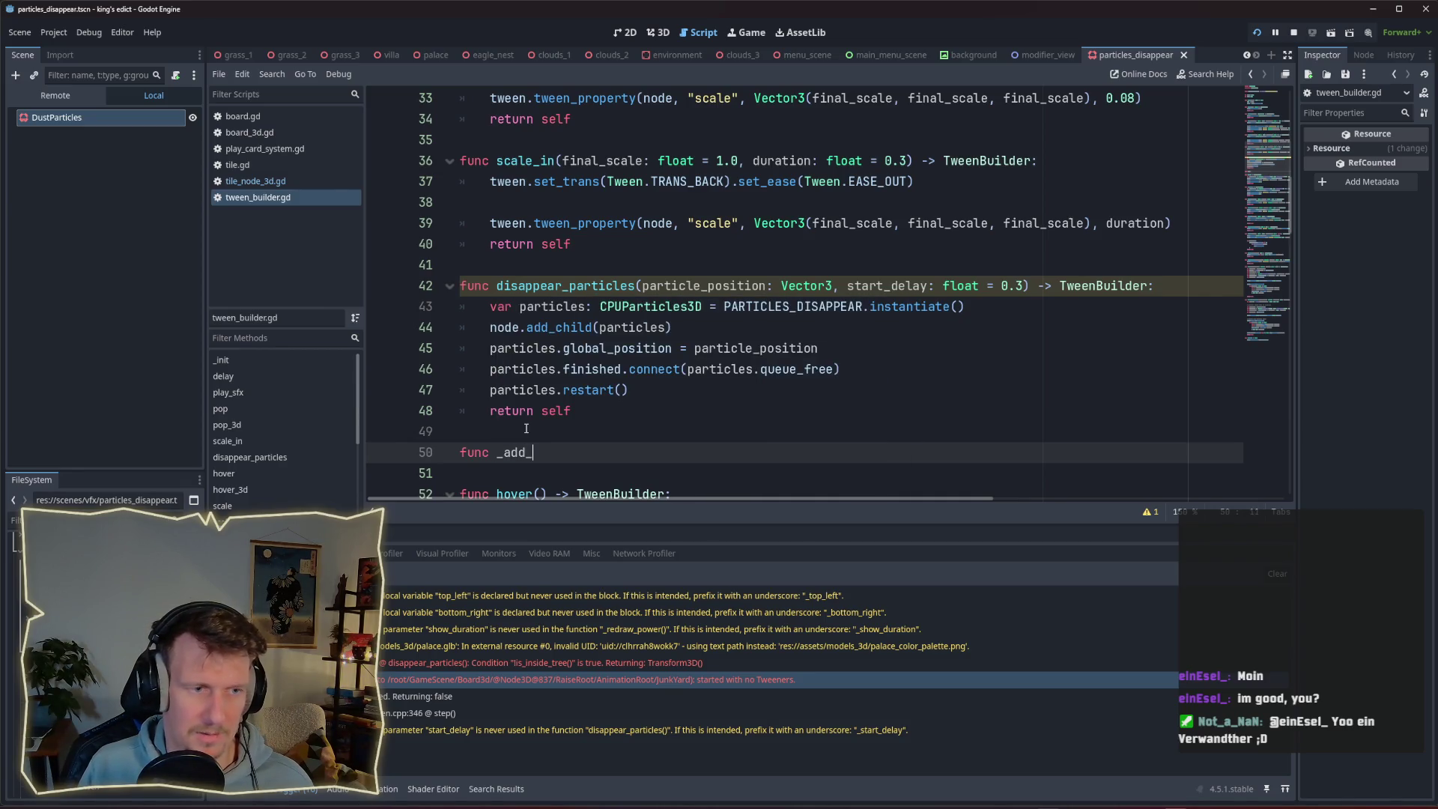
type("particles")
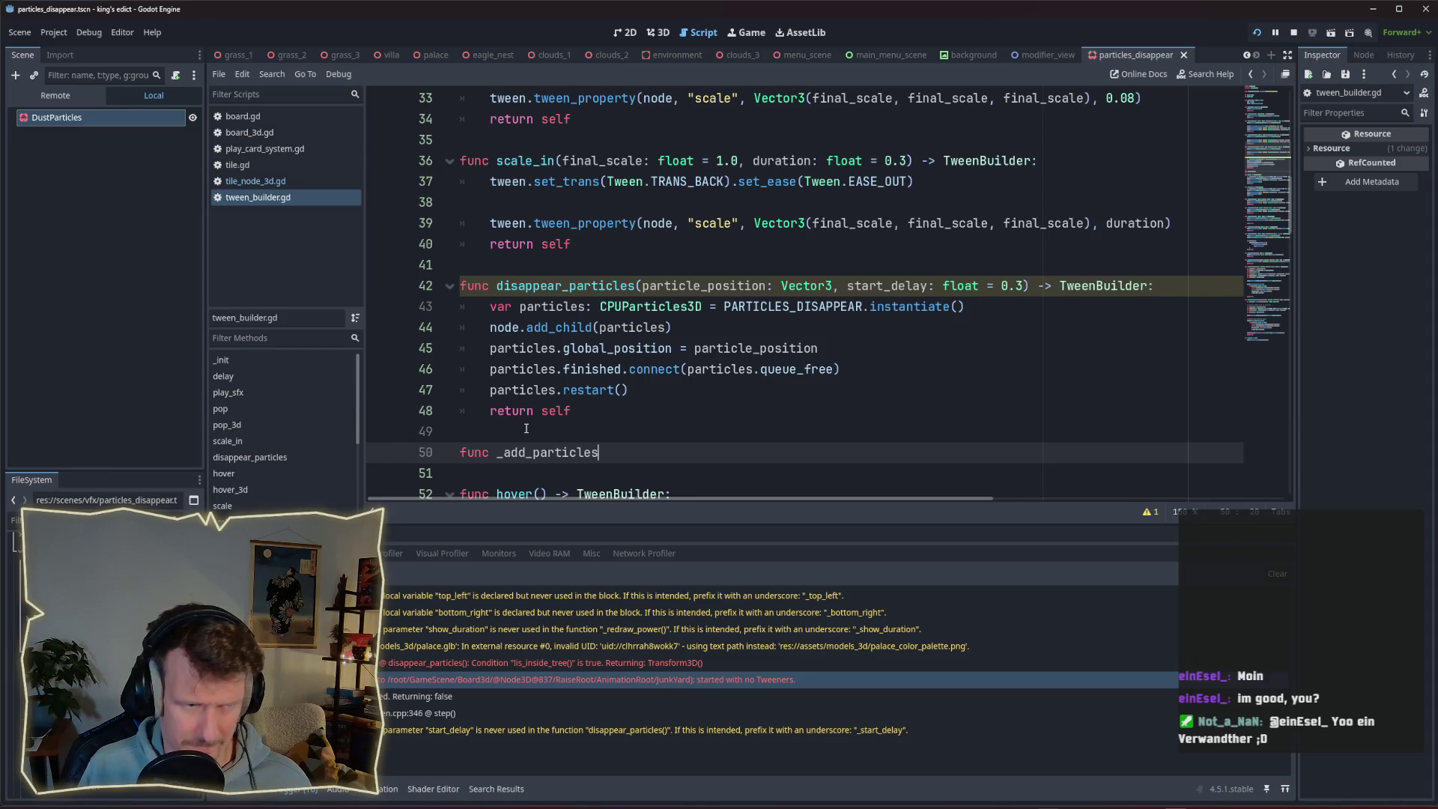
type("() -> void:")
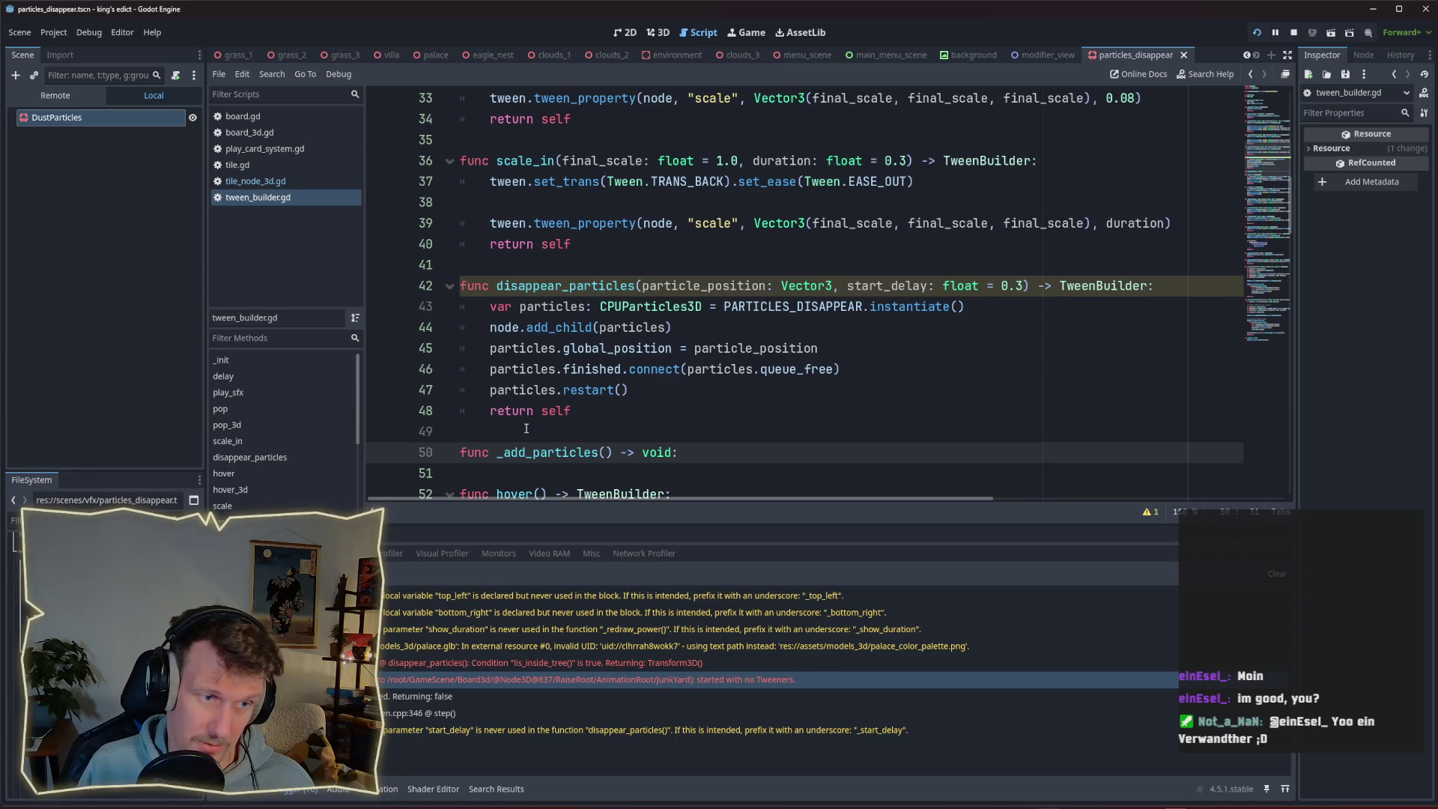
key("Left")
key("Left")
key("Left")
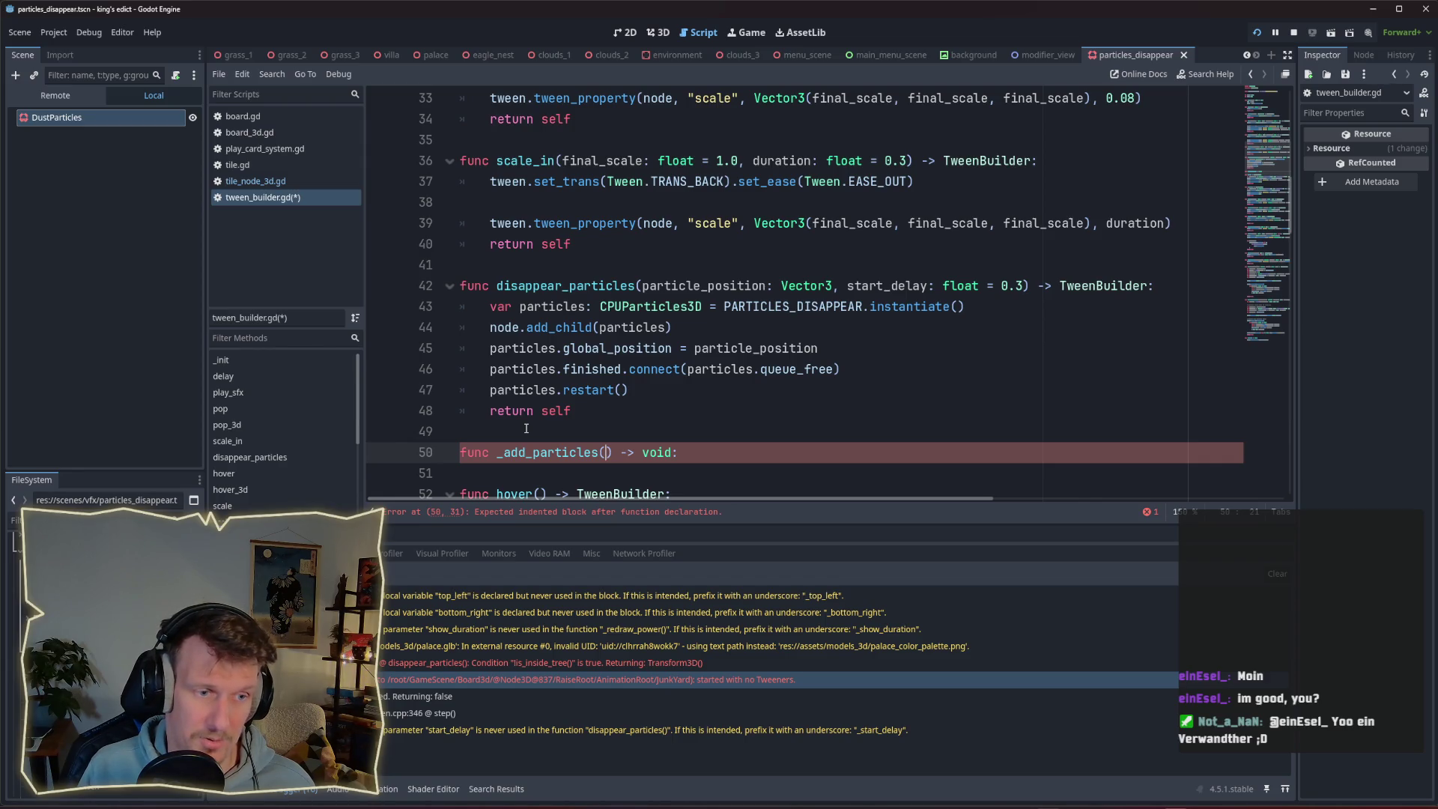
type("spawn_")
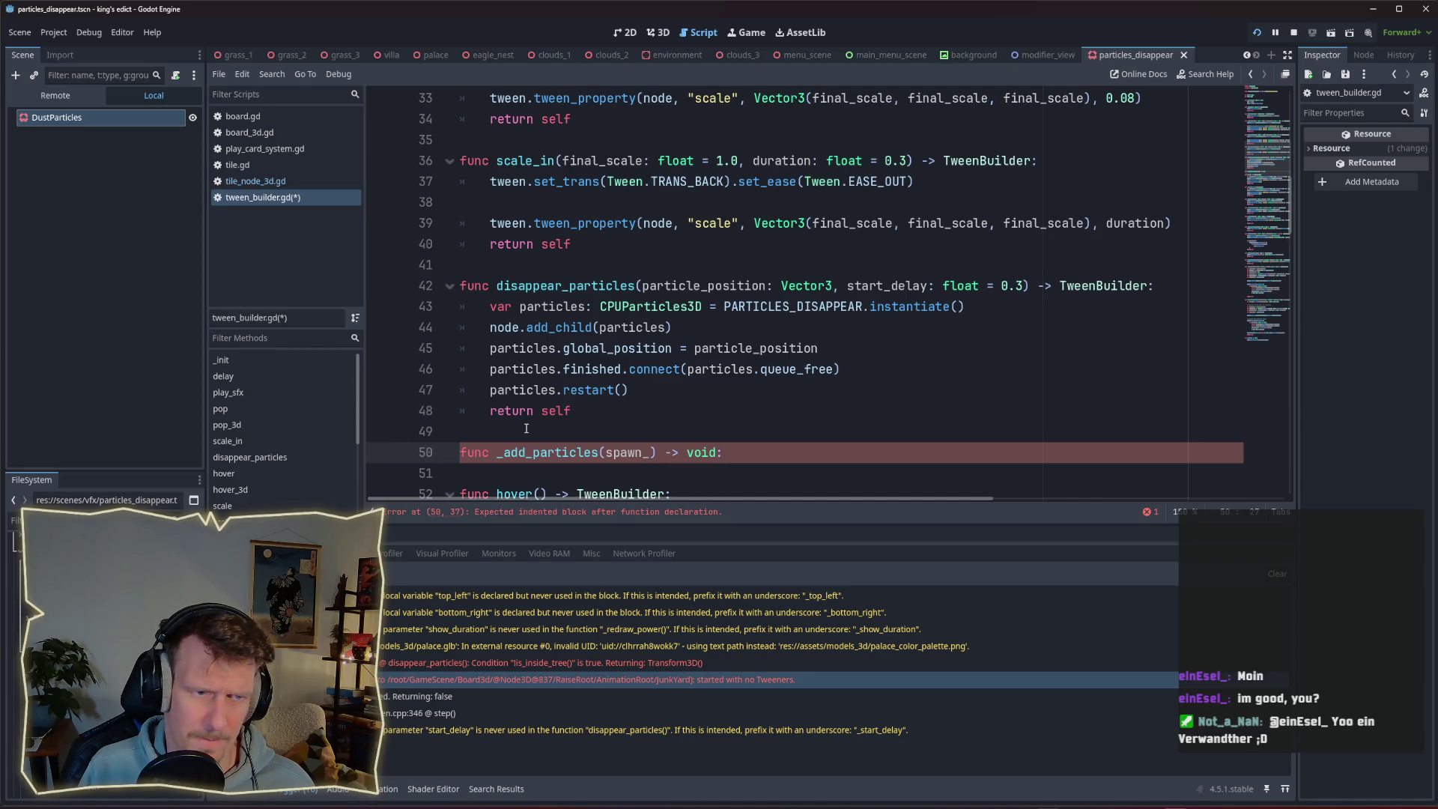
key("BackSpace")
key("BackSpace")
key("BackSpace")
type("particle_p")
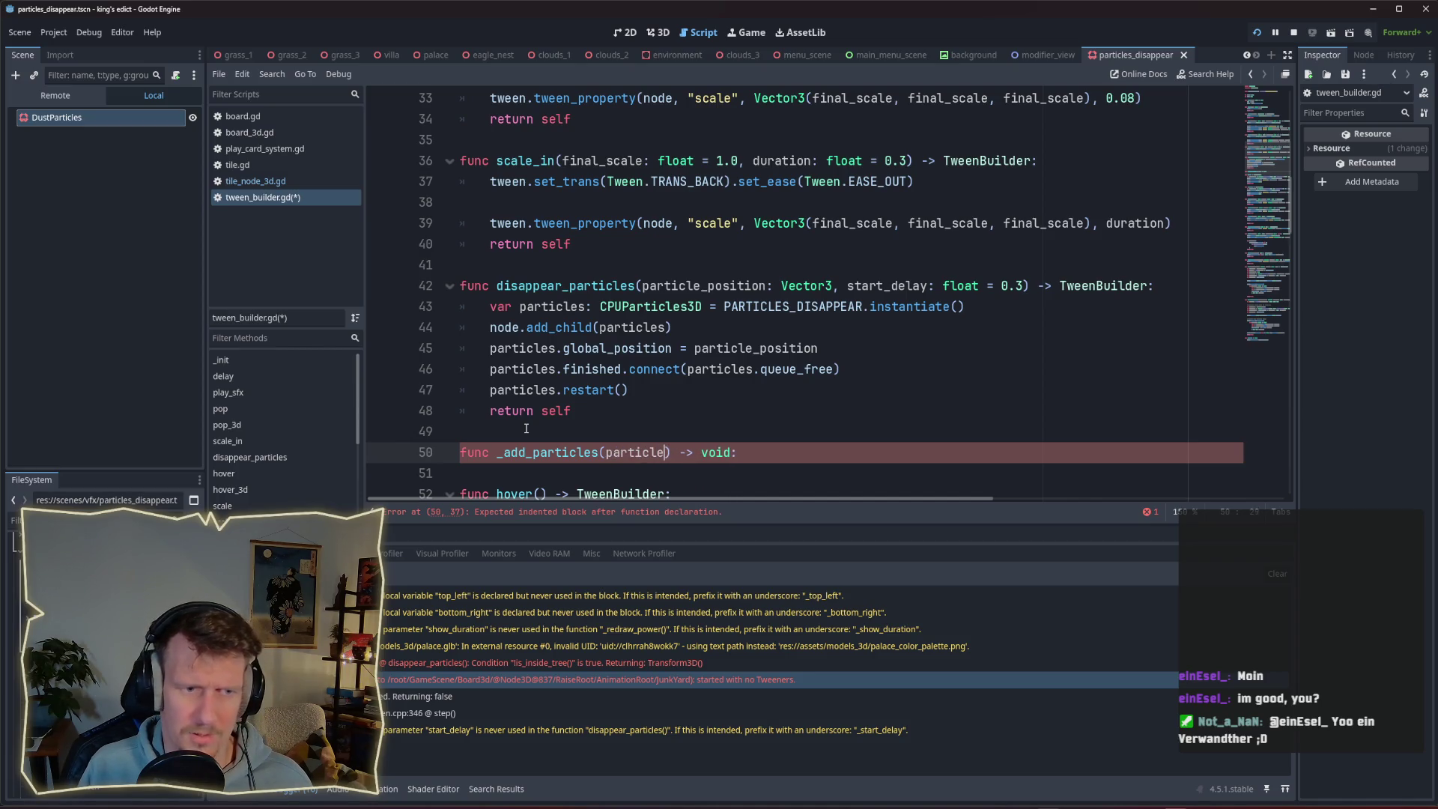
type("osition: ")
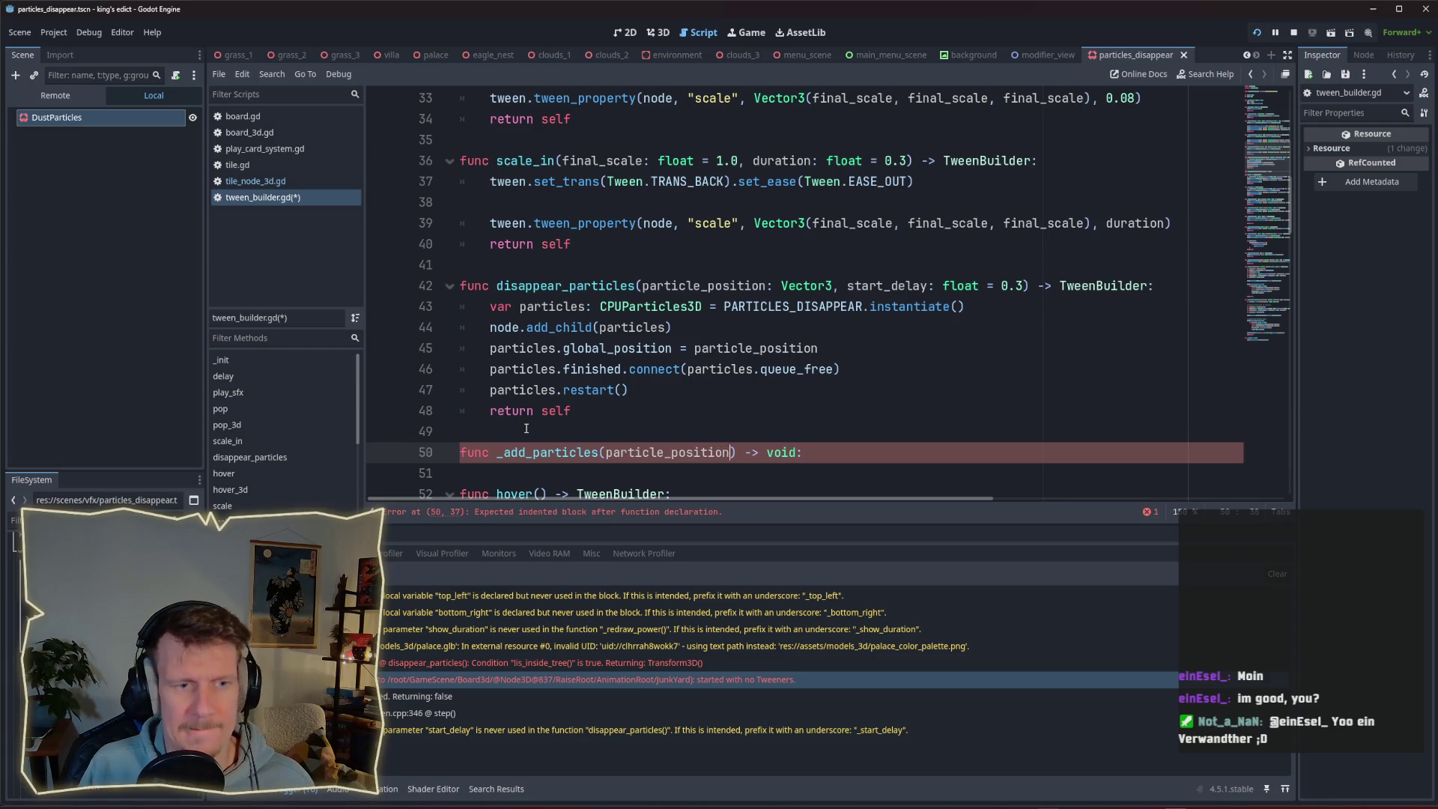
type("Vector")
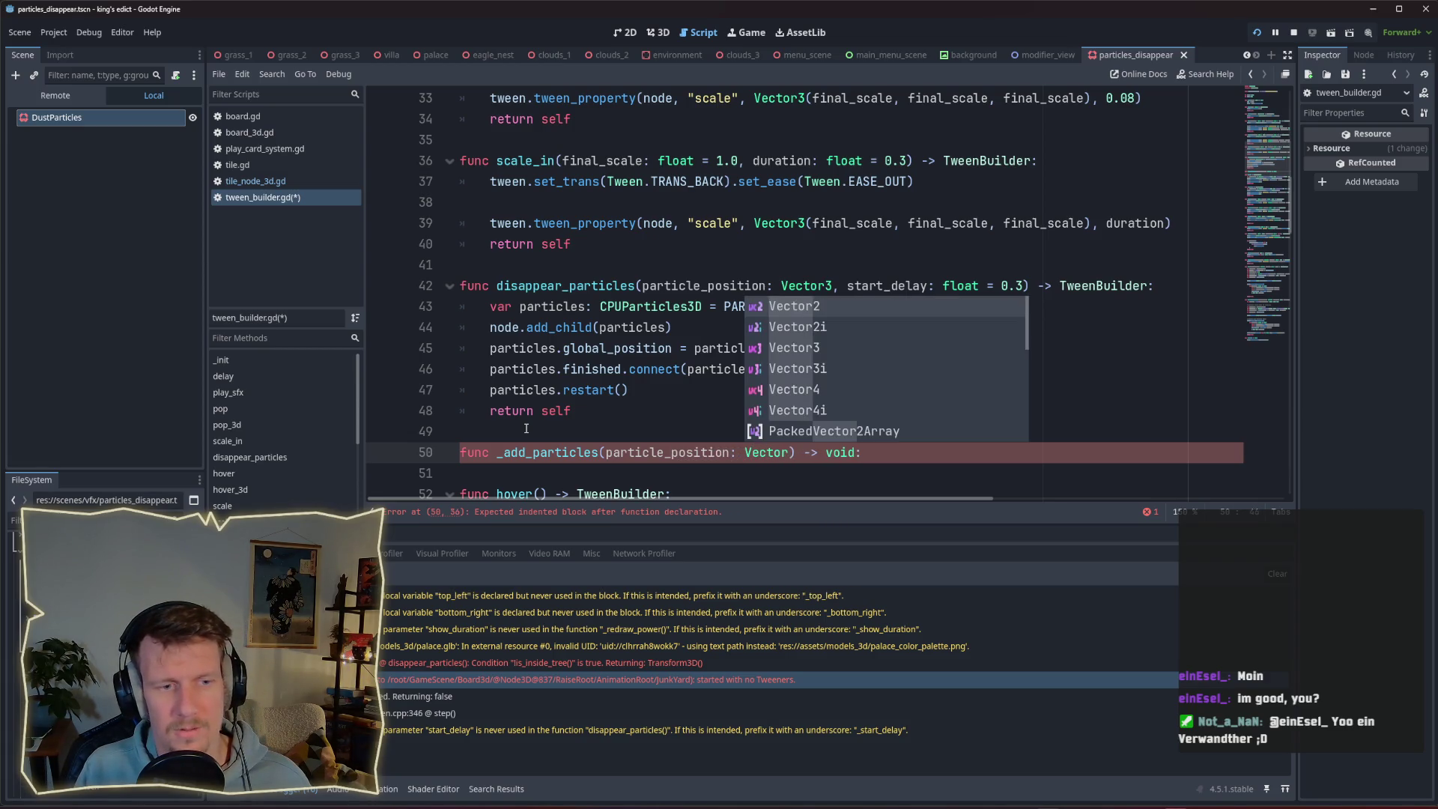
type("3")
key("Escape")
scroll(663, 322, "down", 1)
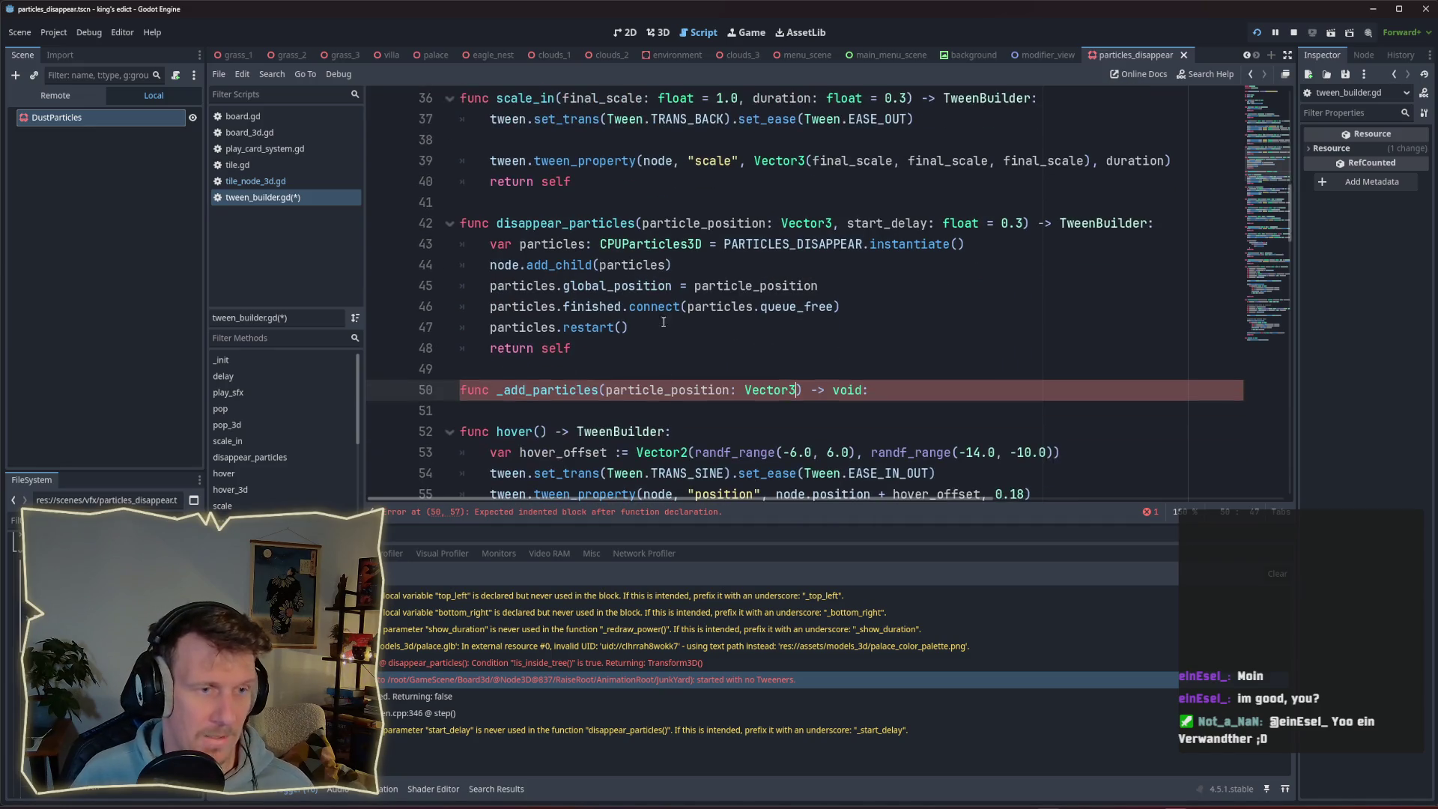
Move the particle spawning lines 43–47 into _add_particles and delete them from disappear_particles.
left_click_drag(635, 327, 461, 245)
key("ctrl+c")
left_click(521, 411)
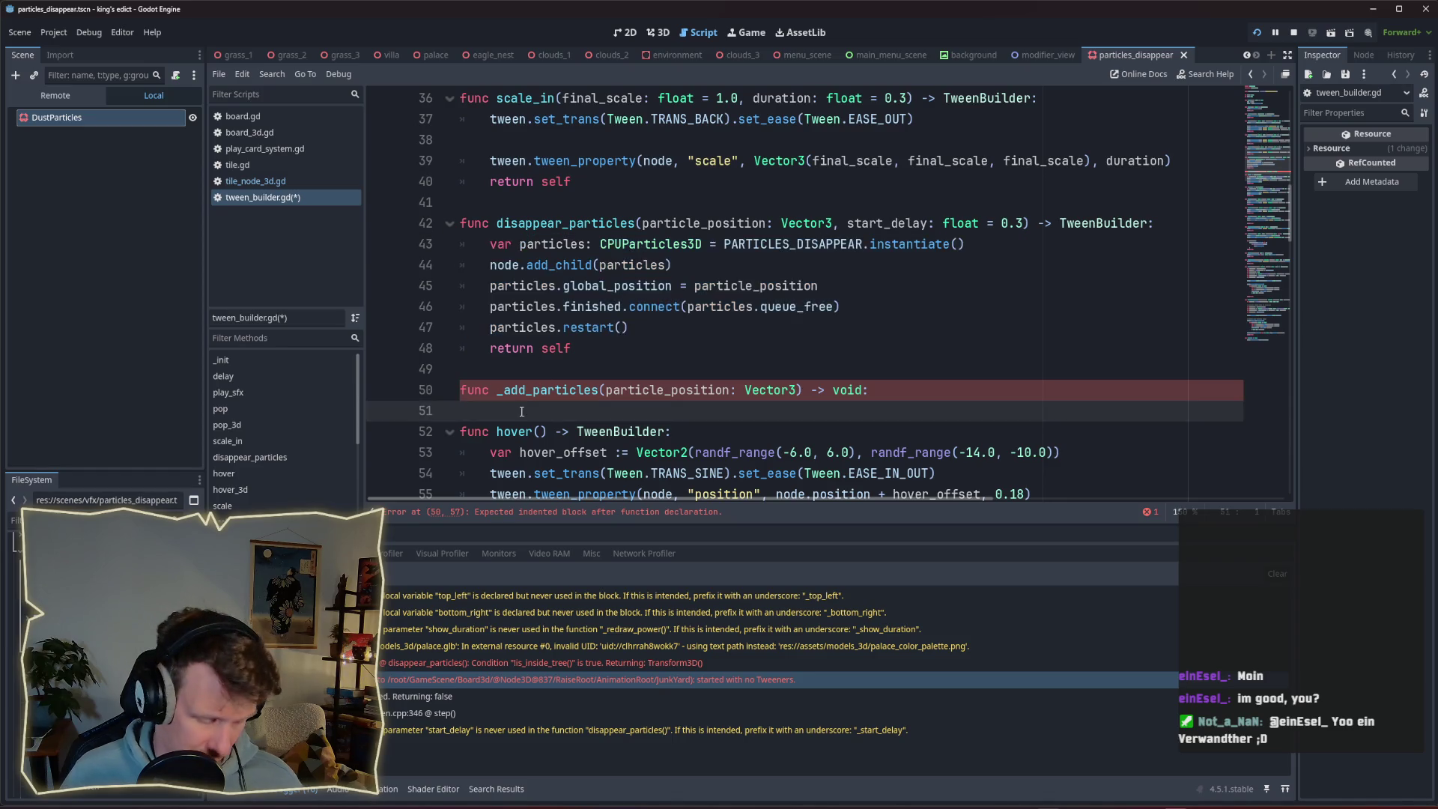
key("ctrl+v")
scroll(675, 344, "down", 2)
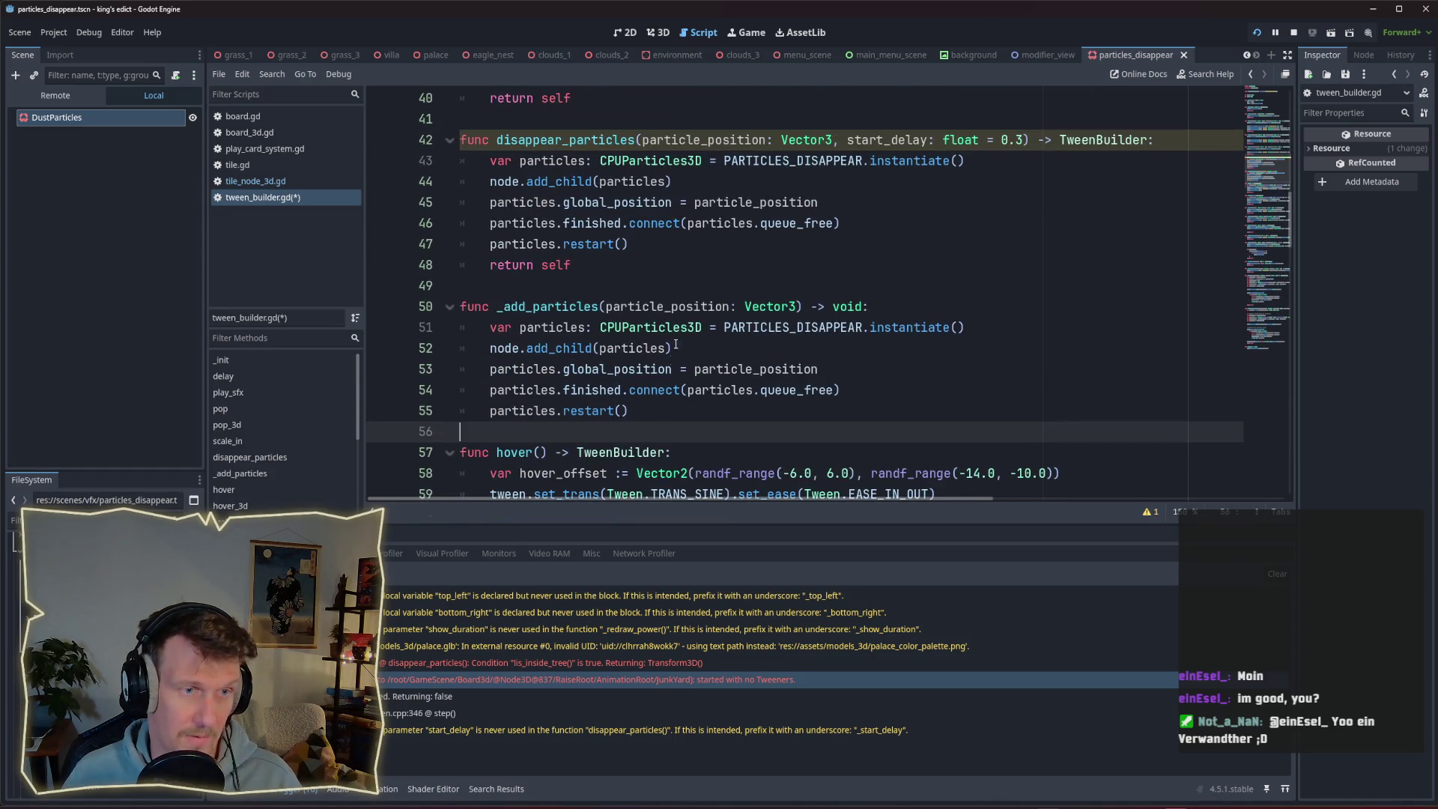
left_click(613, 244)
key("shift+Up")
key("shift+Up")
key("shift+Home")
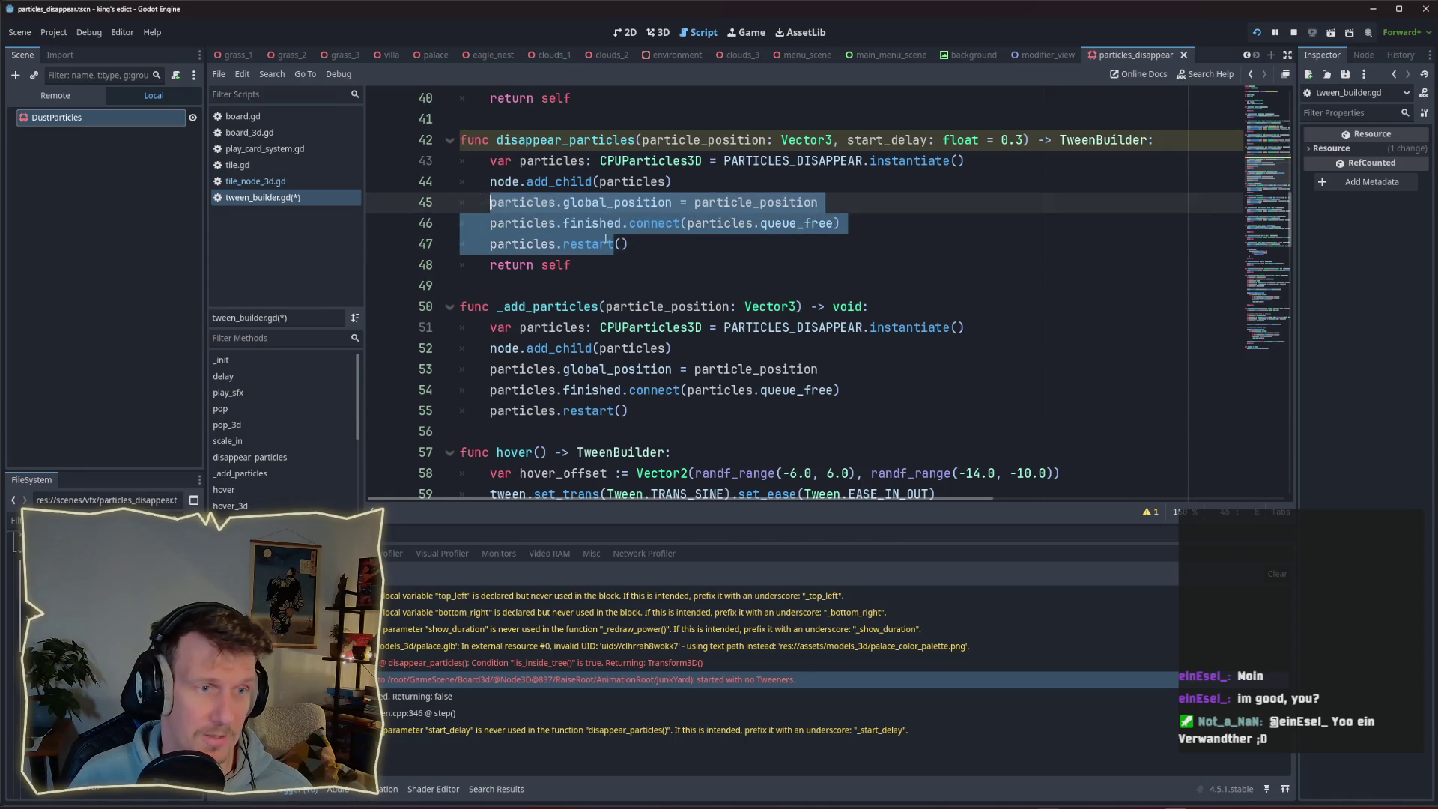
left_click(630, 244)
key("shift+Up")
key("shift+Up")
key("shift+Up")
key("shift+Home")
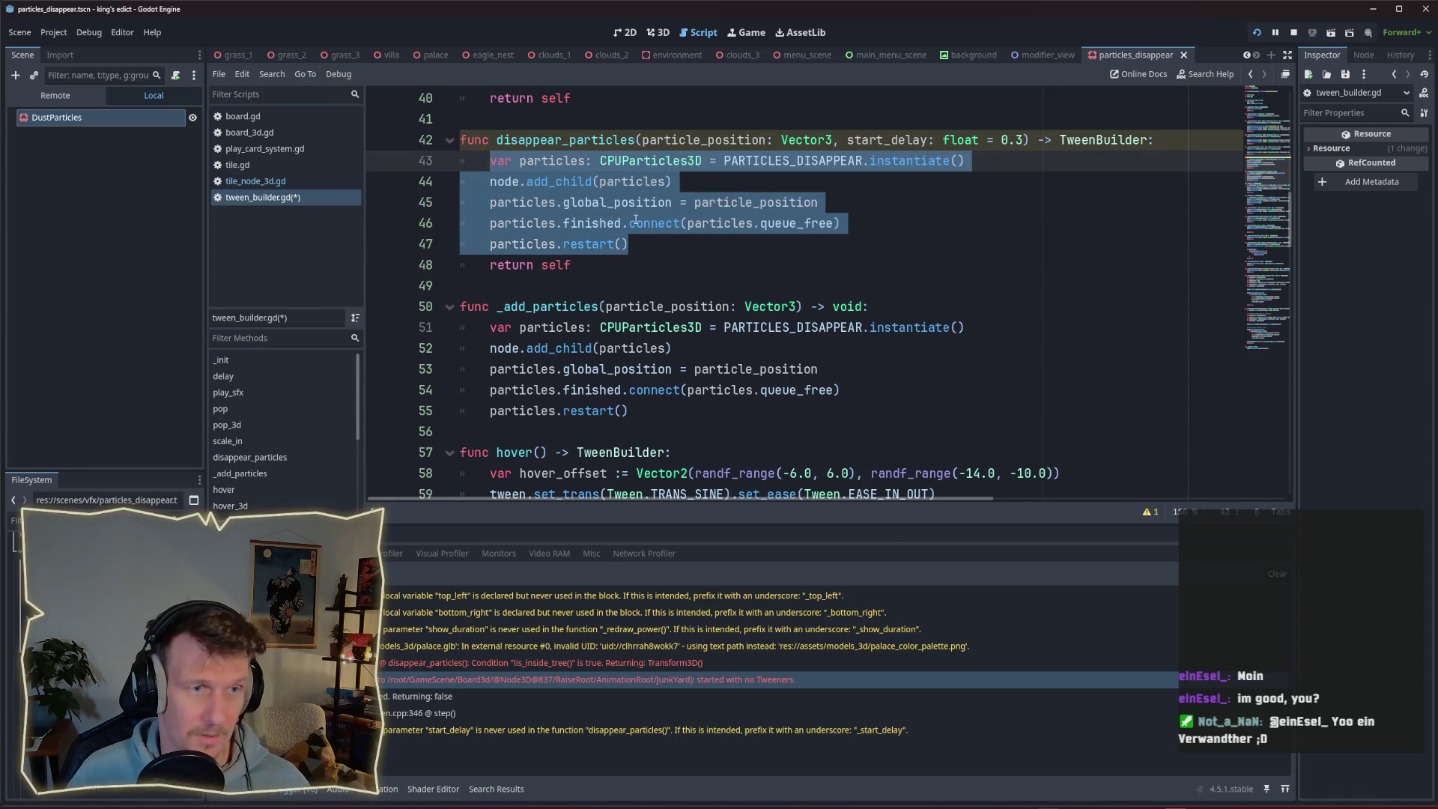
key("BackSpace")
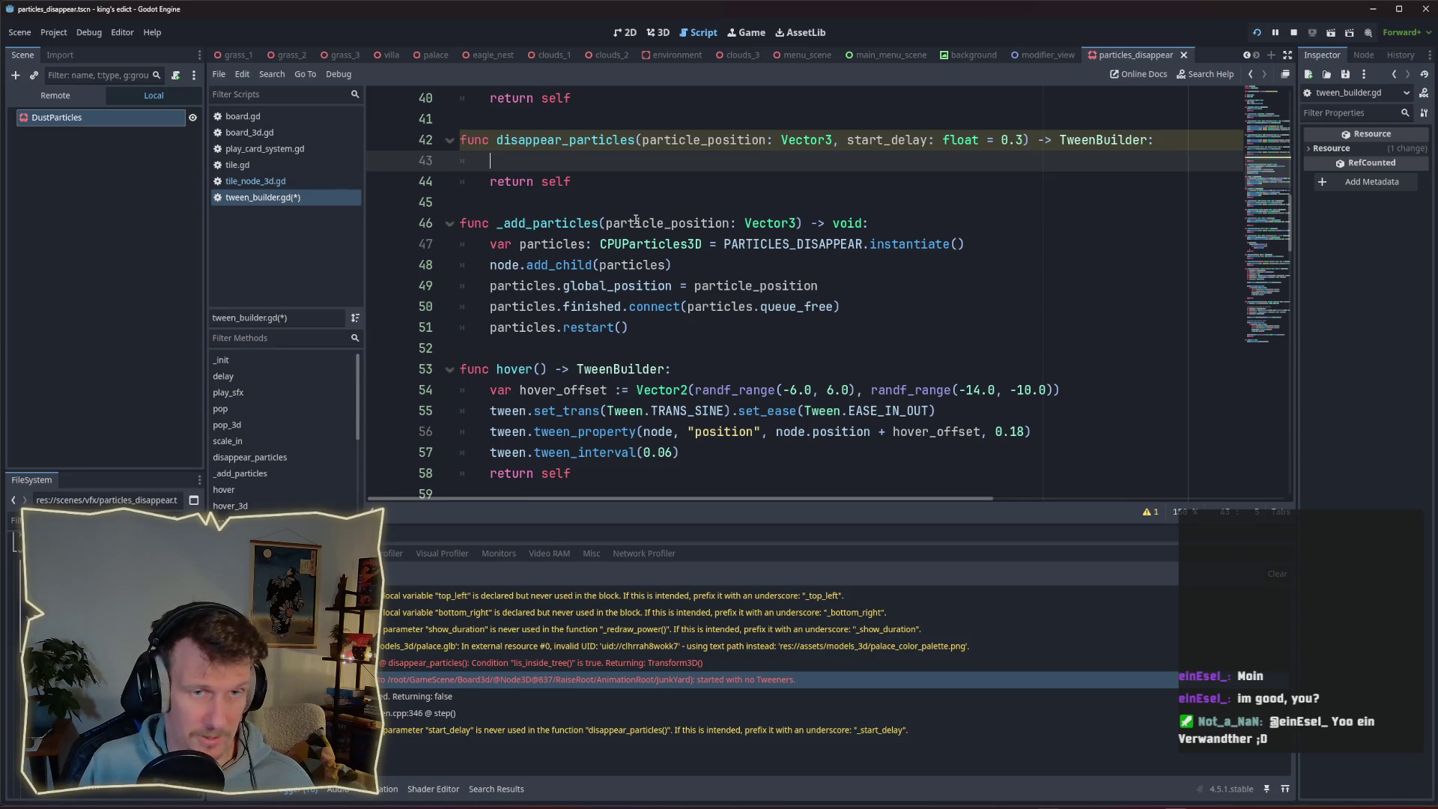
Write tween.tween_callback(_add_particles.bind(particle_position)) on line 43 of disappear_particles.
type("tween.")
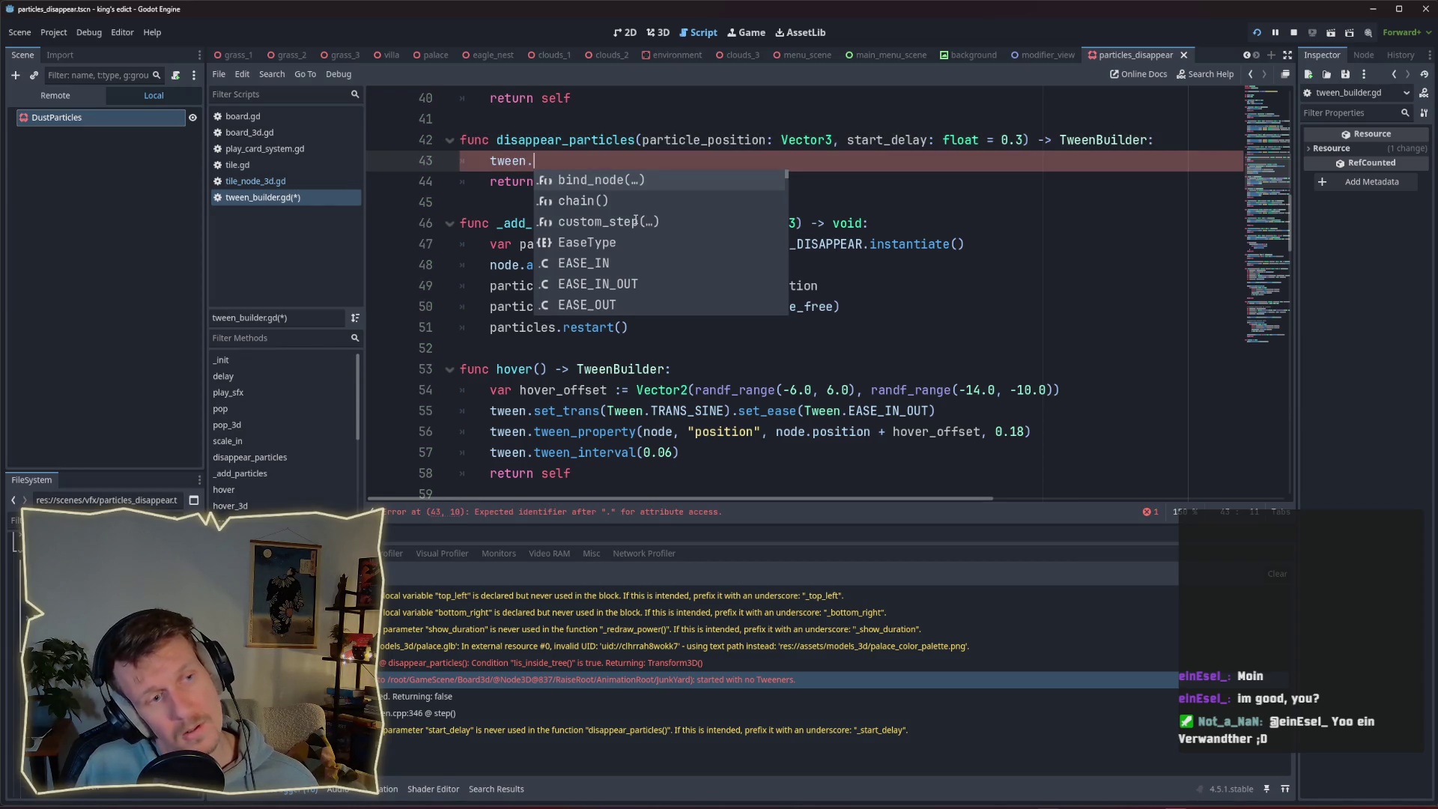
type("w")
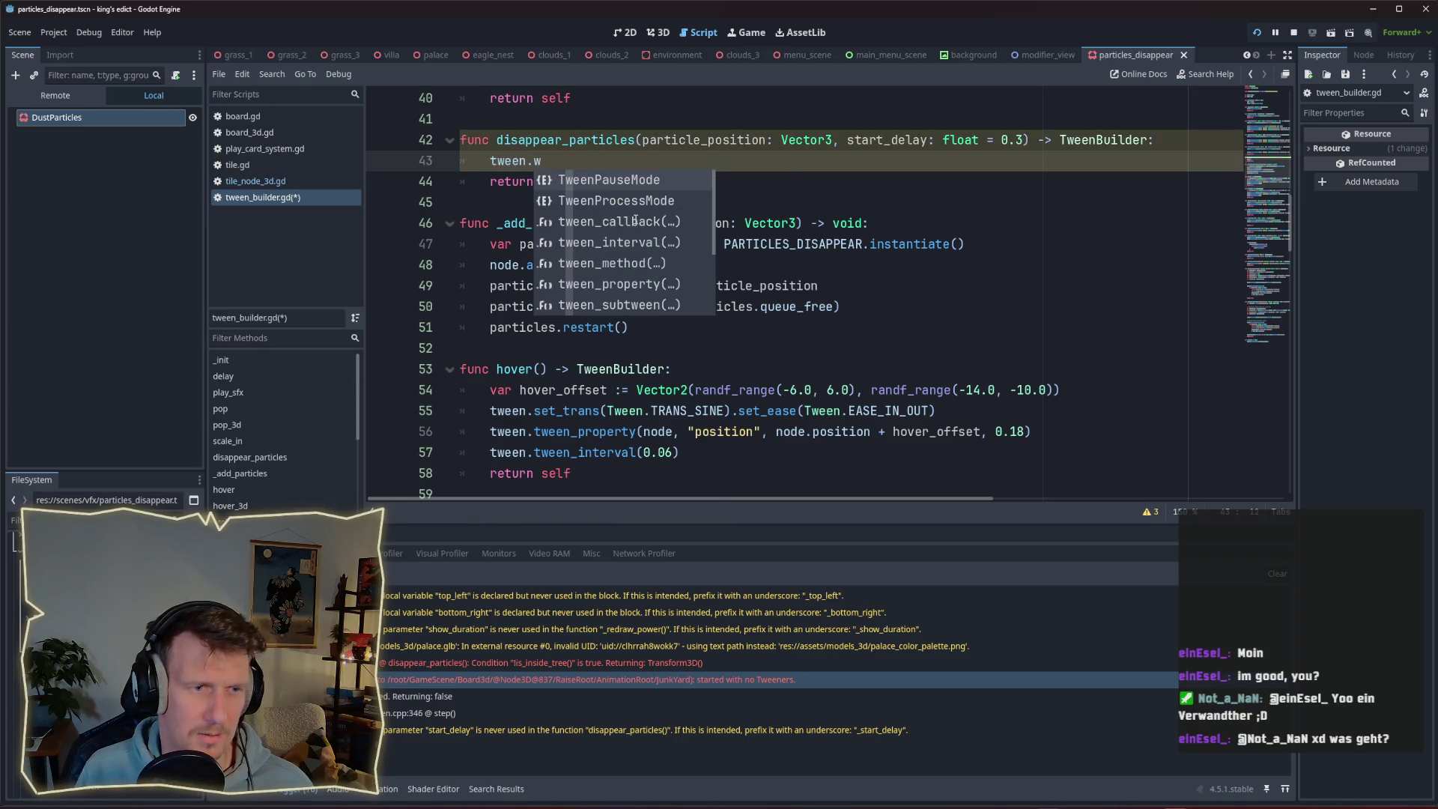
key("BackSpace")
type("twee")
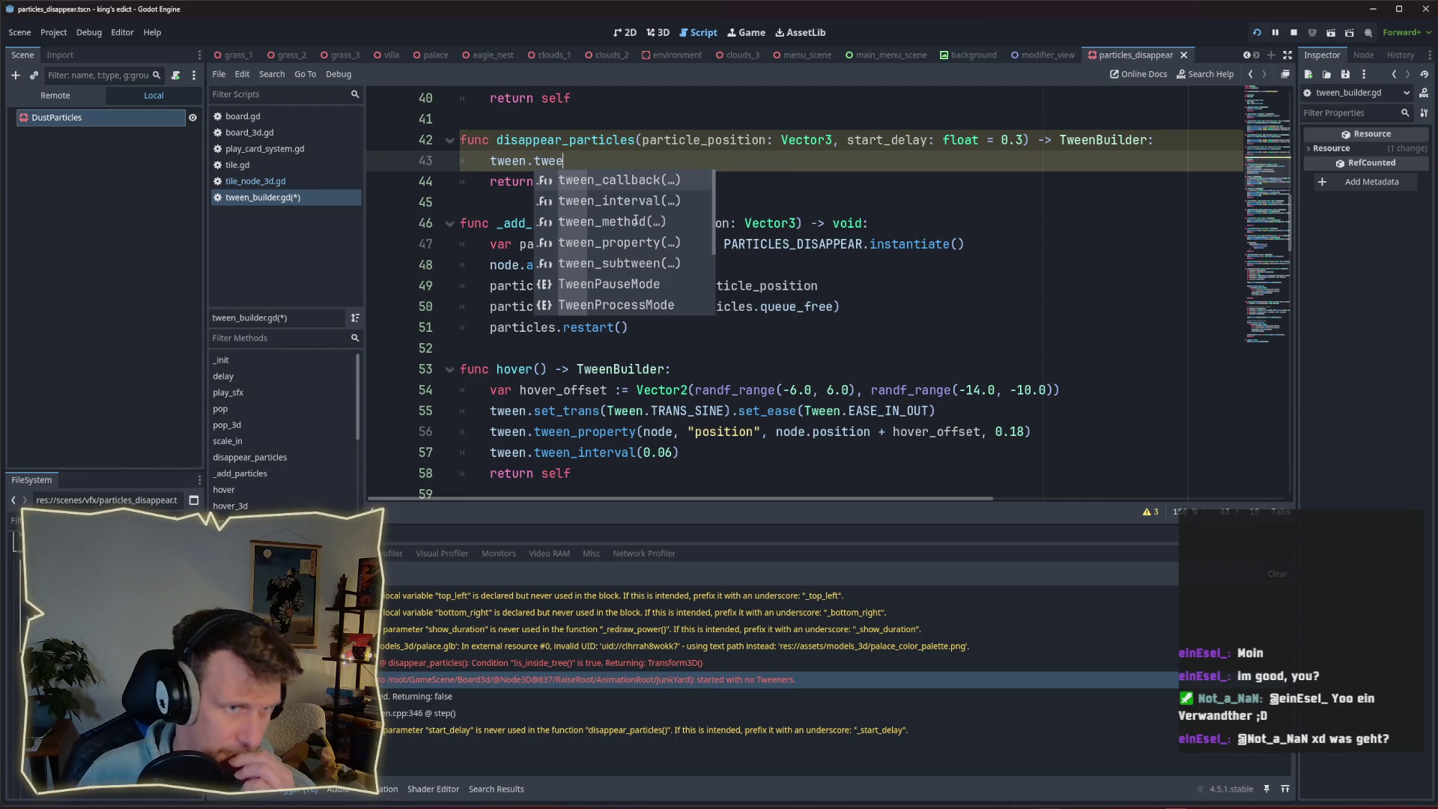
key("Down")
key("Up")
key("Return")
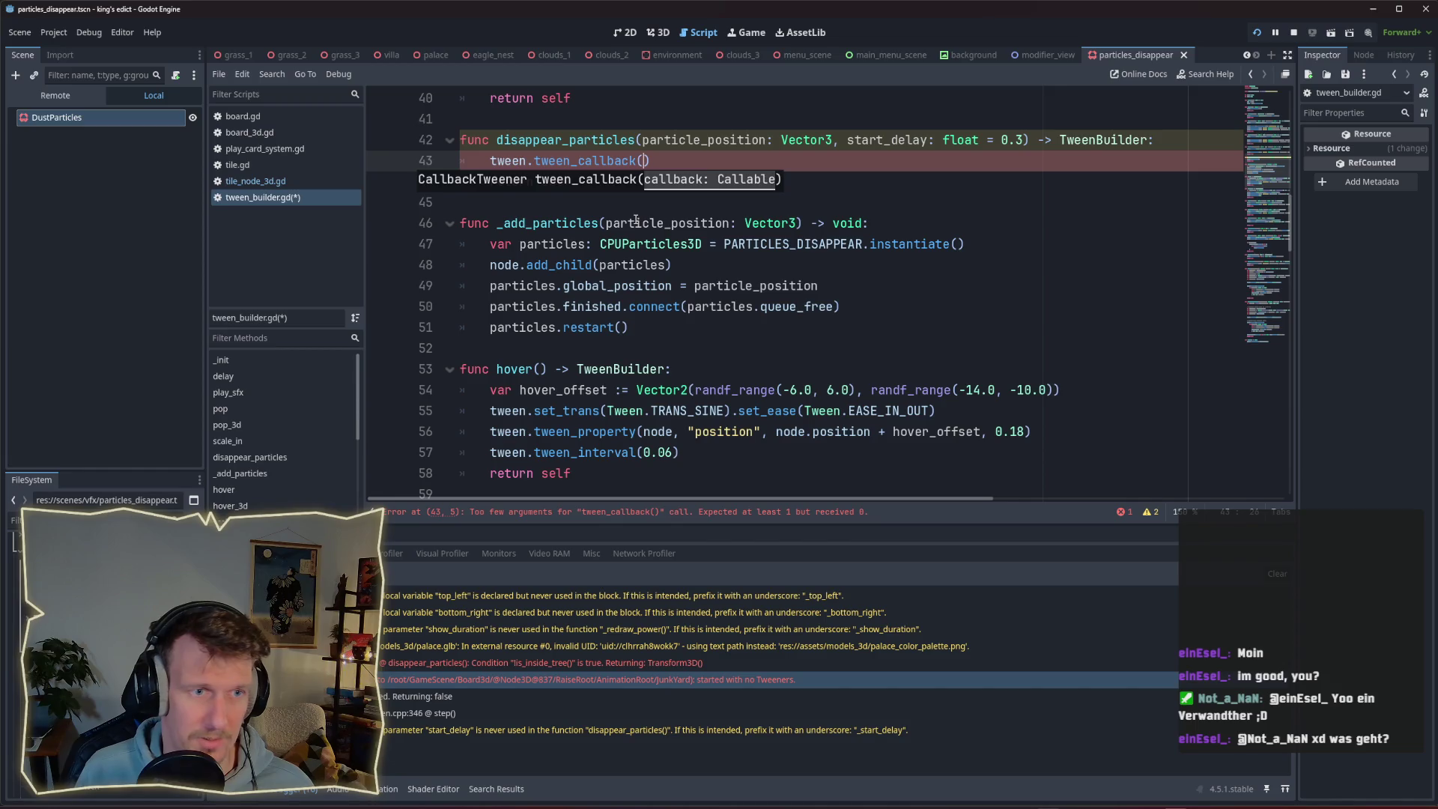
type("_add_particles.")
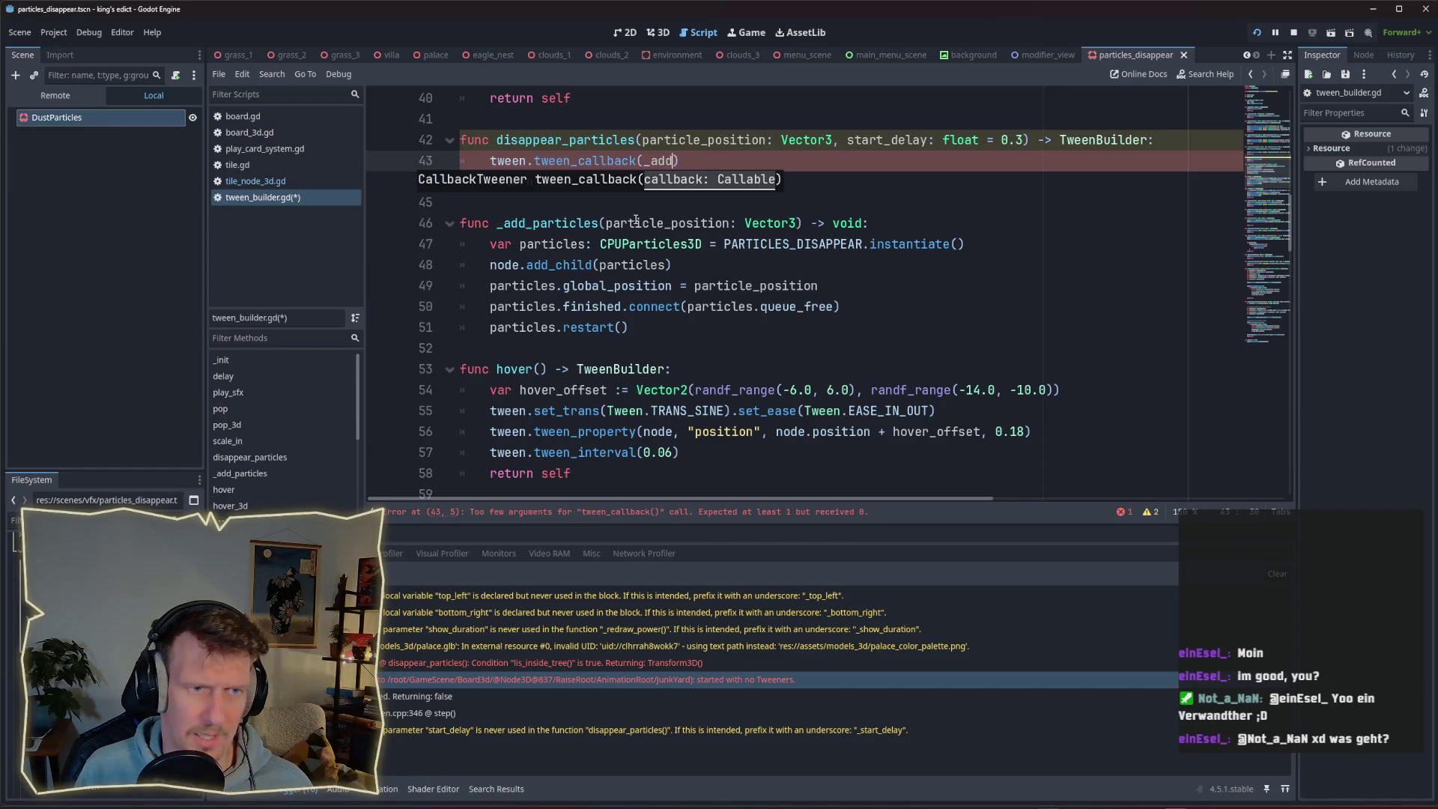
type("bind")
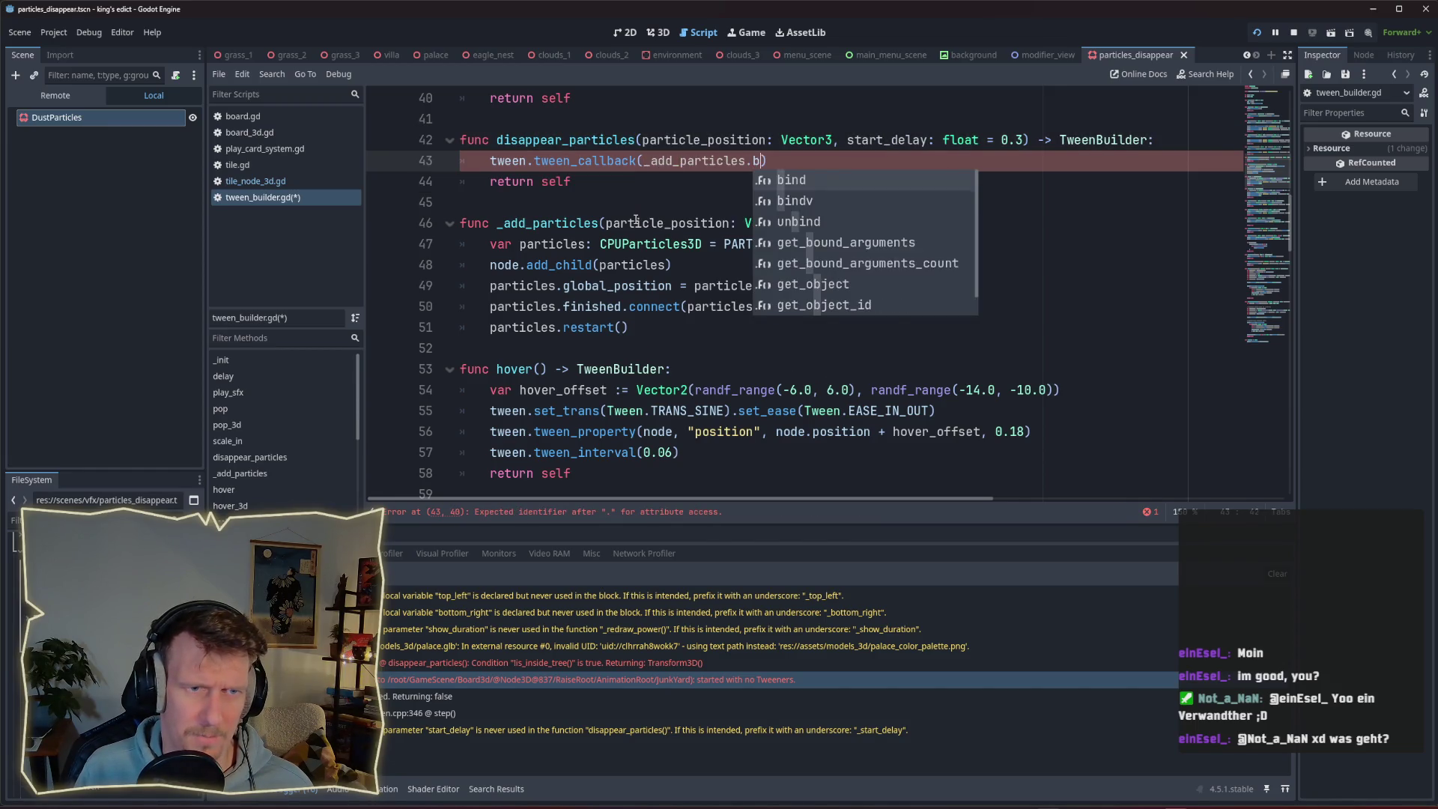
type("(par")
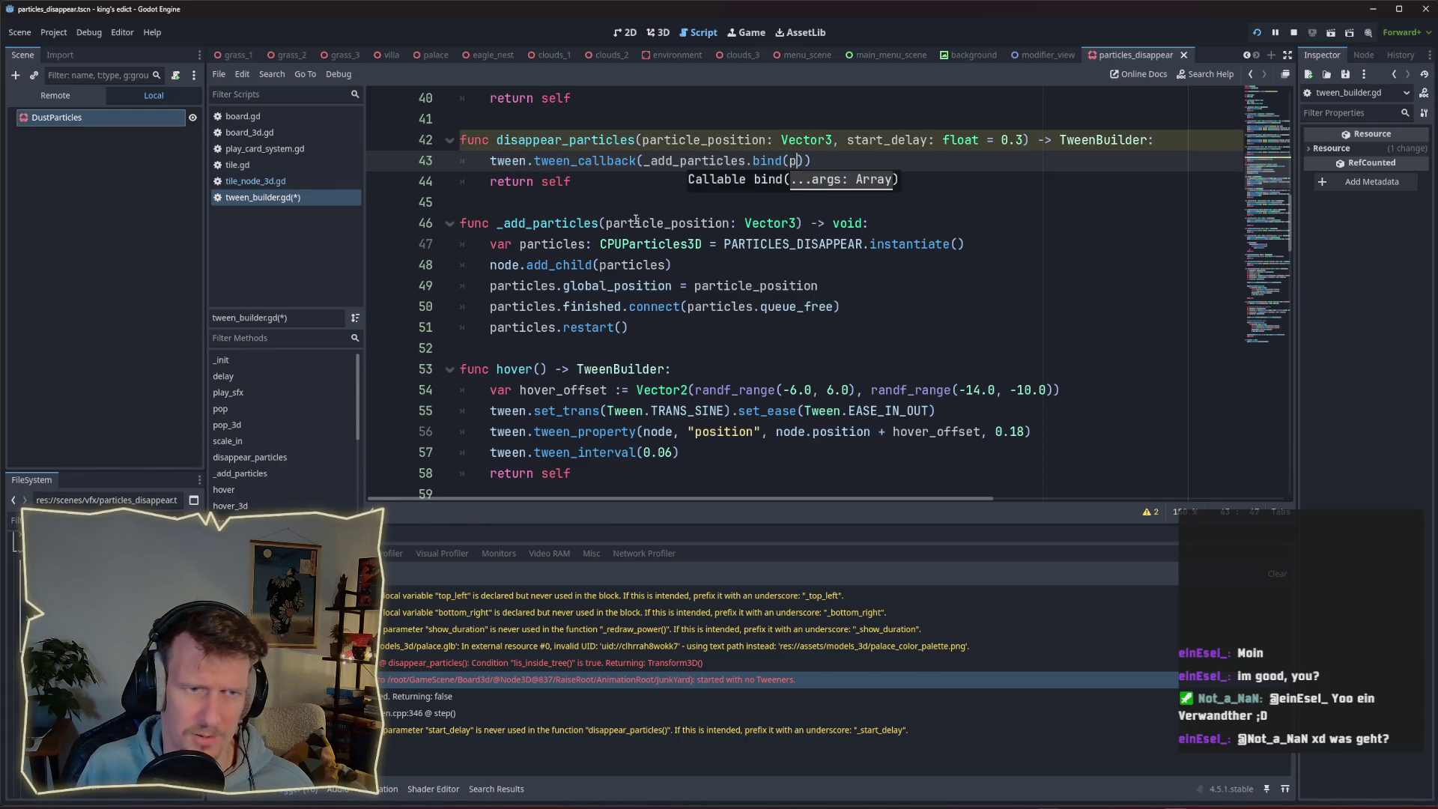
key("Return")
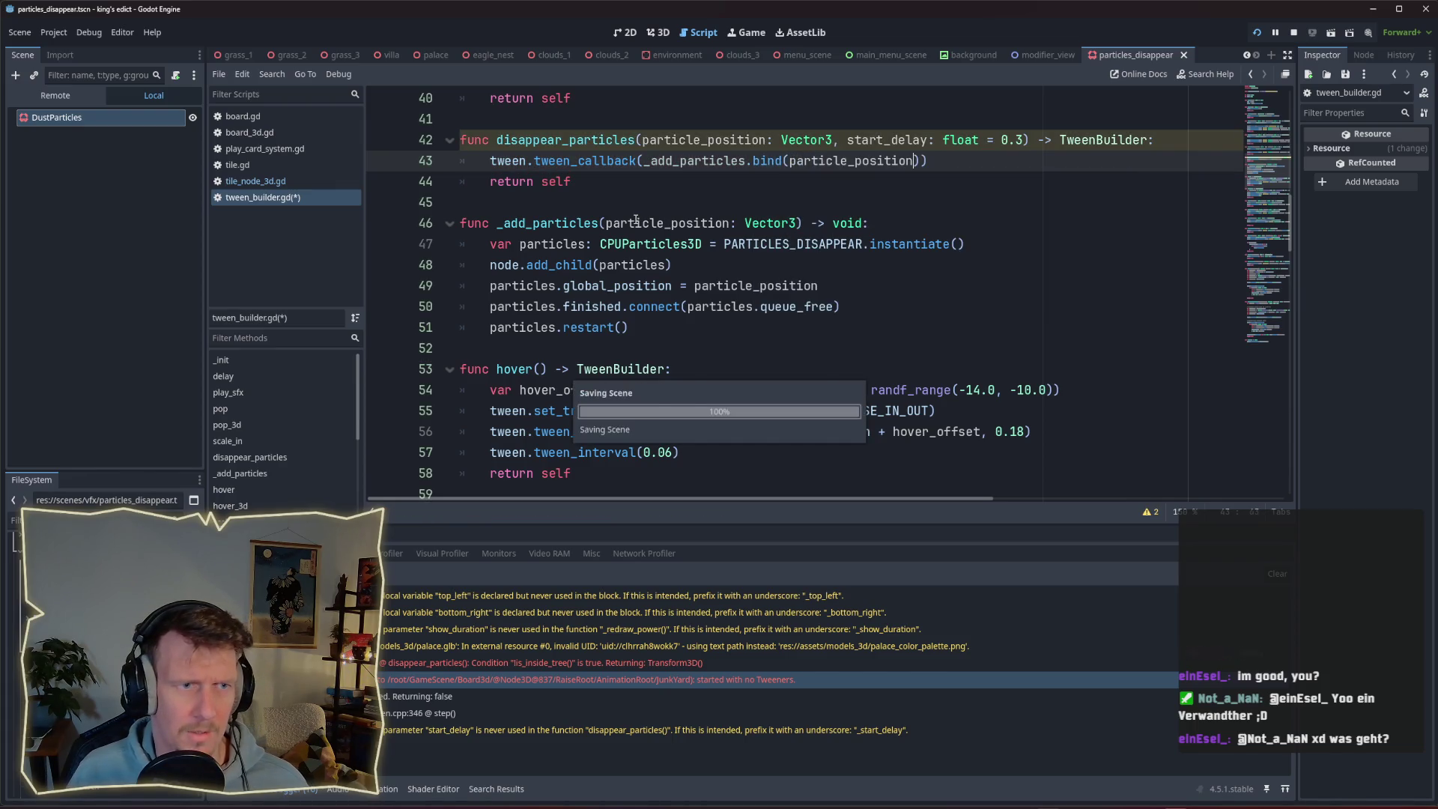
Insert a new first line in disappear_particles' body and begin typing tween.tween.
scroll(622, 221, "up", 2)
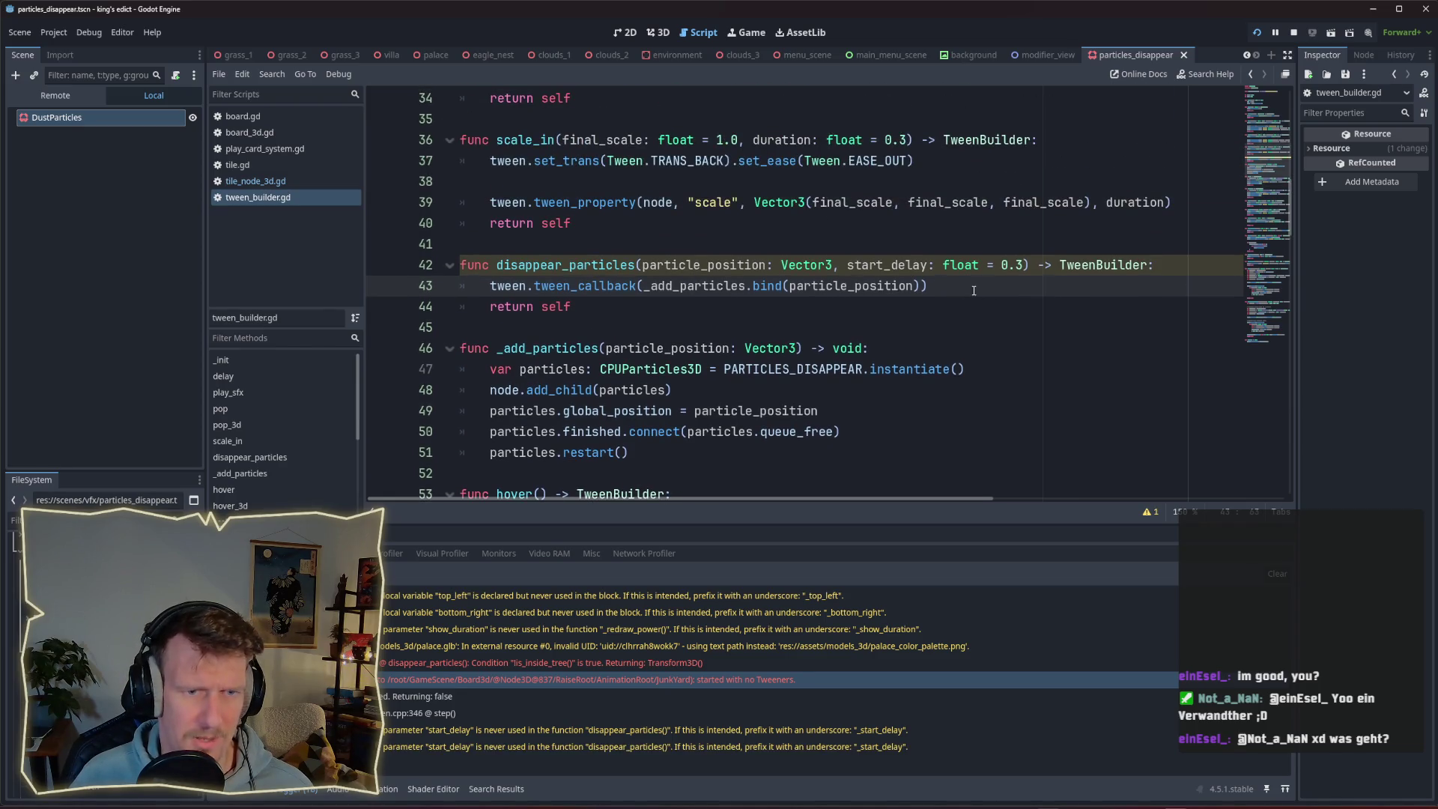
left_click(871, 265)
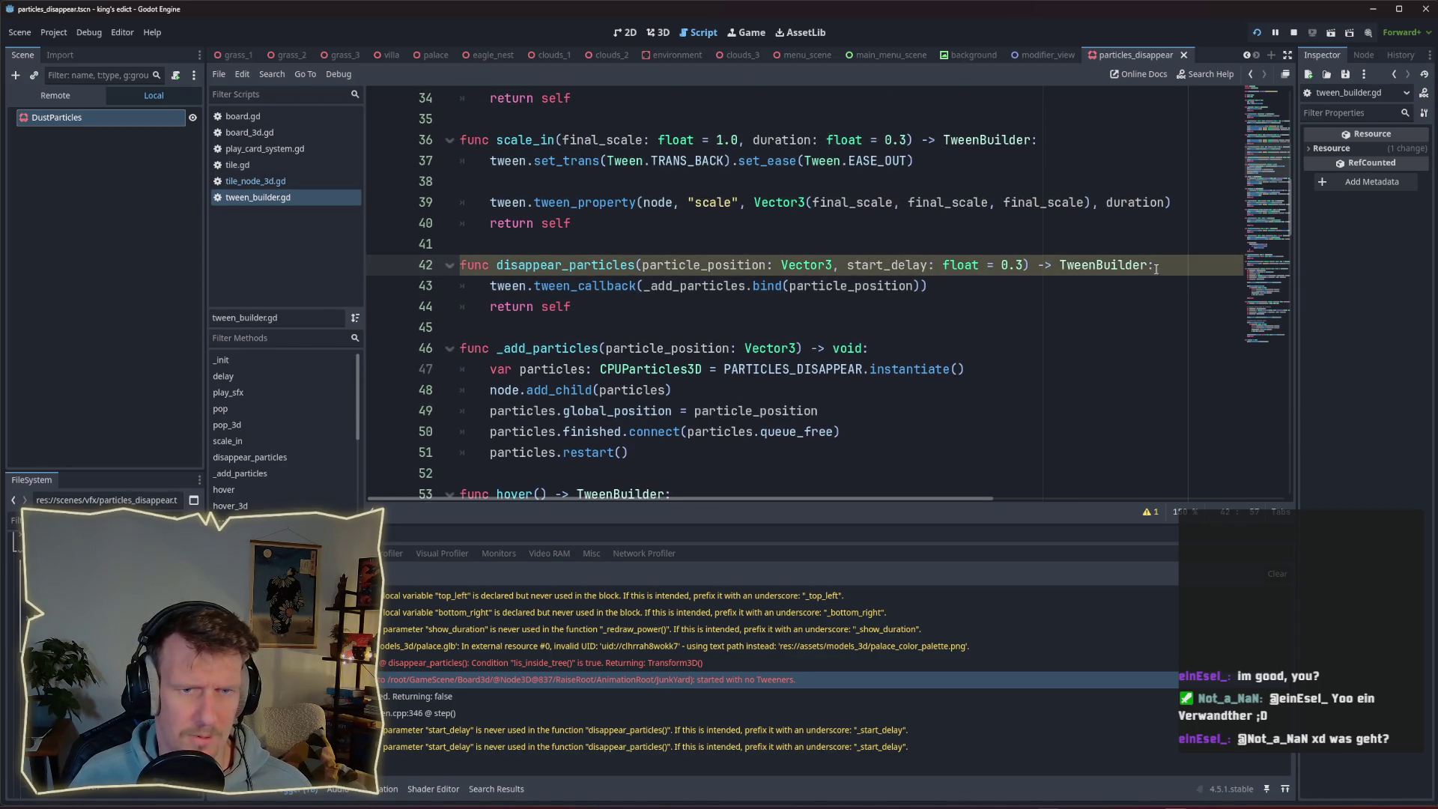
key("Return")
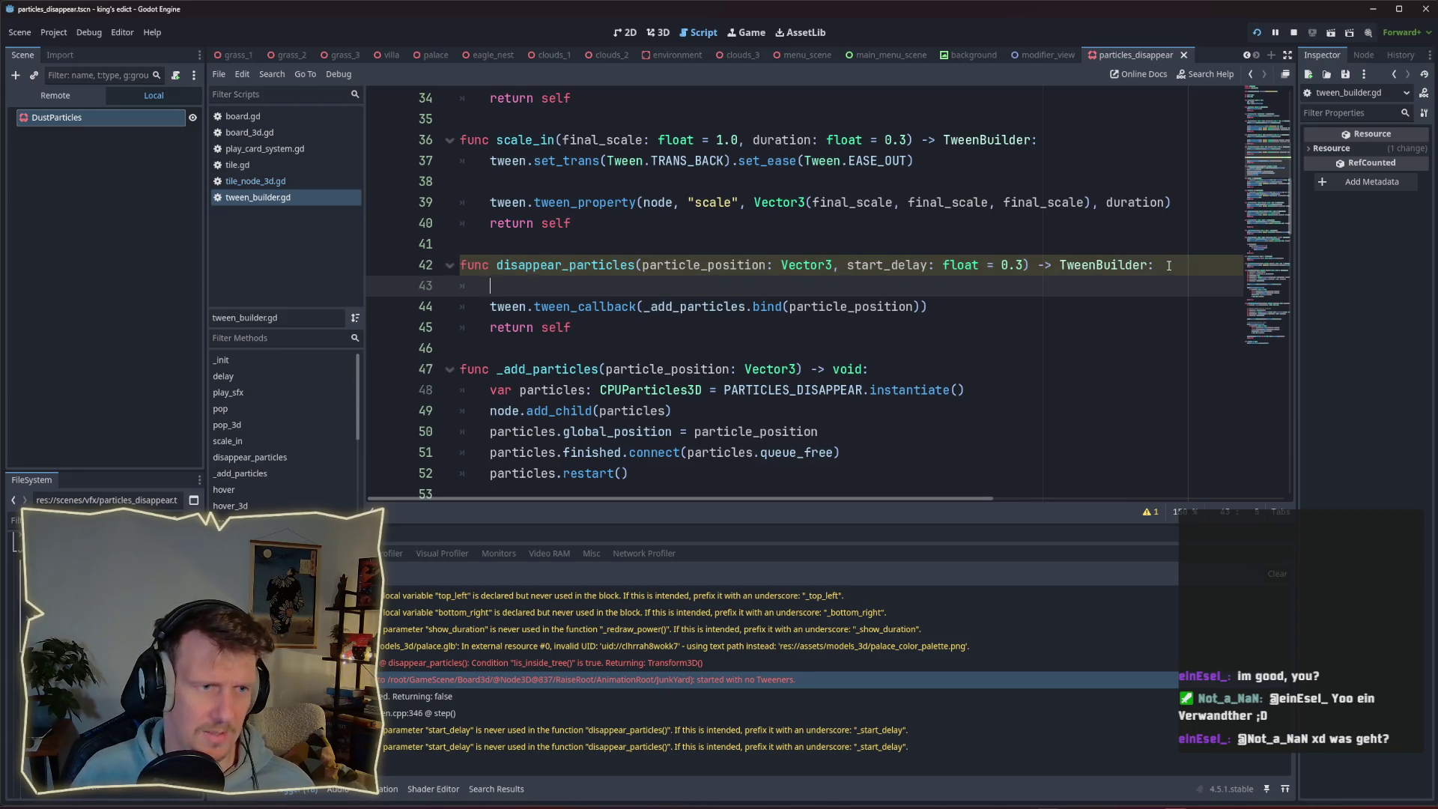
type("tween")
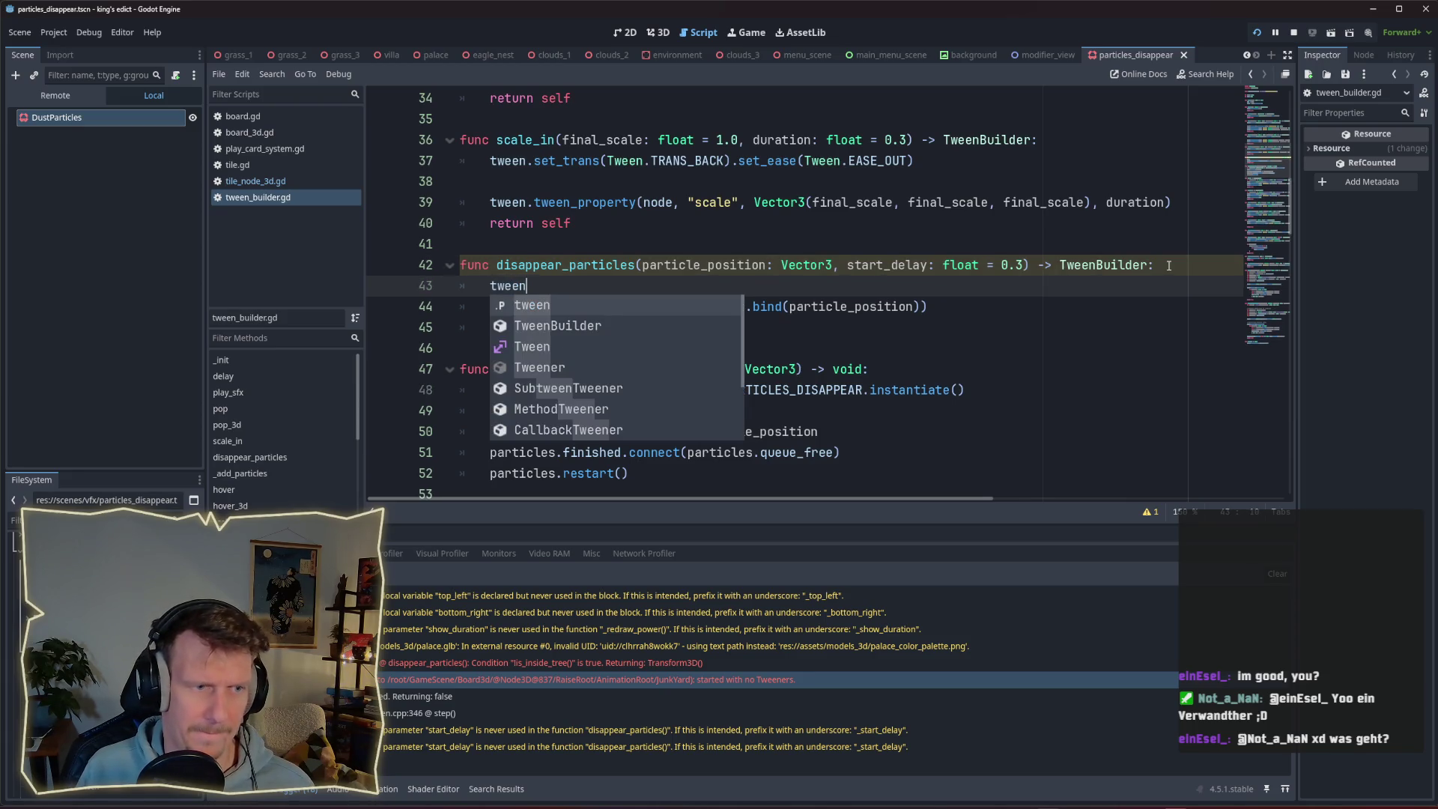
type(".")
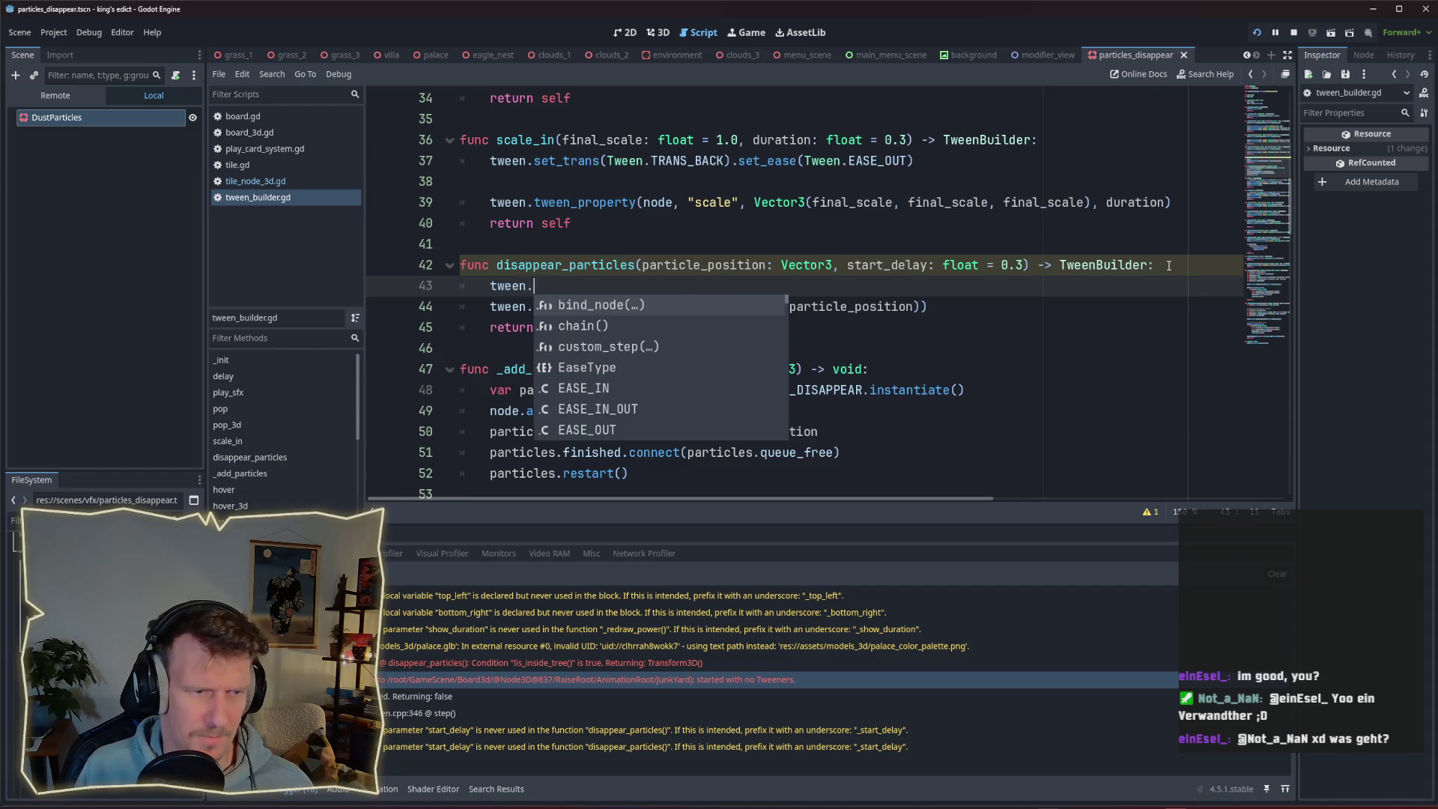
type("tween")
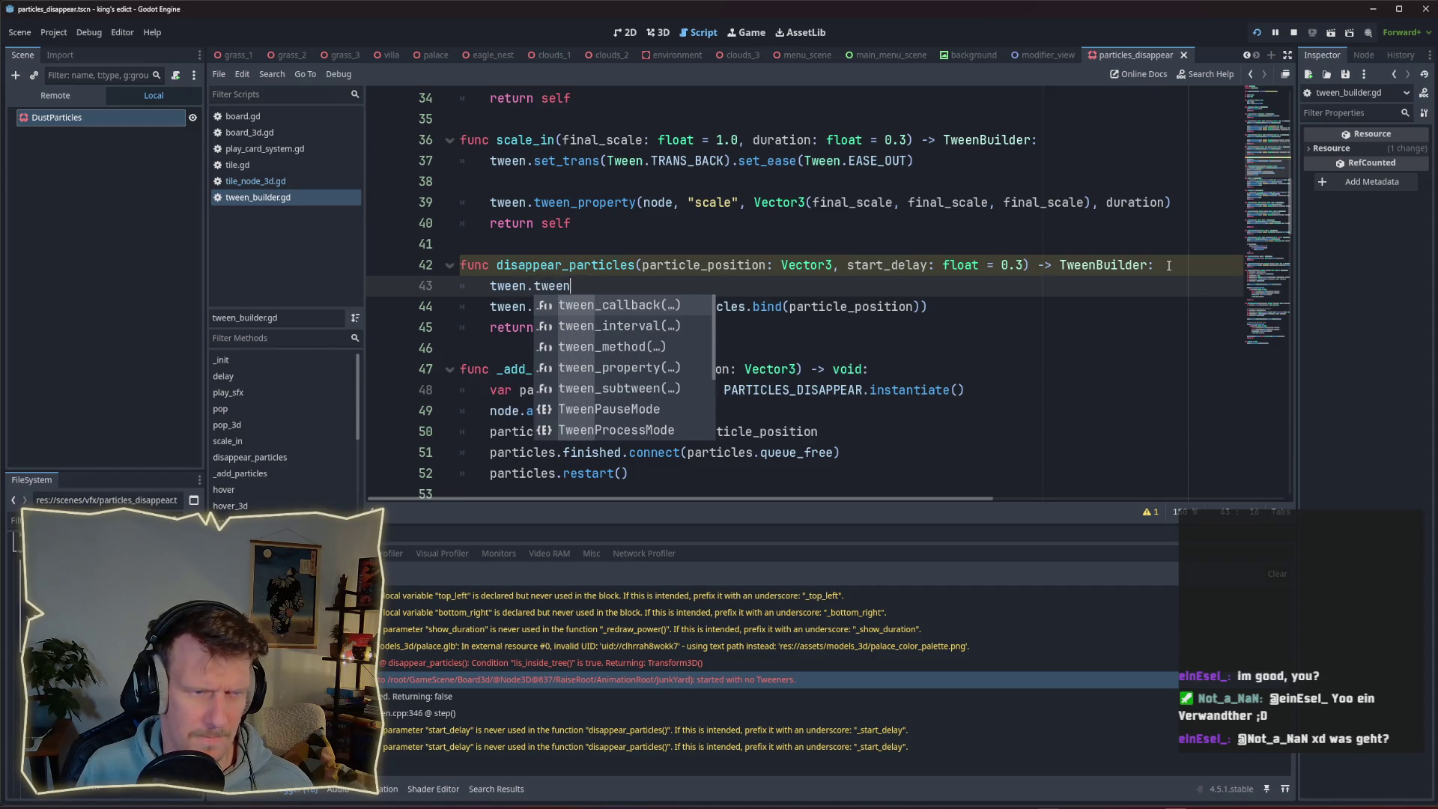
Insert tween.tween_interval() from autocomplete and read its Tween documentation before closing it.
double_click(665, 328)
left_click(600, 287, "ctrl")
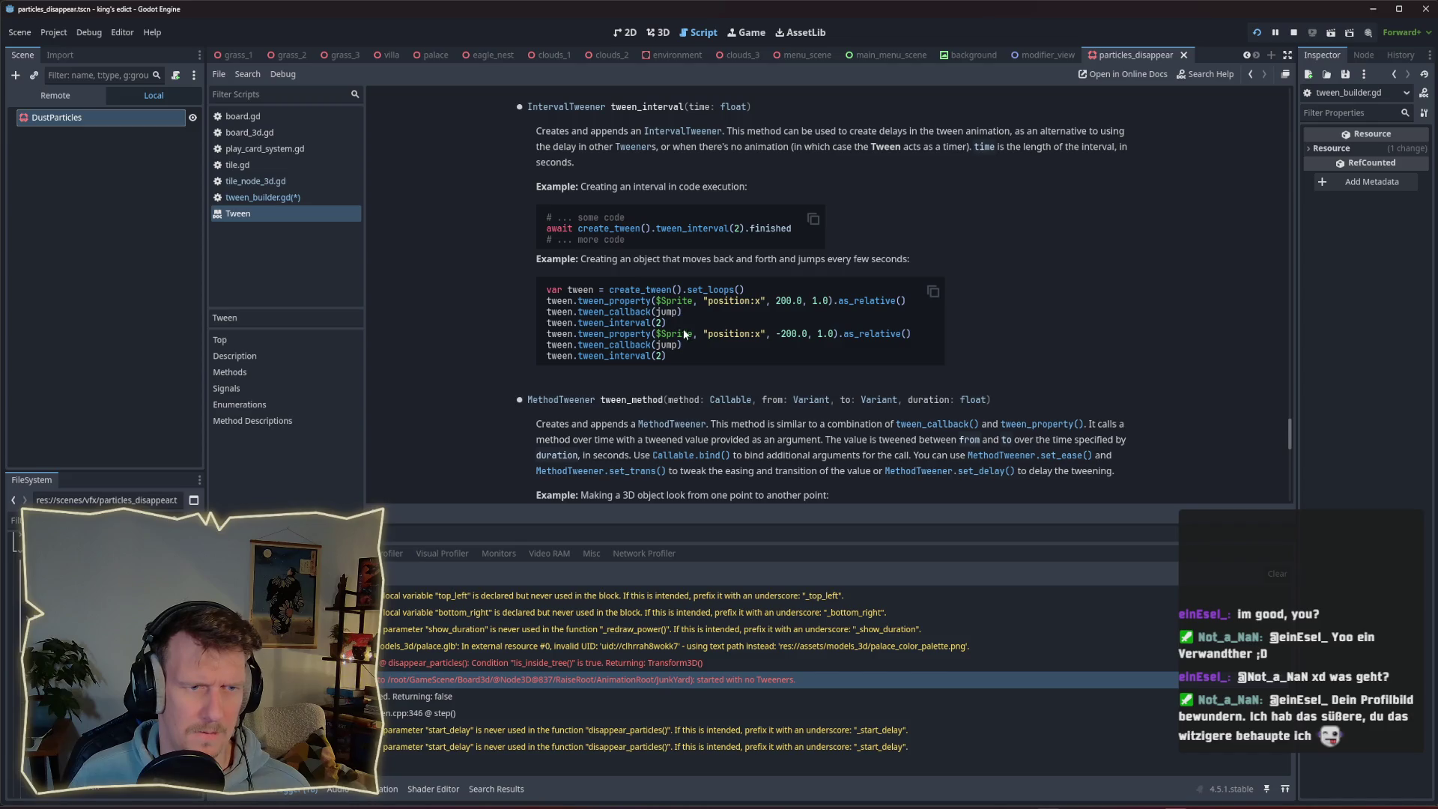
key("ctrl+w")
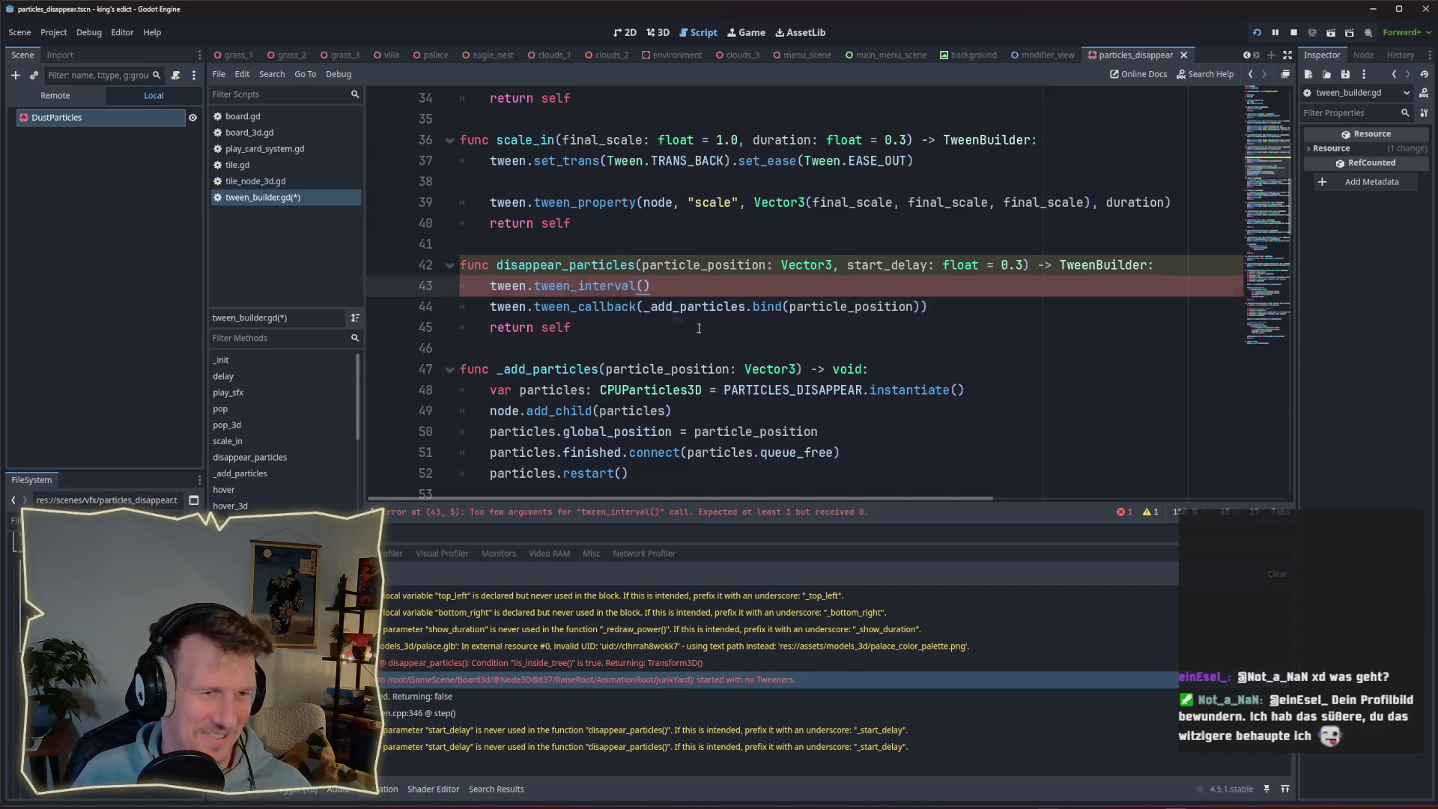
Pass start_delay into tween_interval(), save tween_builder.gd, and run the project.
key("Left")
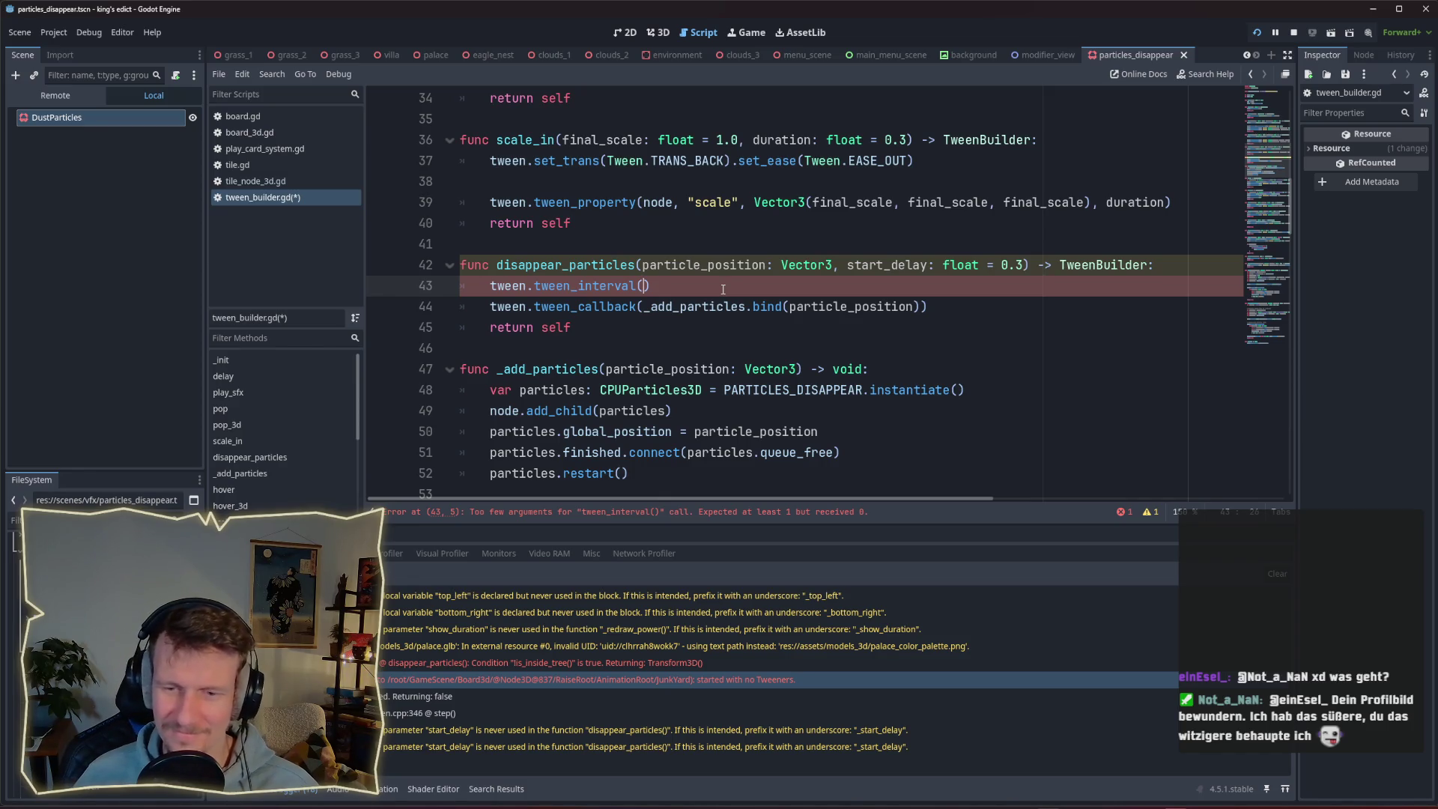
left_click(643, 285)
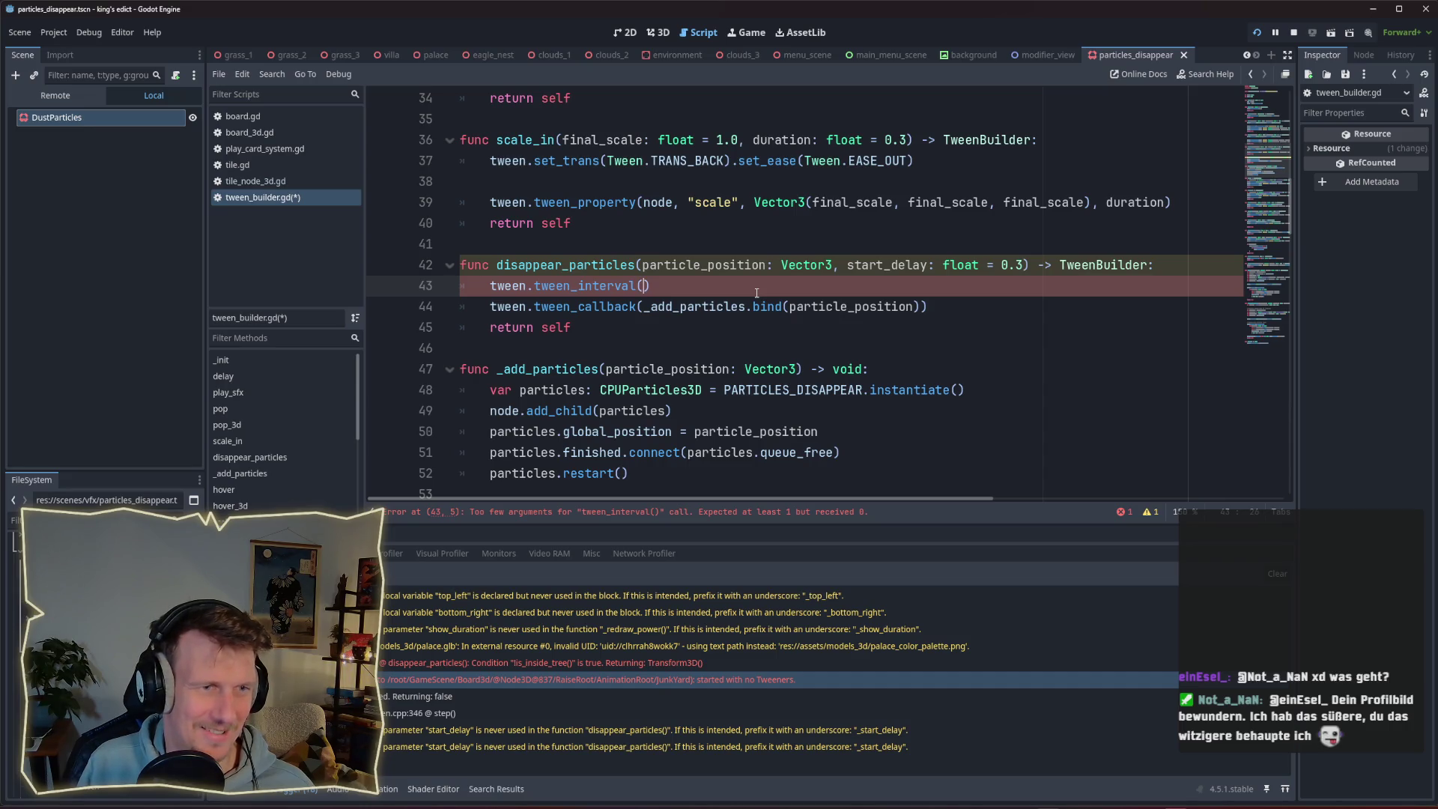
type("0")
key("ctrl+space")
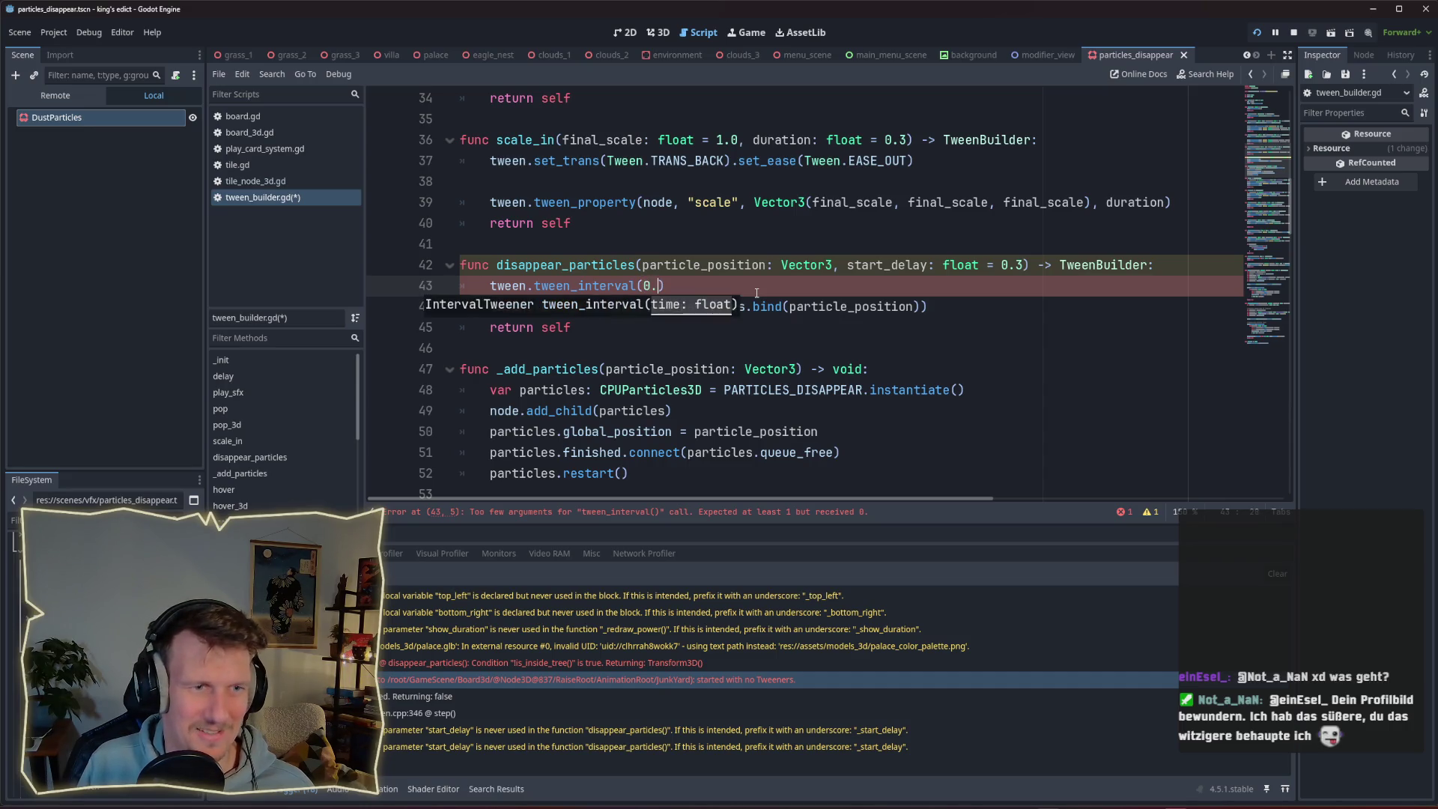
type("start_")
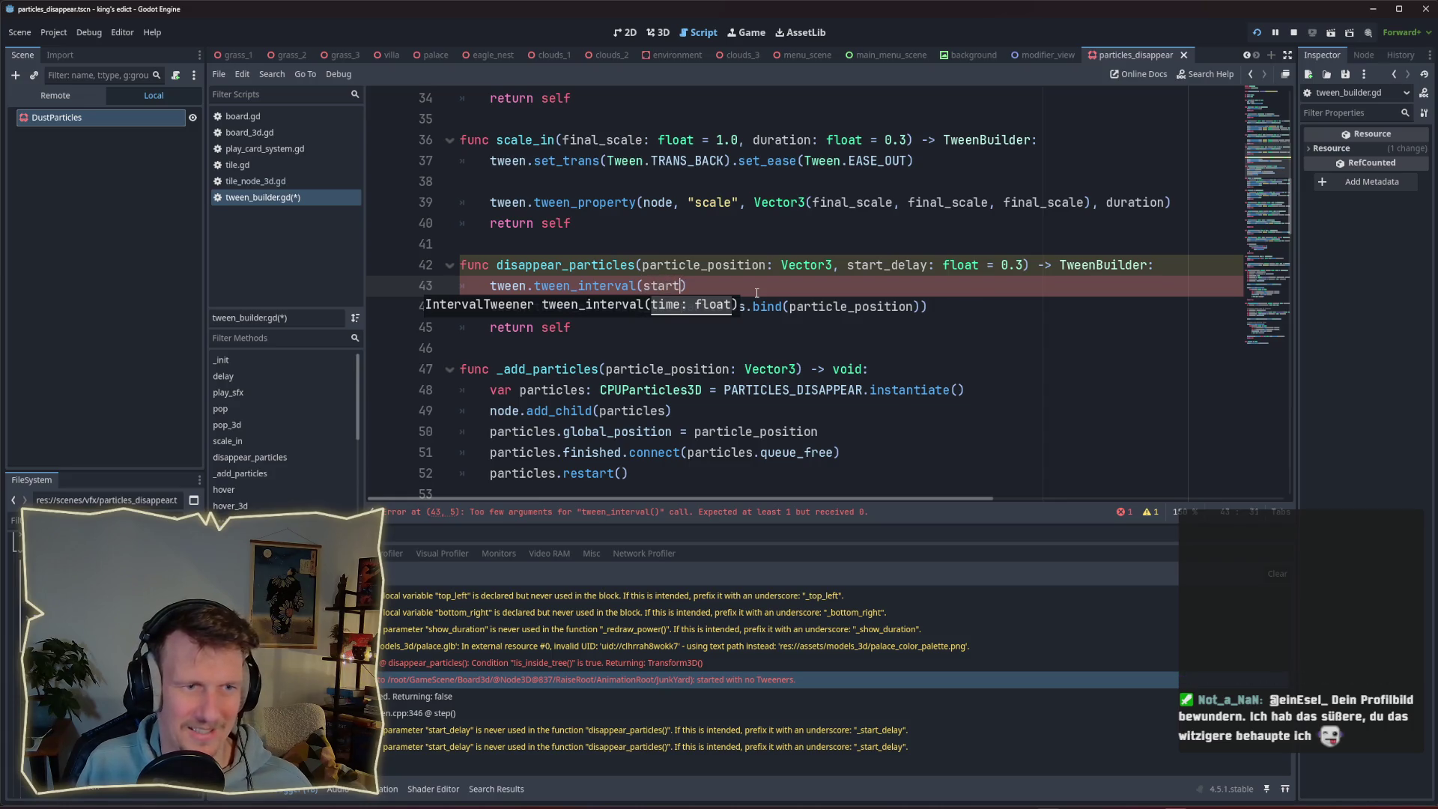
type("delay")
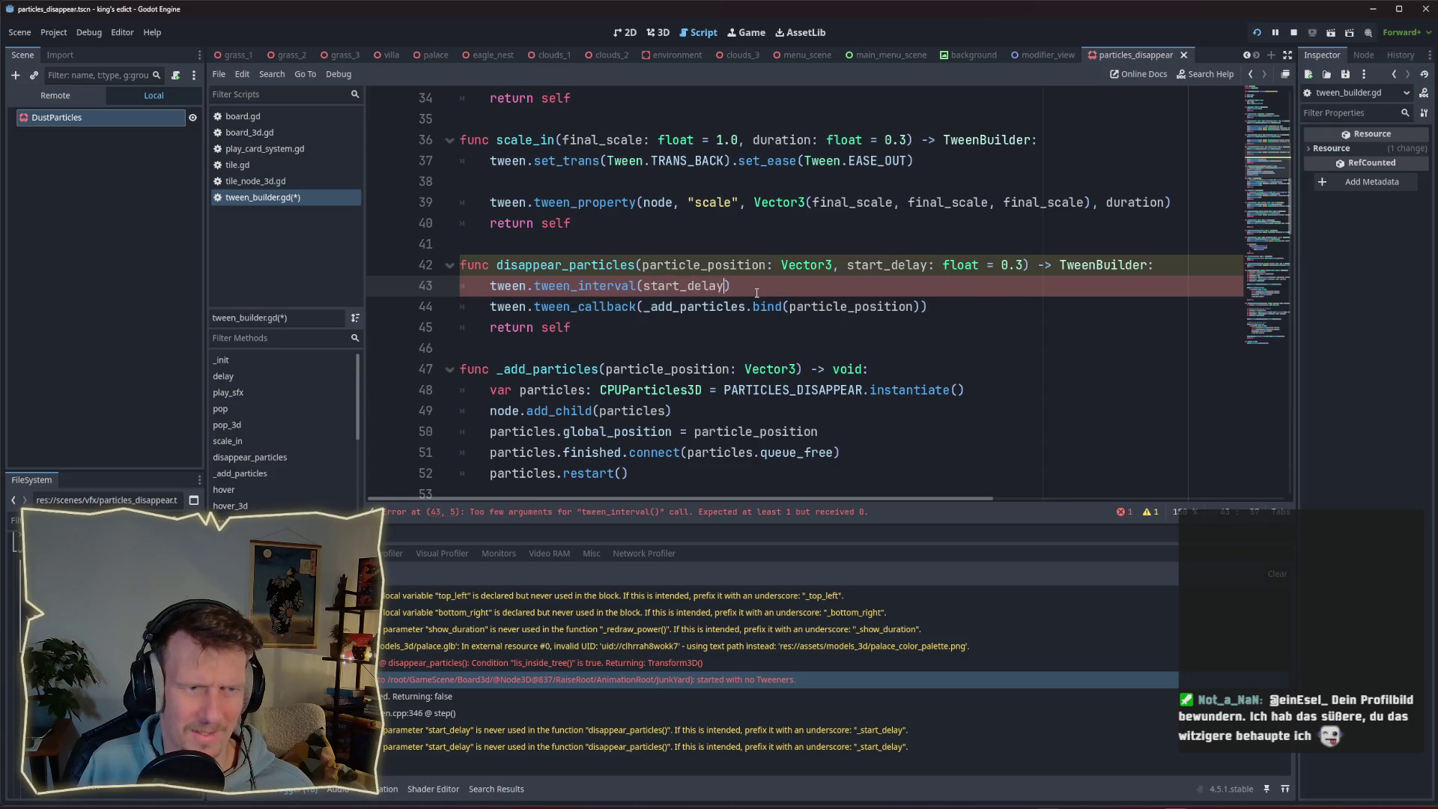
key("ctrl+s")
left_click(756, 292)
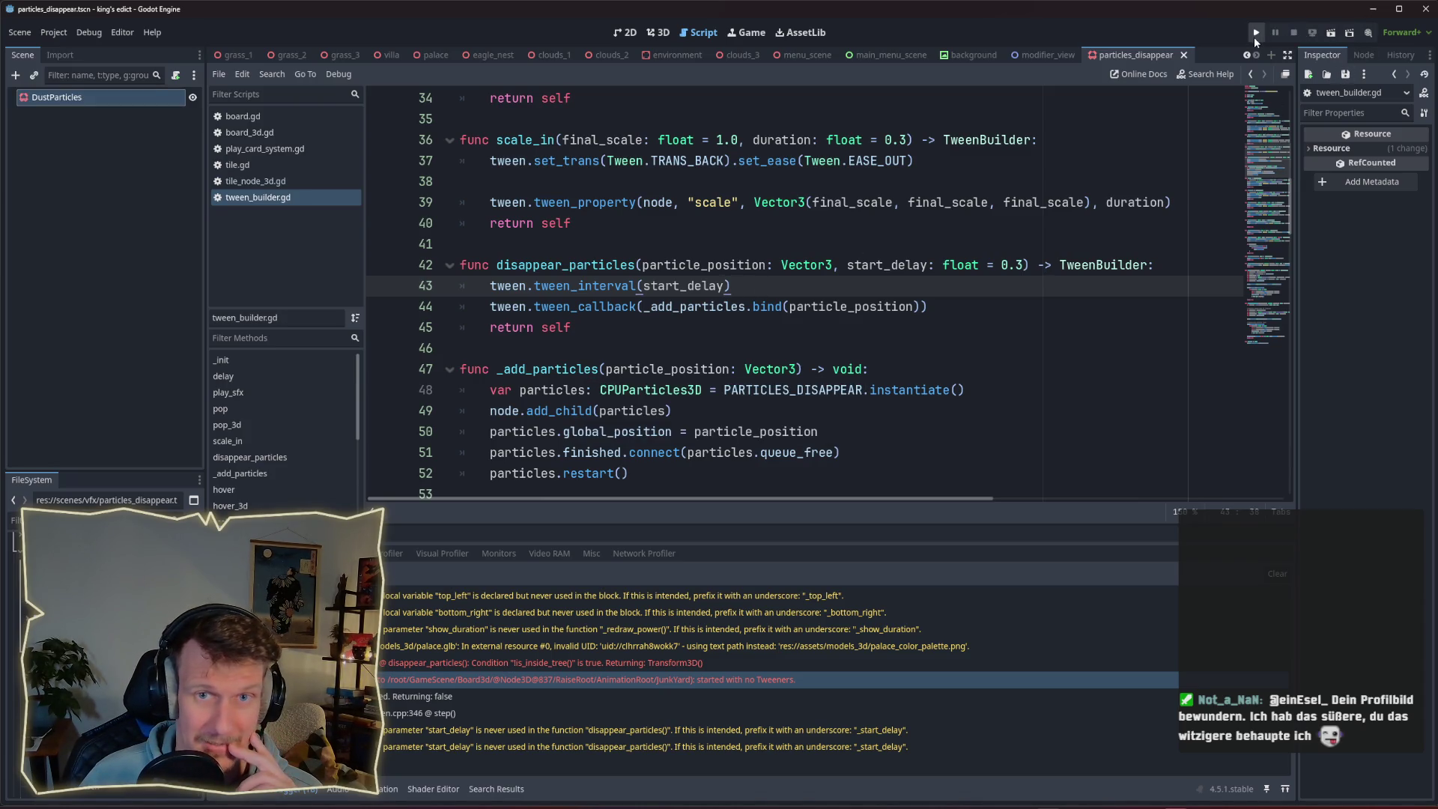
left_click(1255, 35)
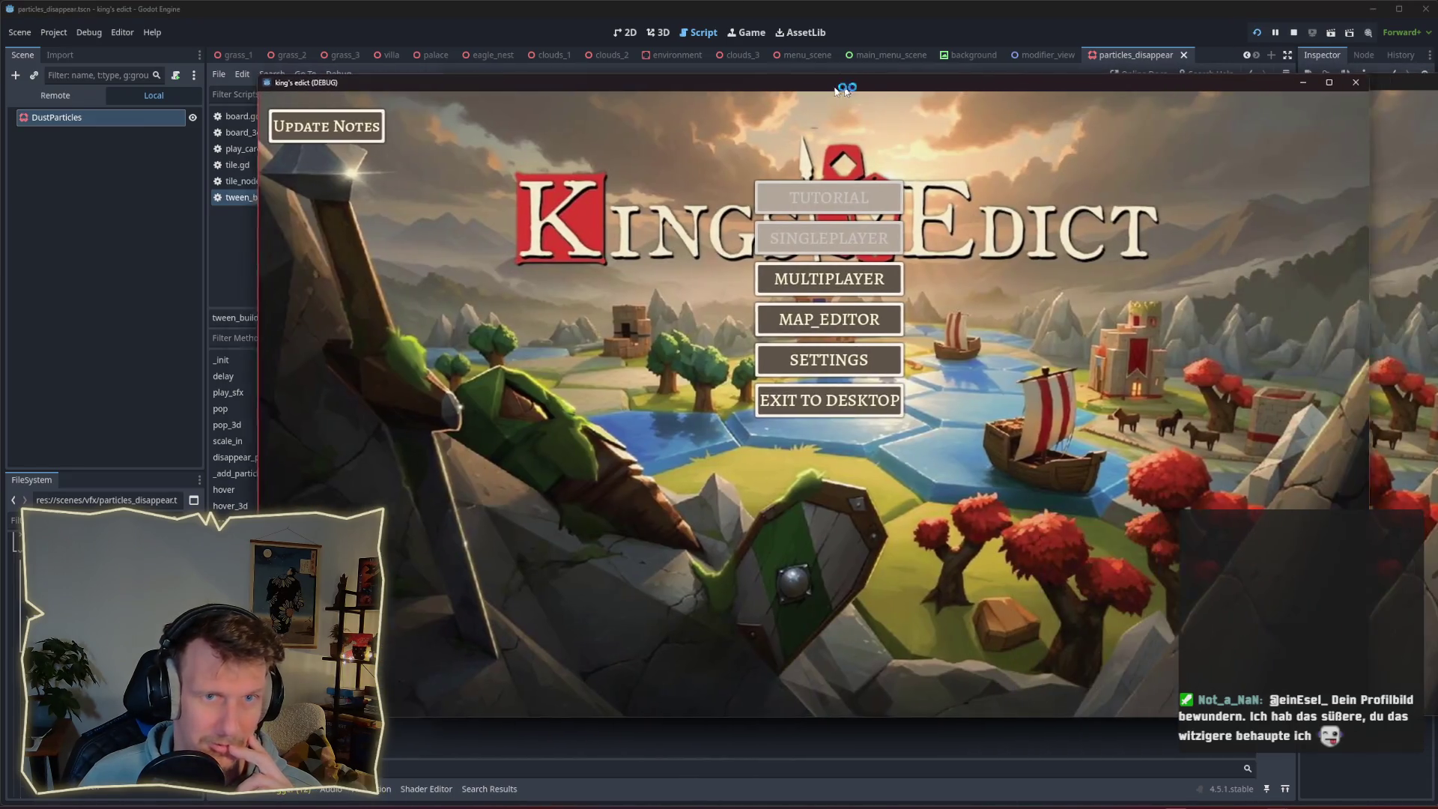
Create a multiplayer game on the i_know_this_place.map board and start it.
left_click_drag(836, 90, 808, 90)
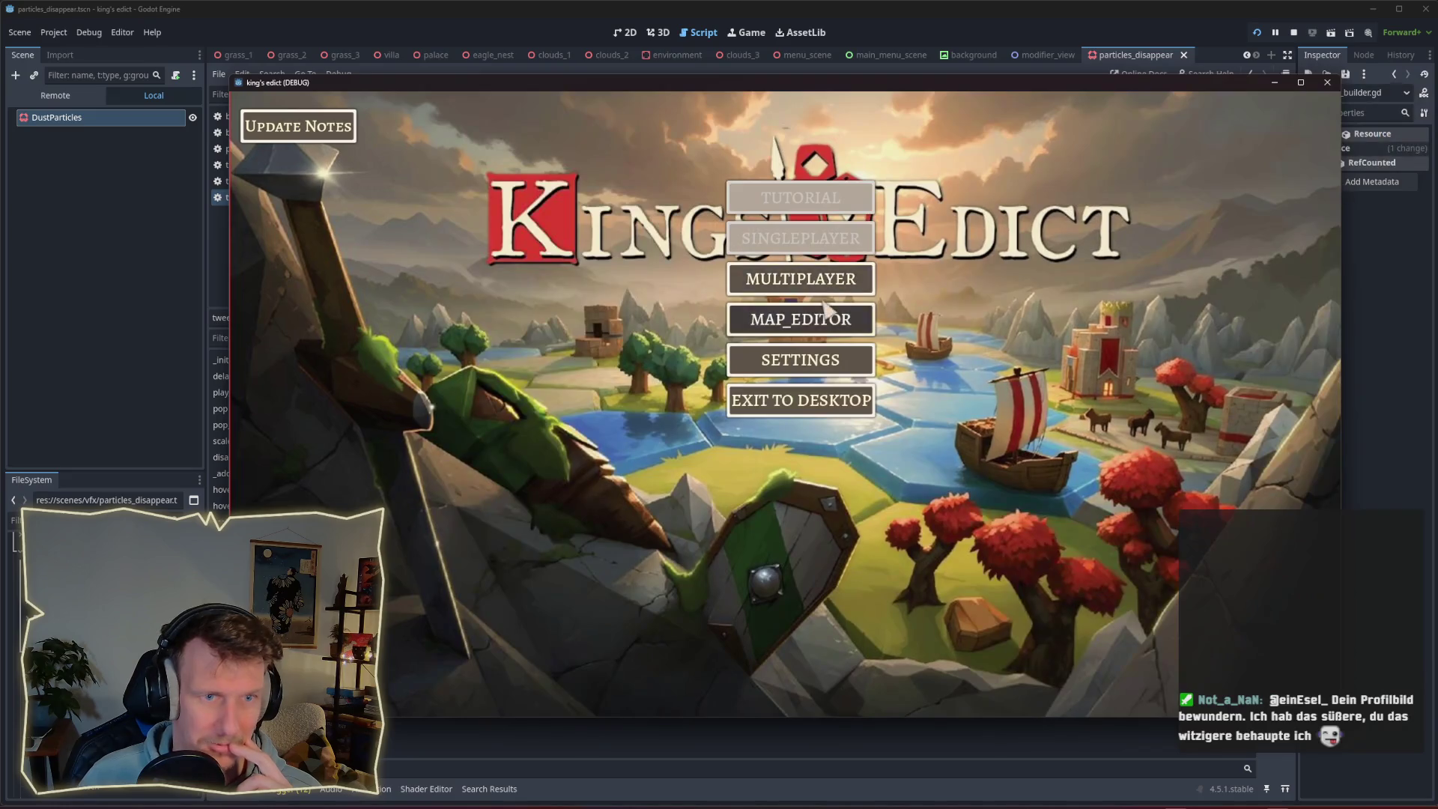
left_click(869, 279)
left_click(869, 278)
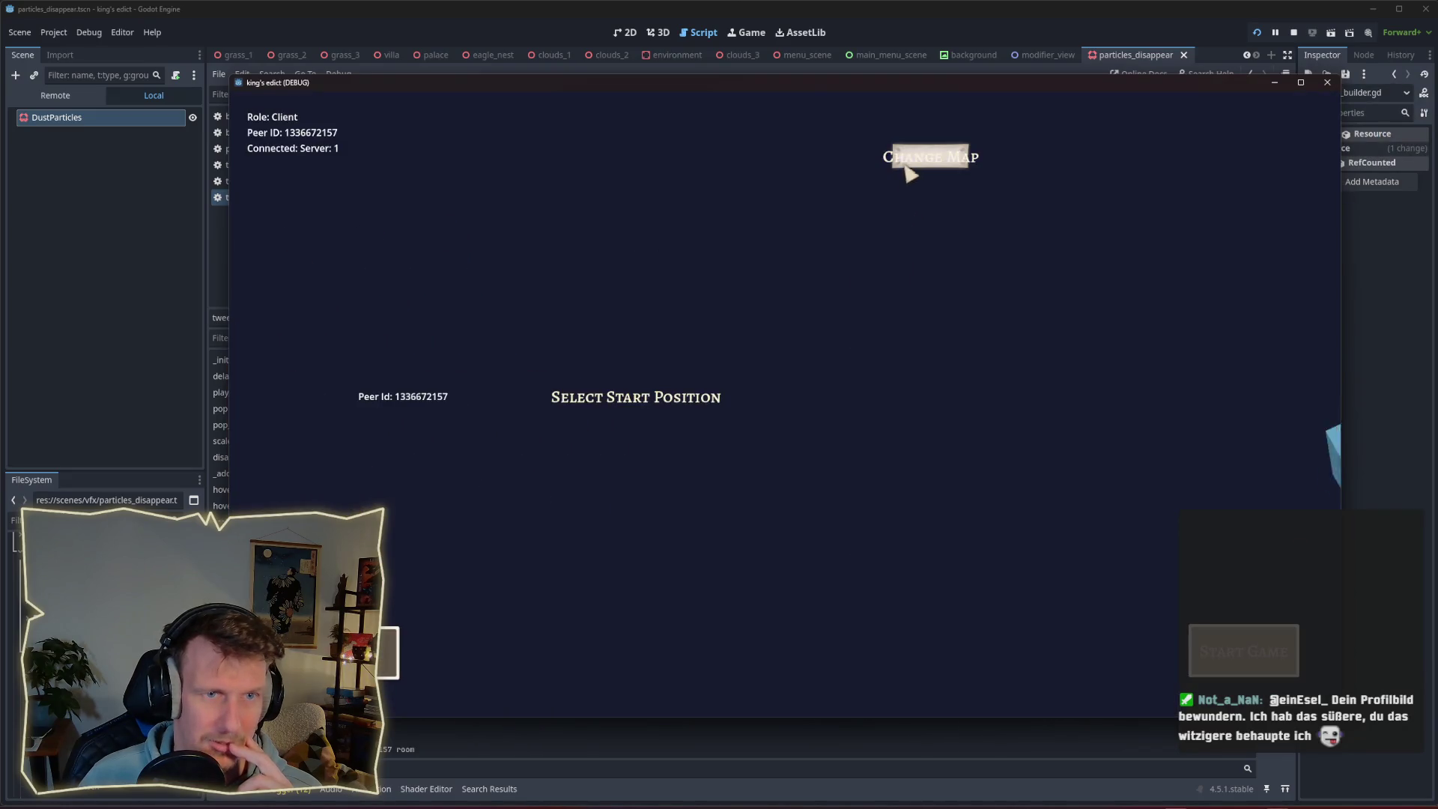
left_click(908, 161)
left_click(915, 235)
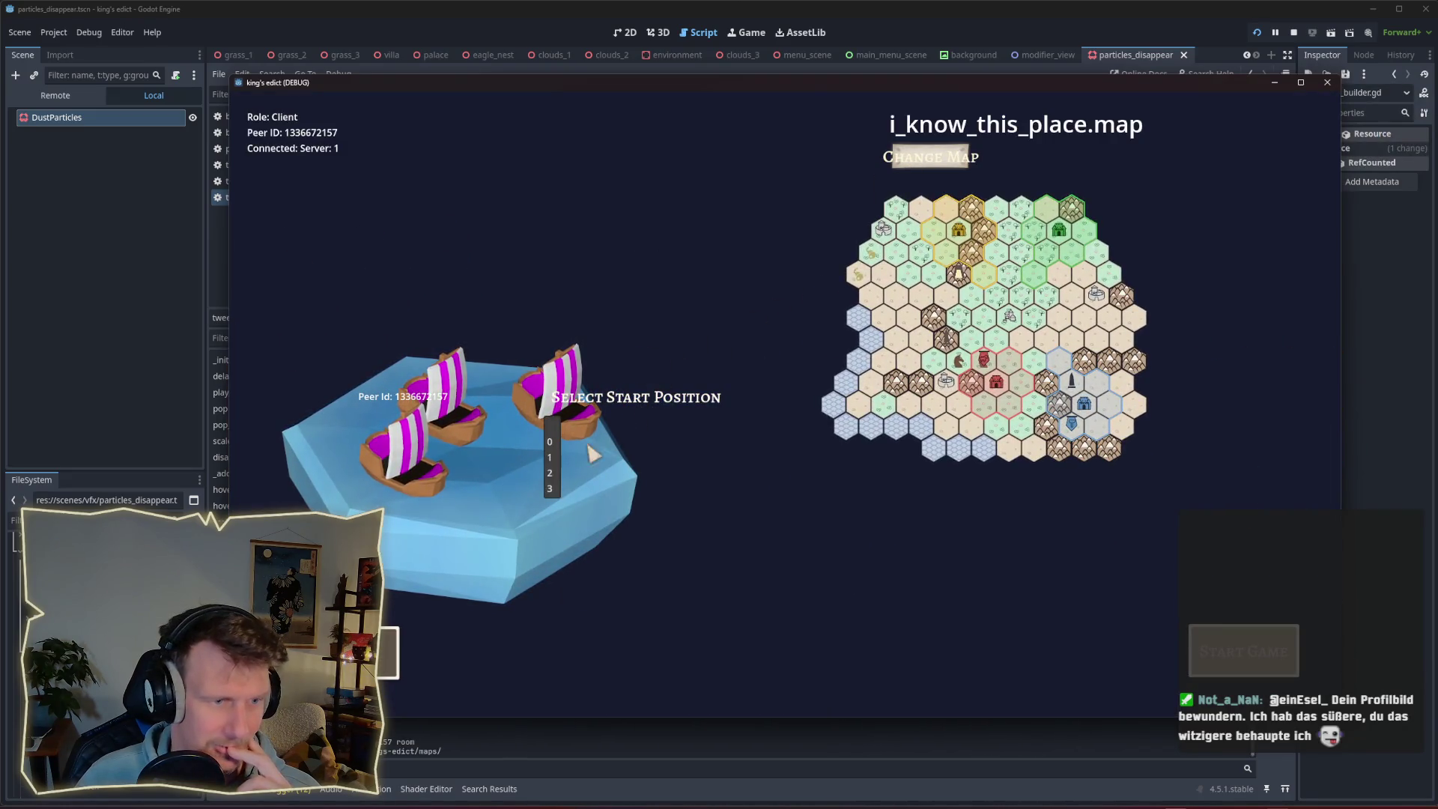
left_click(552, 475)
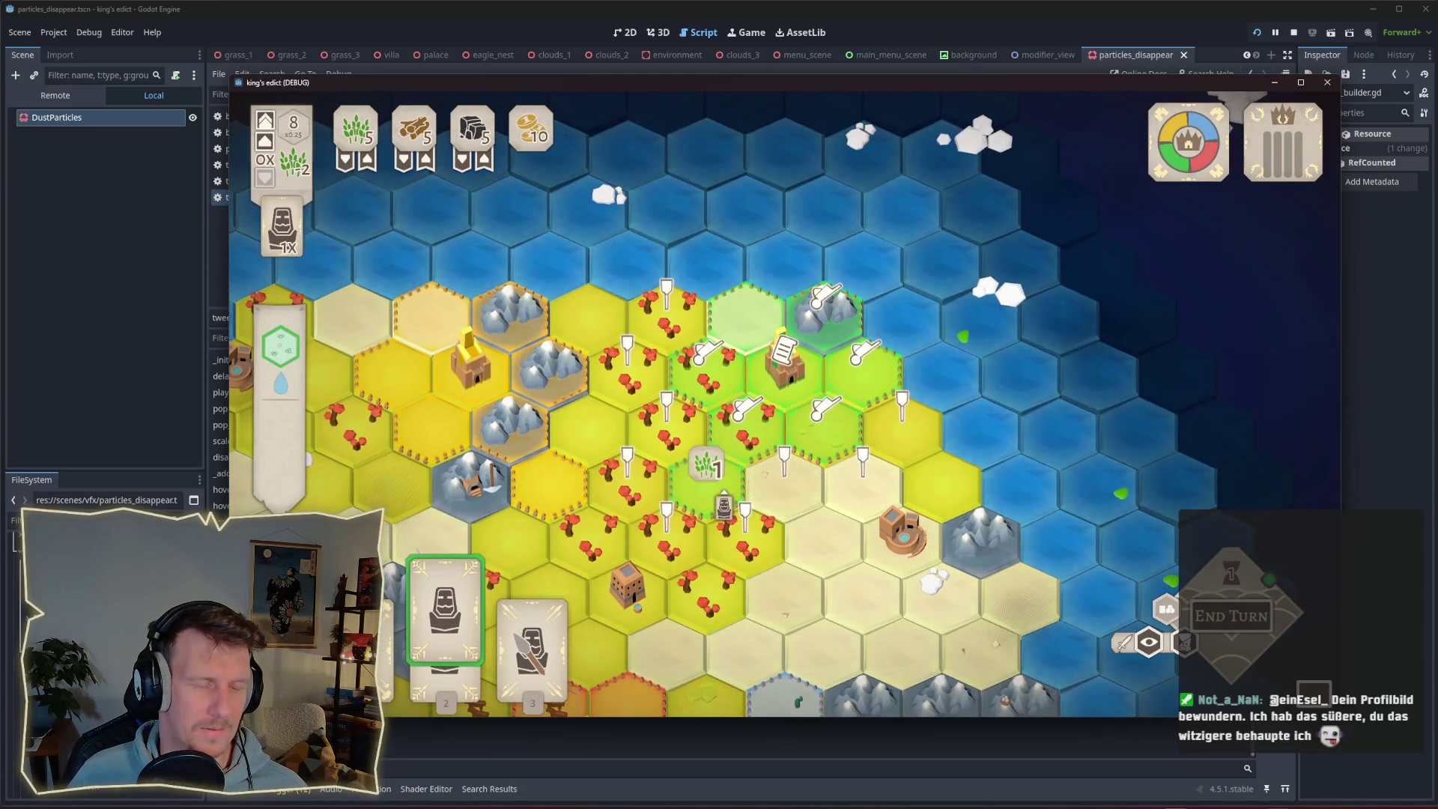
Play serf cards onto several hexes to watch the dust burst, then stop the game.
left_click(704, 479)
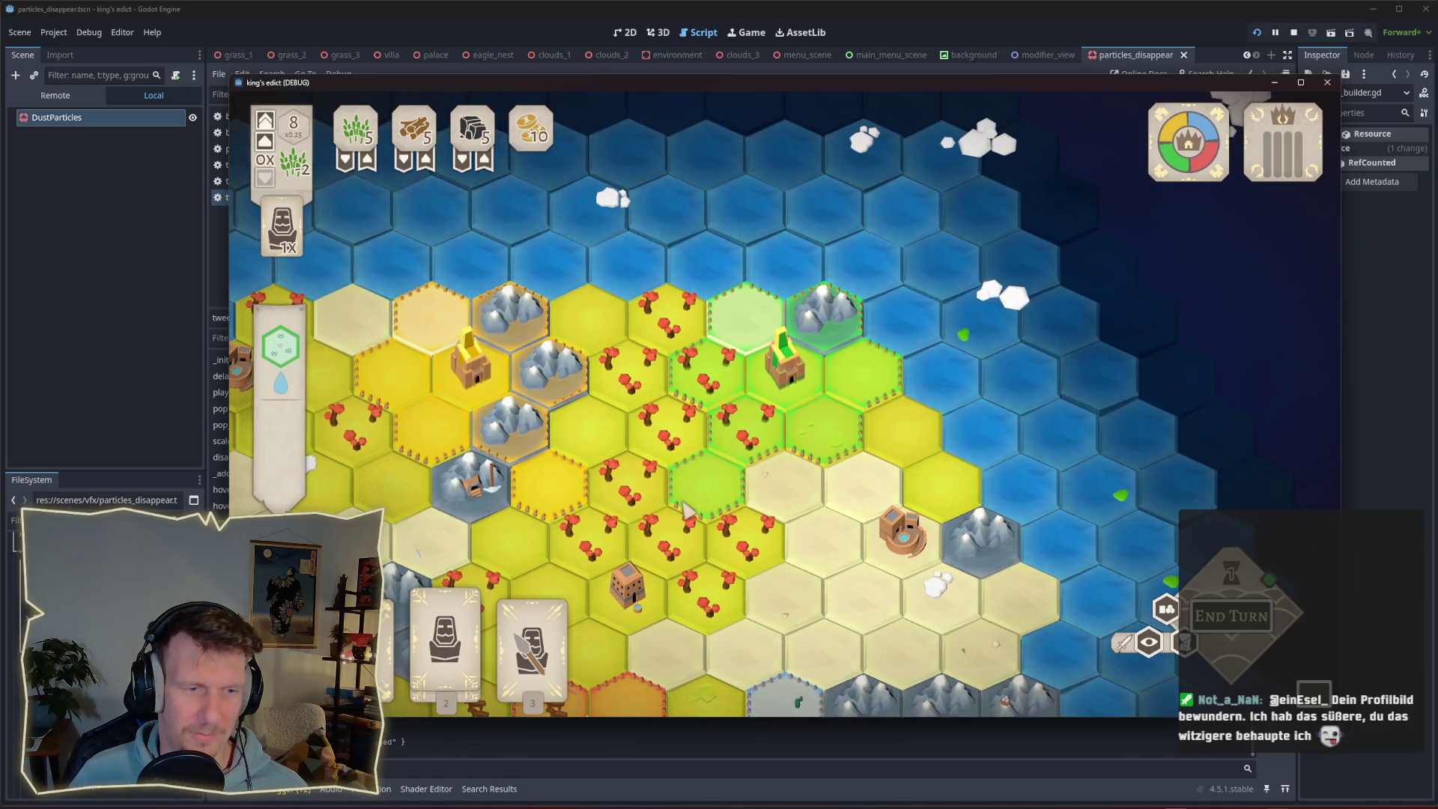
left_click(828, 448)
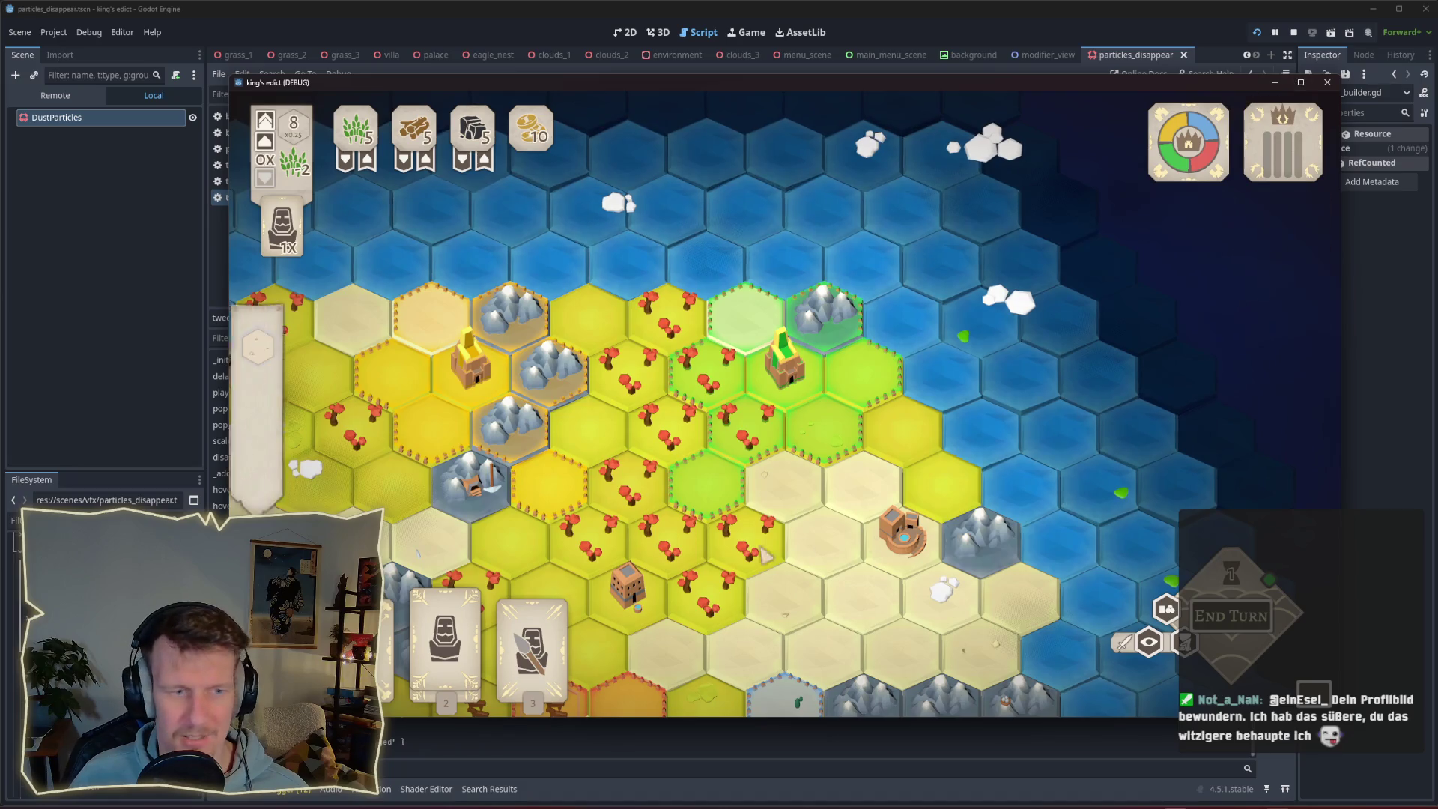
left_click(444, 642)
left_click(827, 443)
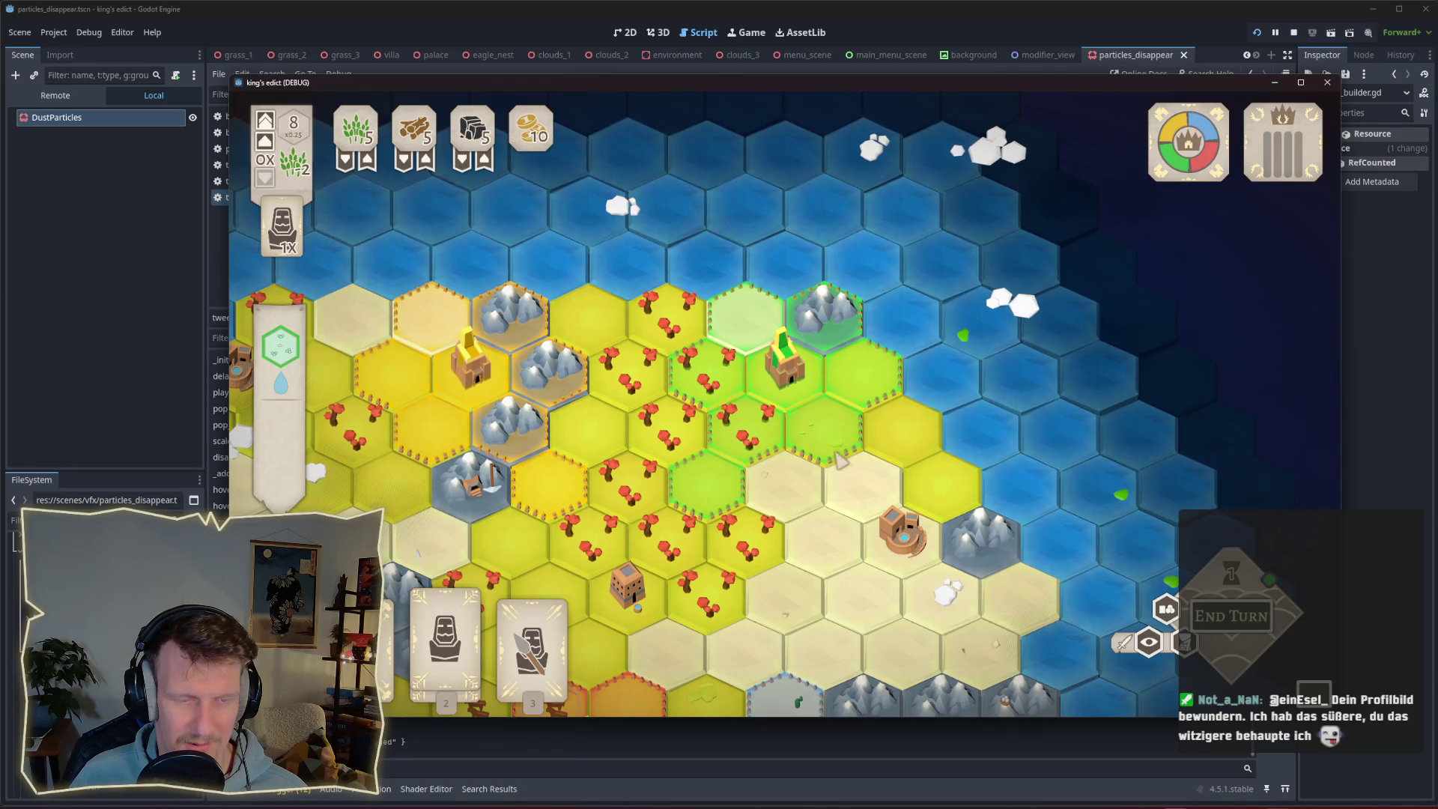
key("2")
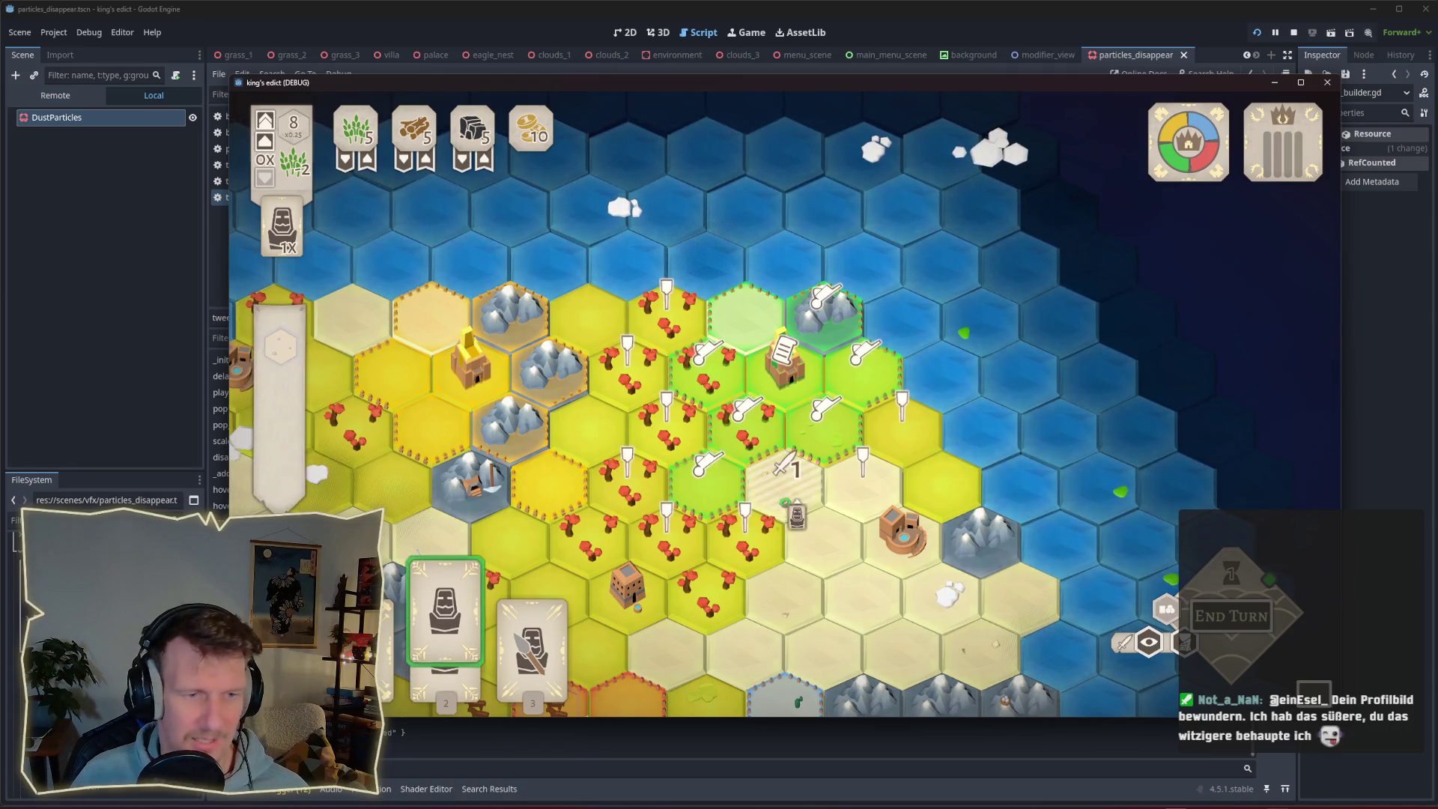
left_click(824, 435)
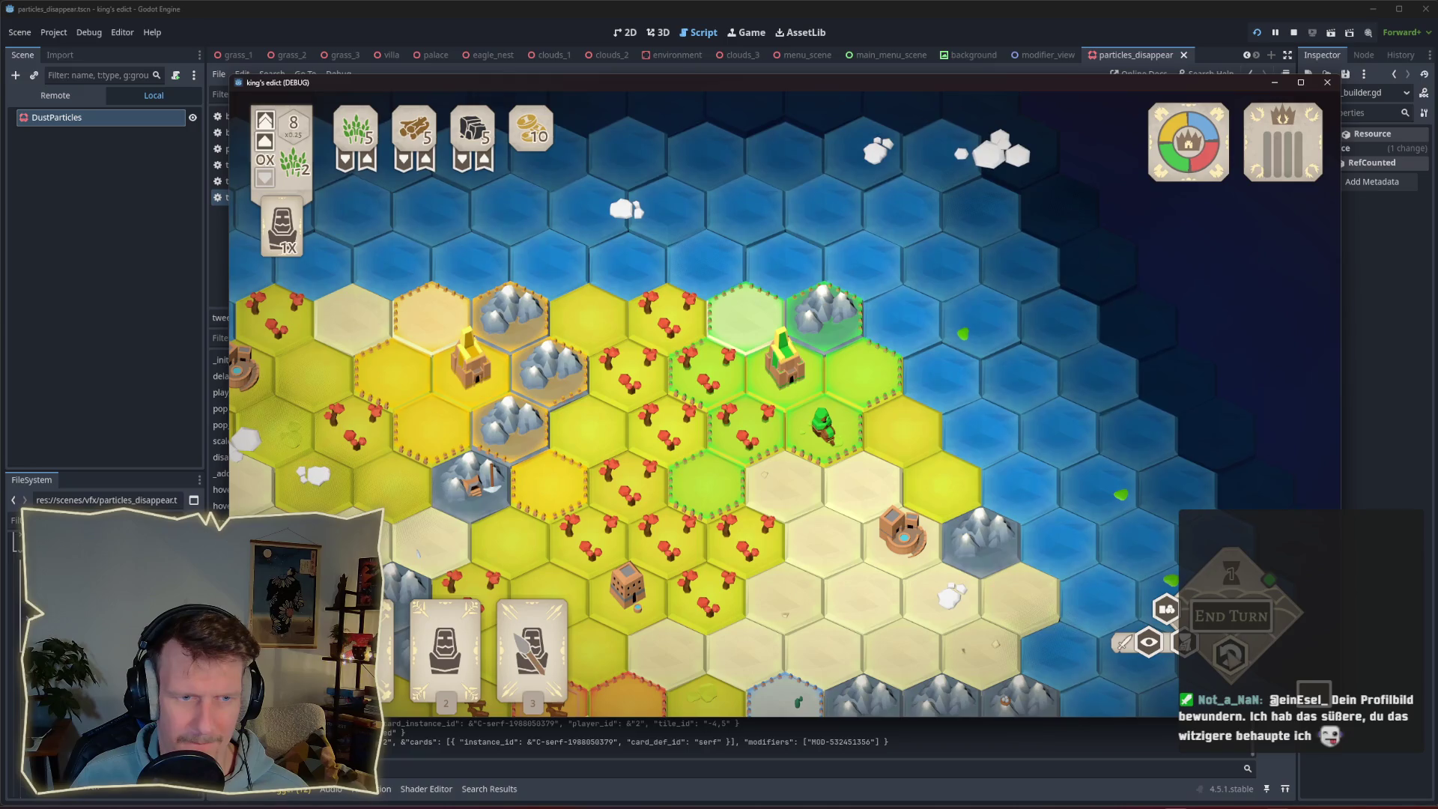
left_click(1294, 32)
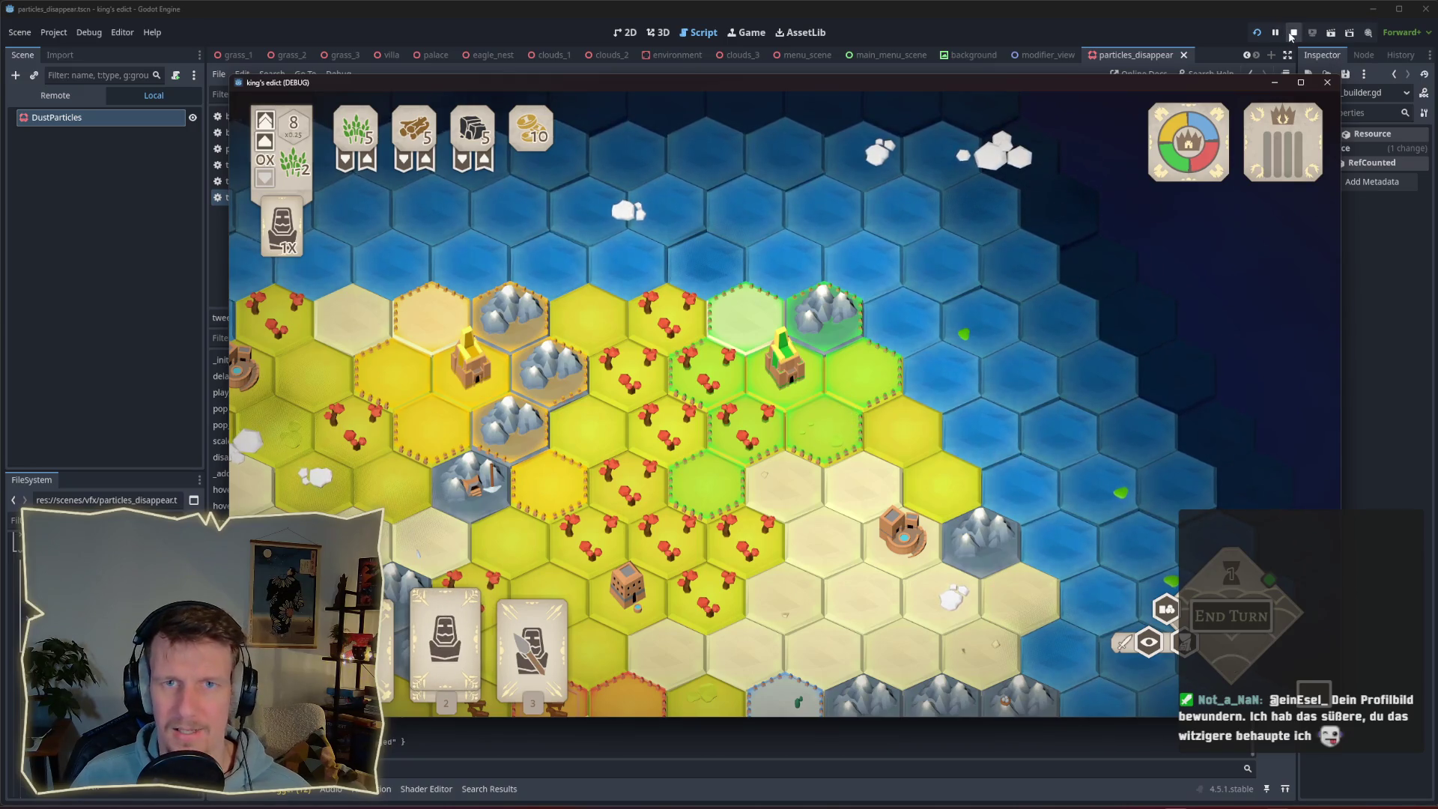
left_click(773, 290)
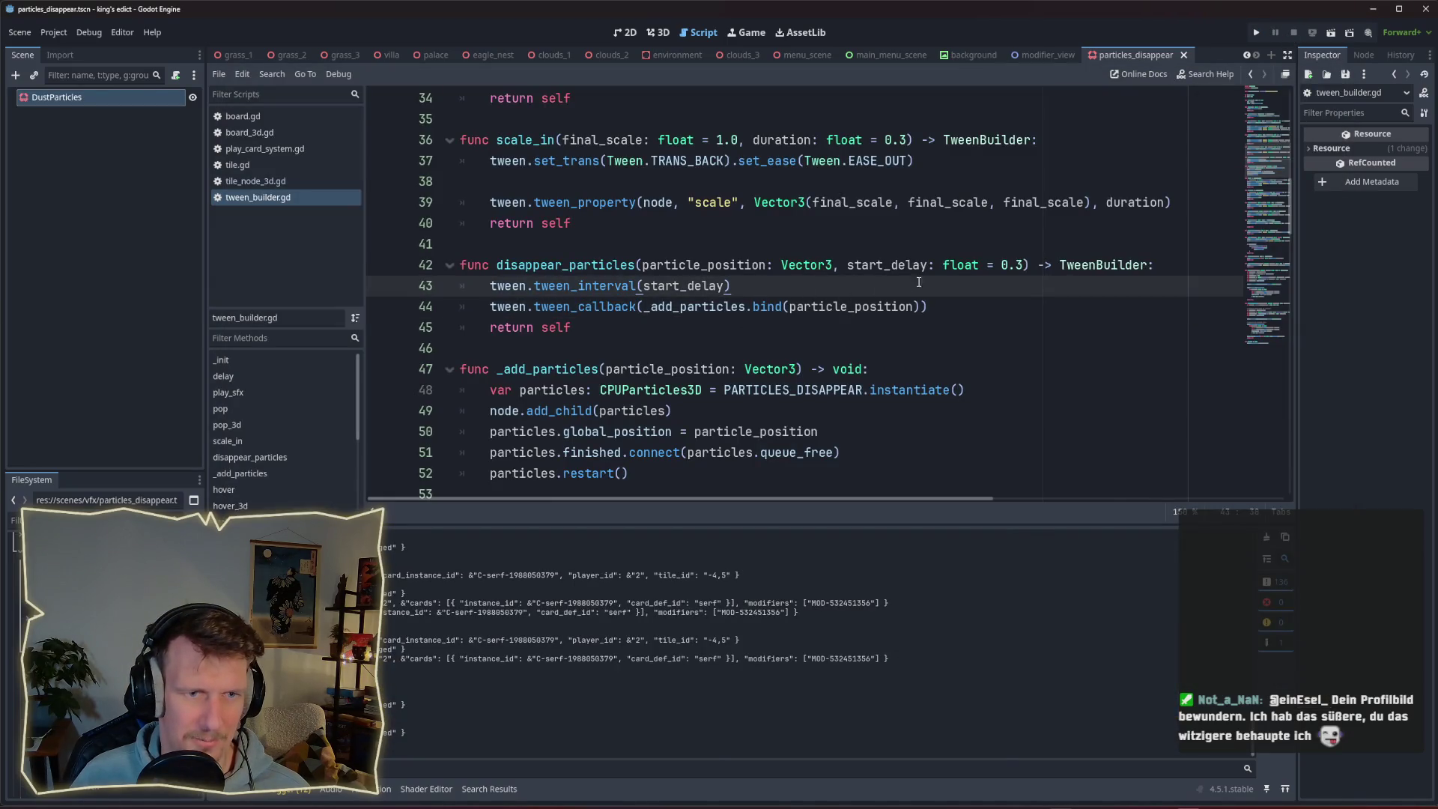
Search all project files for disappear_particles and open its call site in tile_node_3d.gd.
left_click(731, 266)
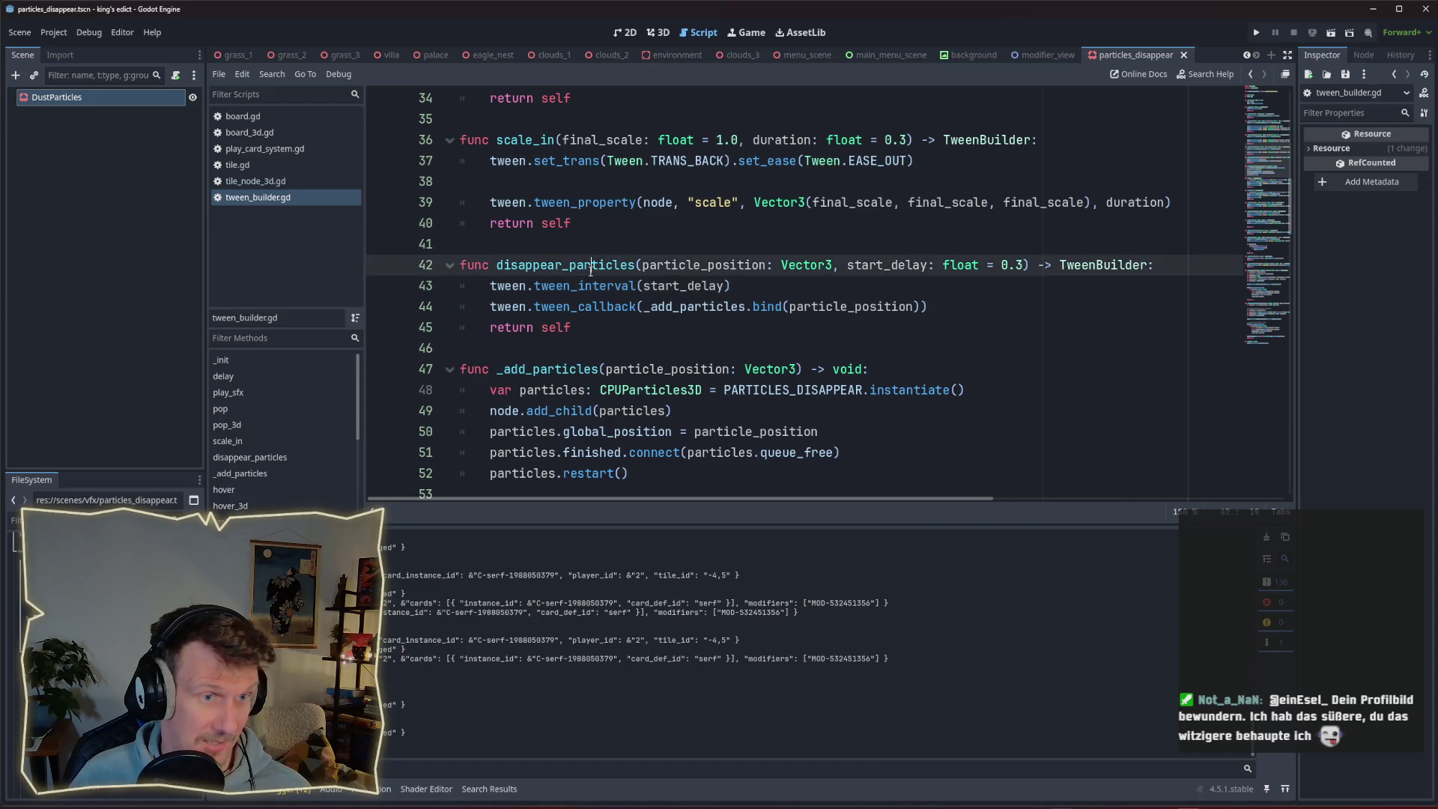
double_click(590, 271)
key("ctrl+f")
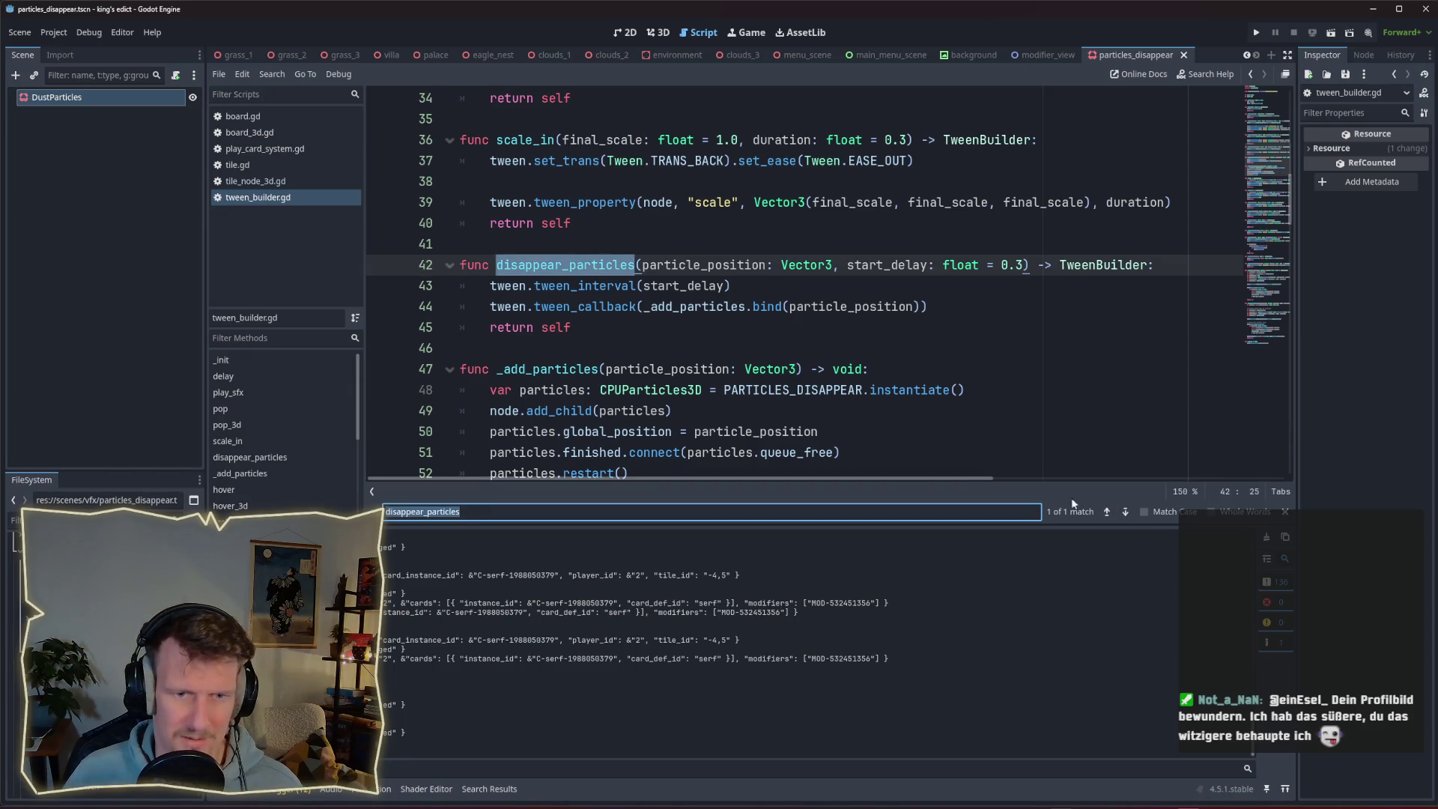
key("ctrl+shift+f")
left_click(1004, 477)
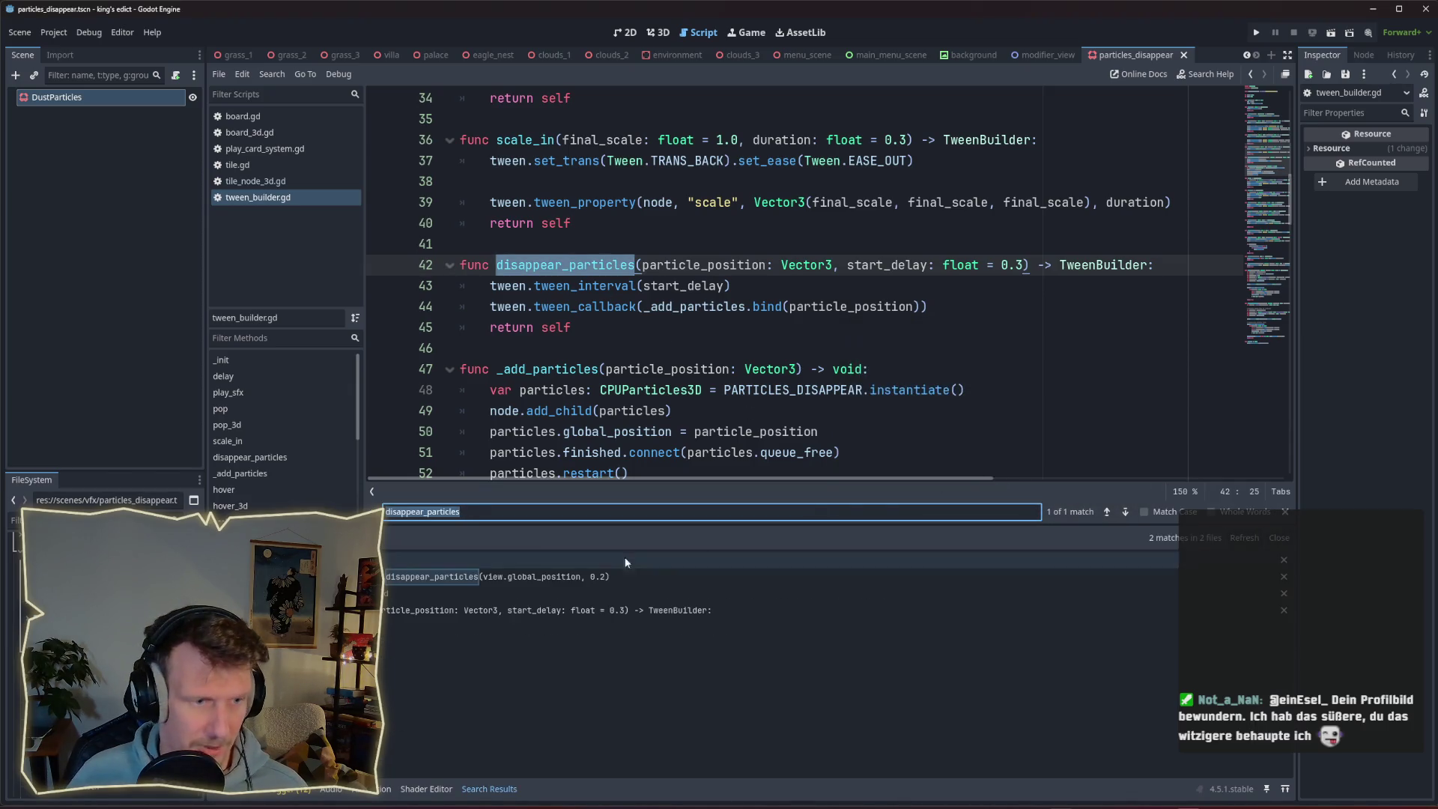
left_click(569, 610)
left_click(569, 581)
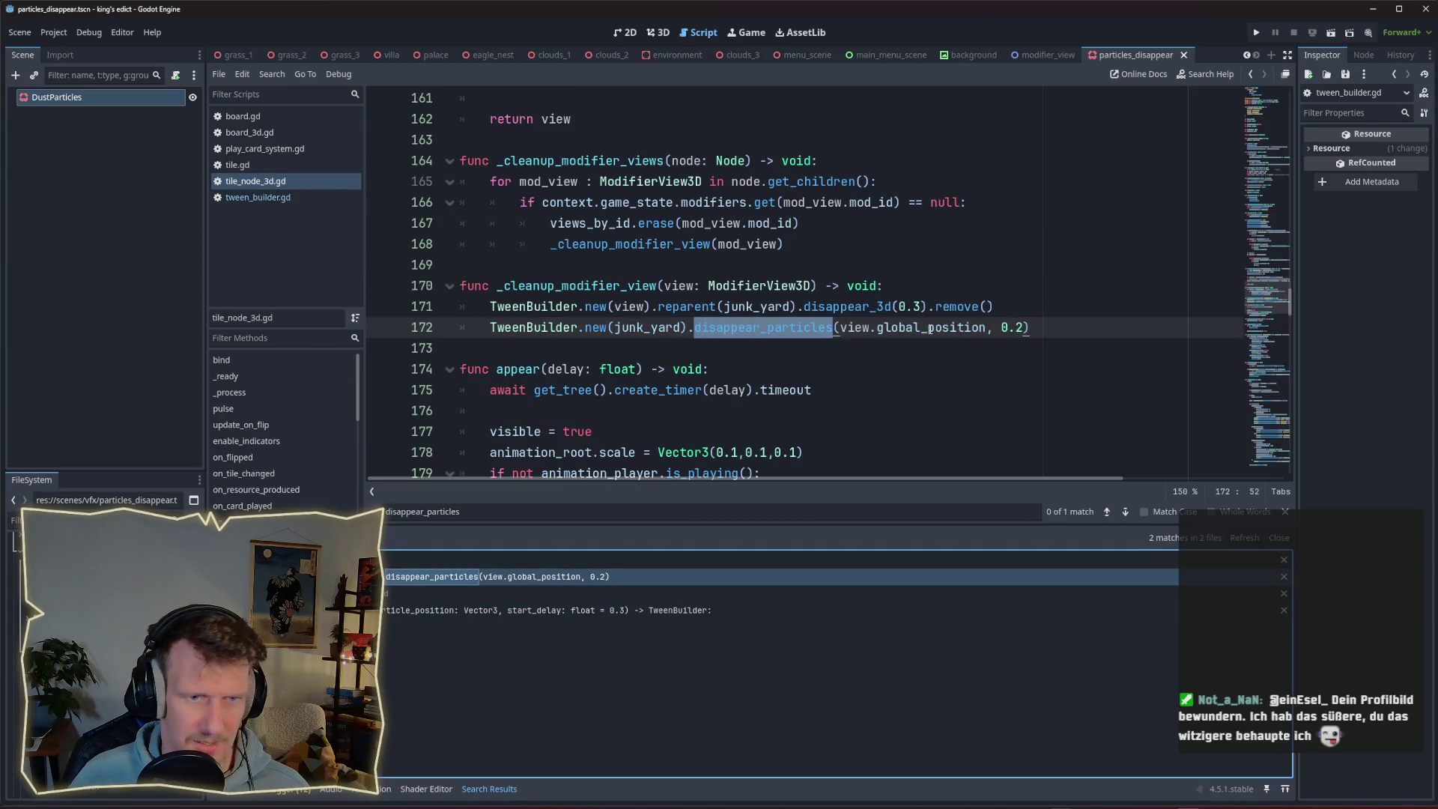
Append + Vector3(0, 0.1, 0) after global_position on line 172, save, and run the game.
left_click(987, 328)
type("+ Vec")
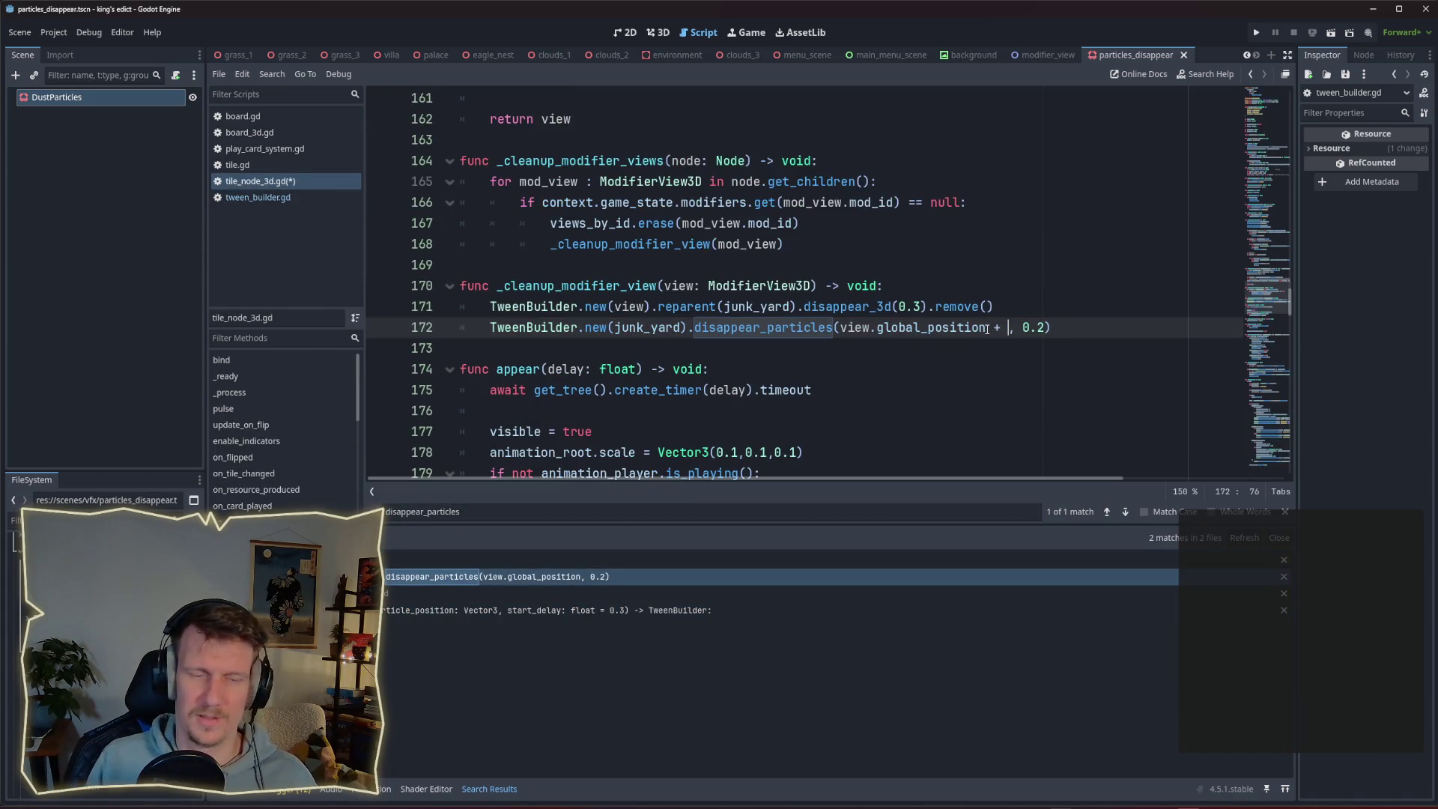
type("tor3(")
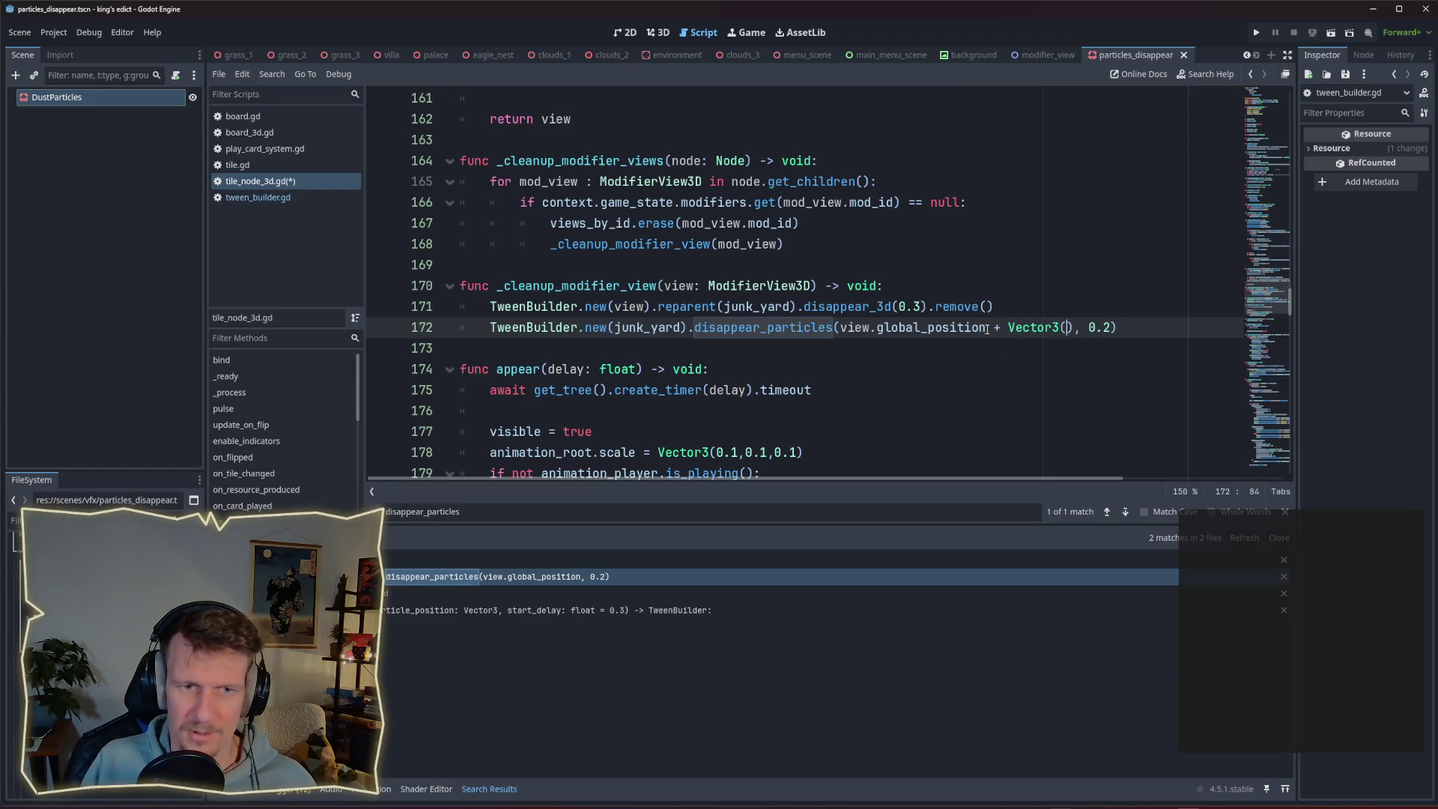
type("0,")
type(" 0.1")
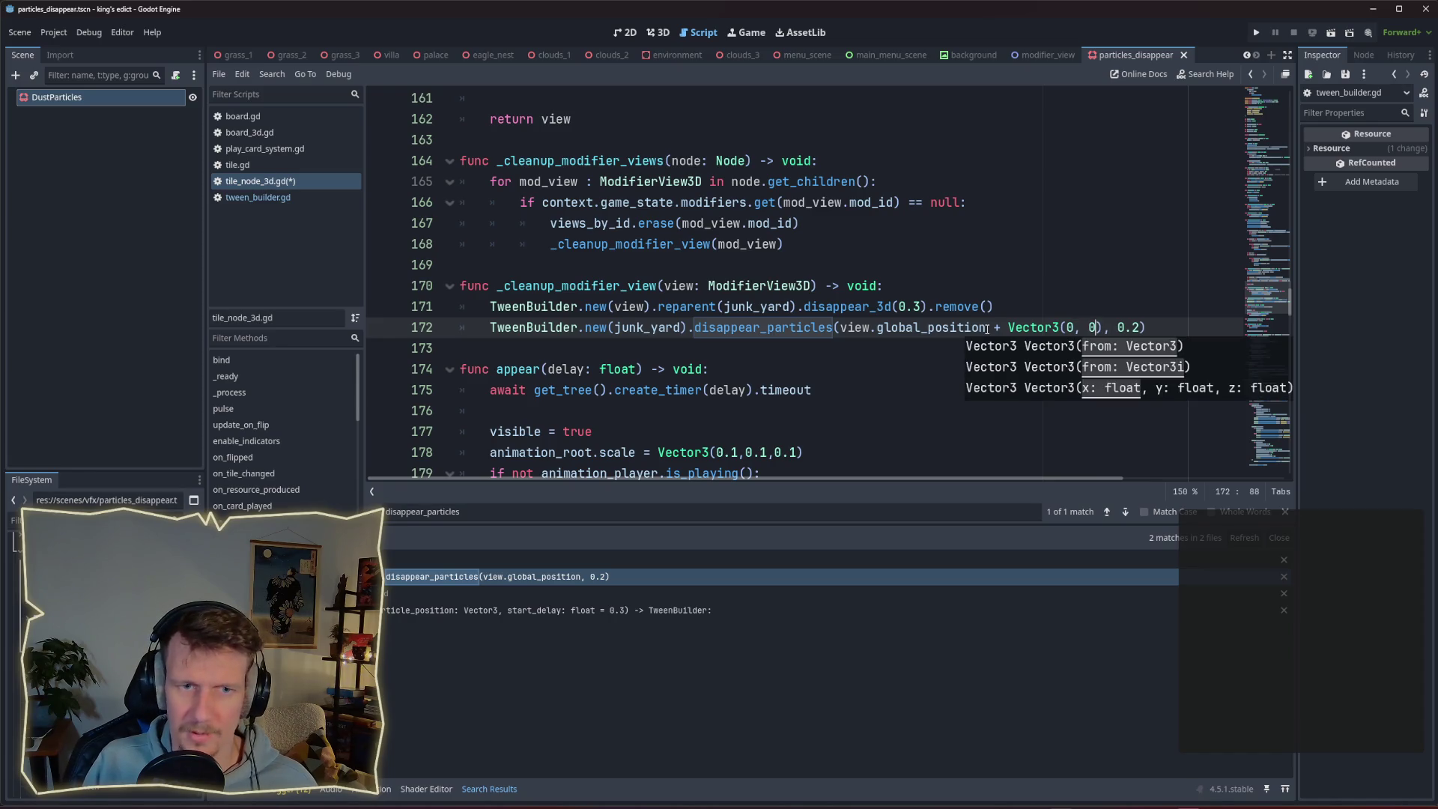
type(", 0")
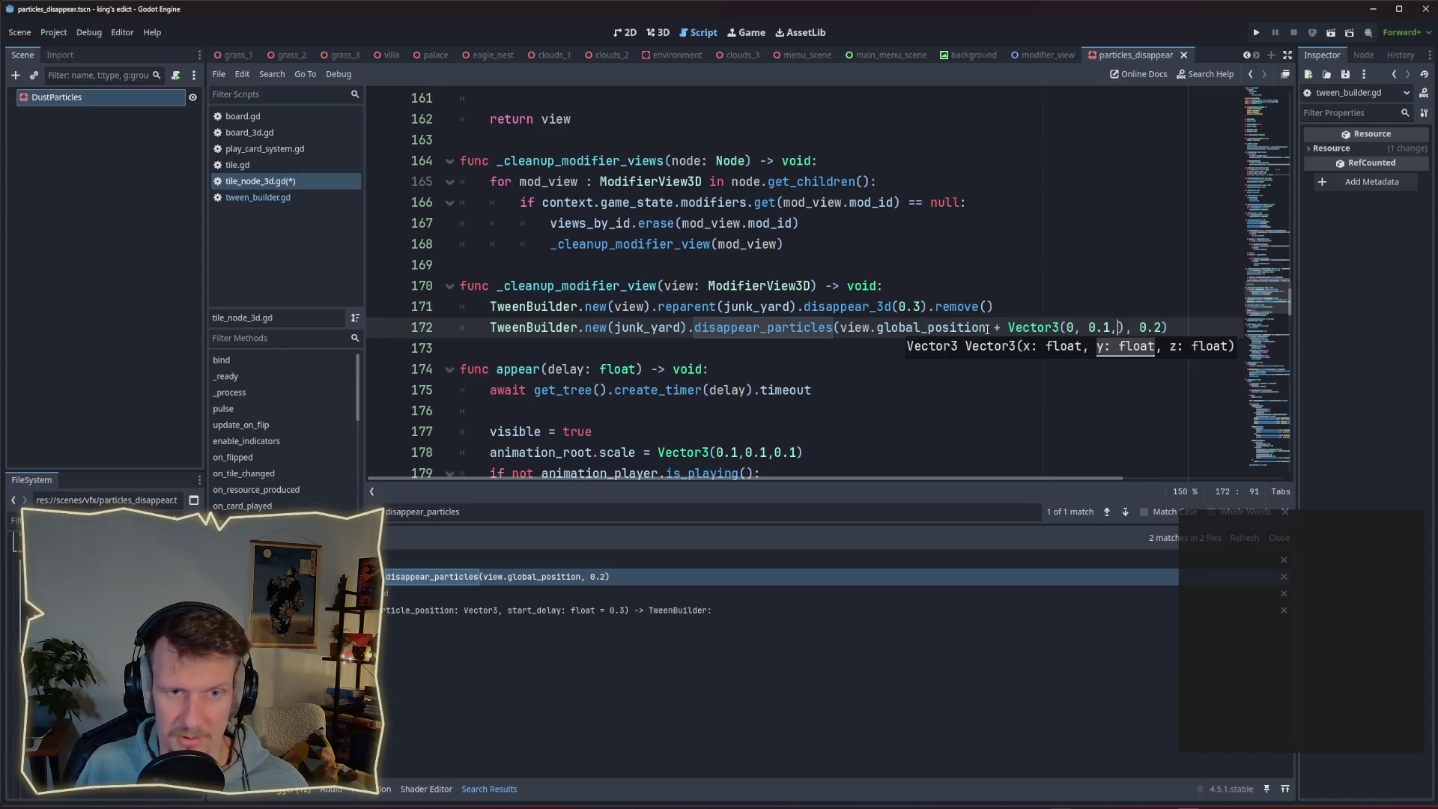
key("ctrl+s")
left_click(893, 327)
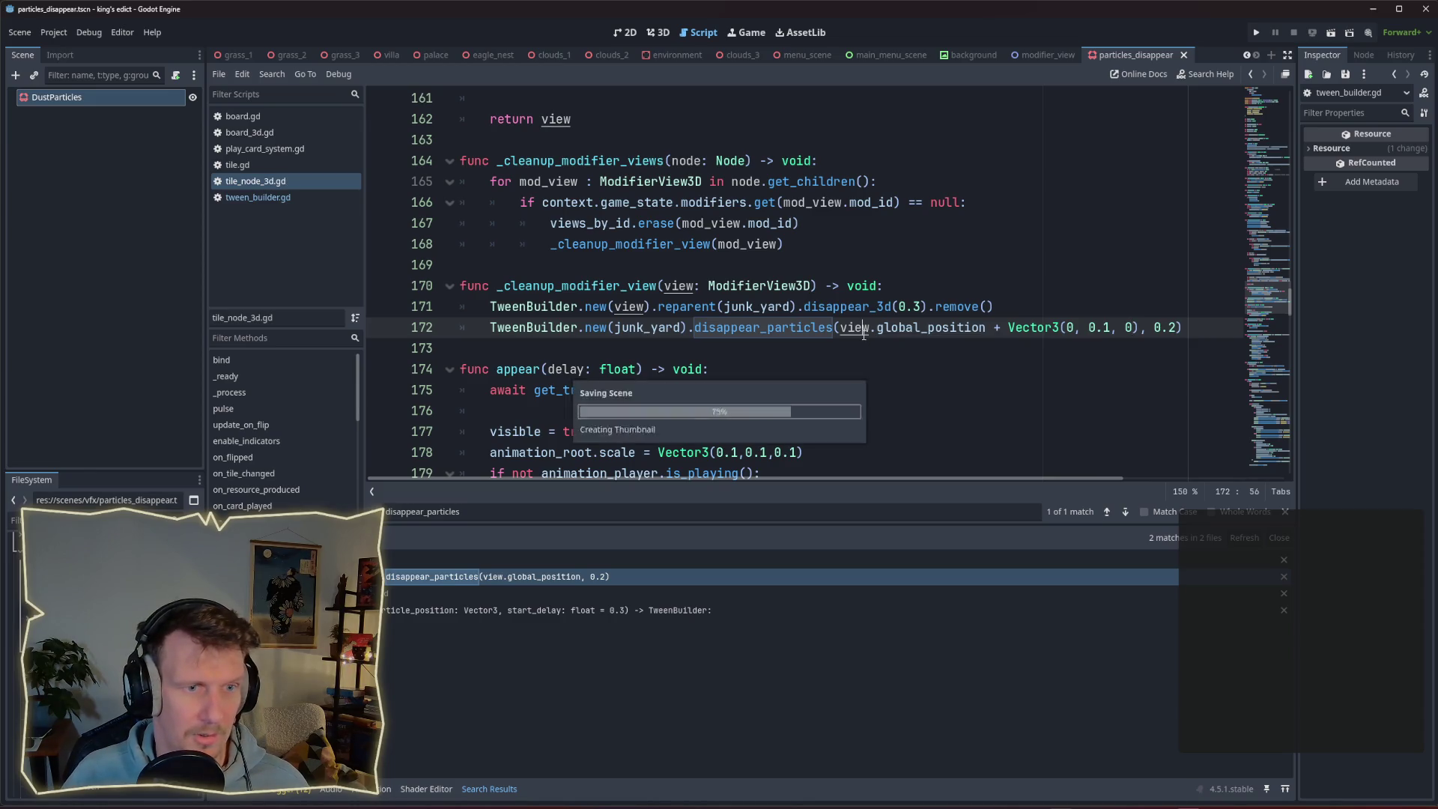
left_click(1258, 33)
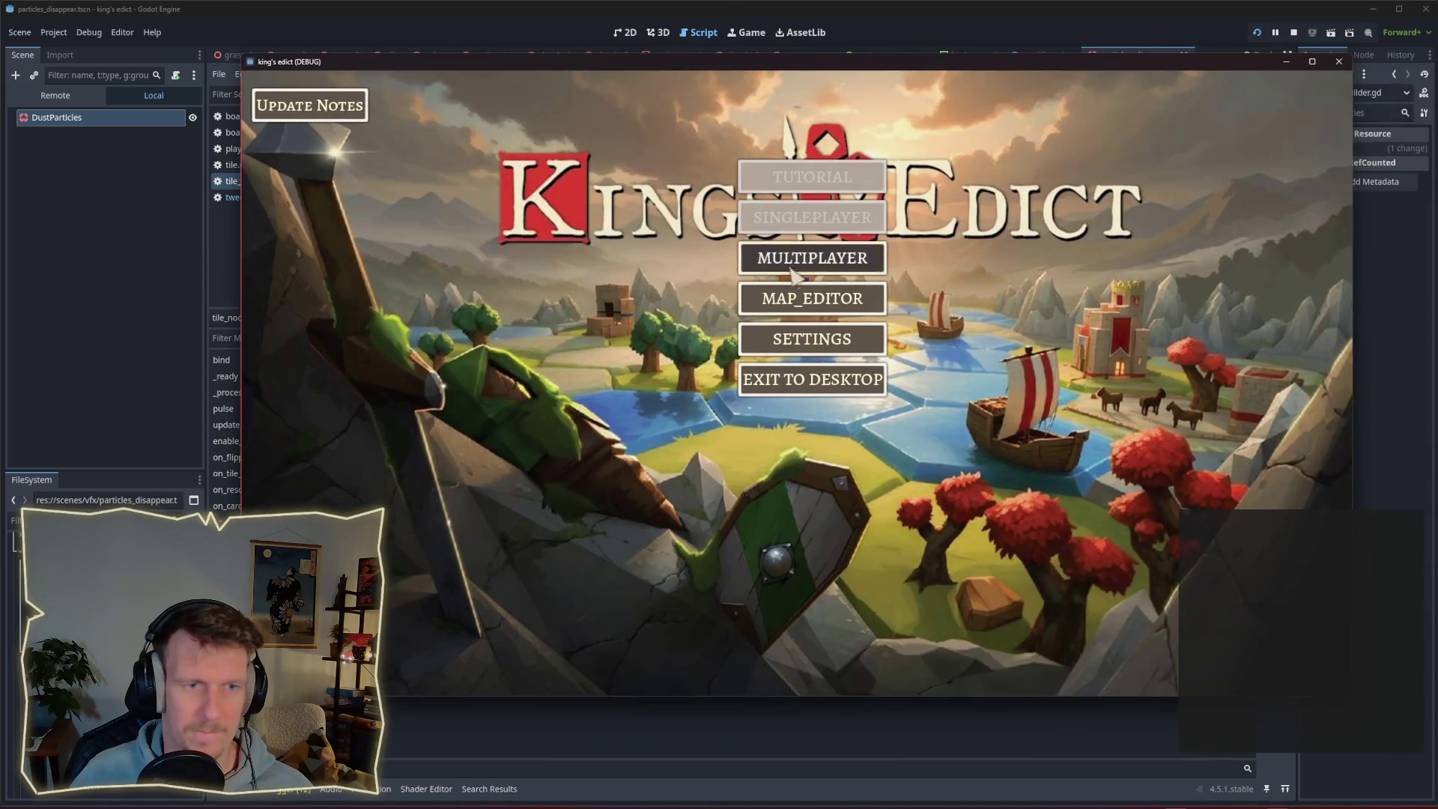
Create a game on i_know_this_place.map with start position 1, ready up, and start it.
left_click(793, 274)
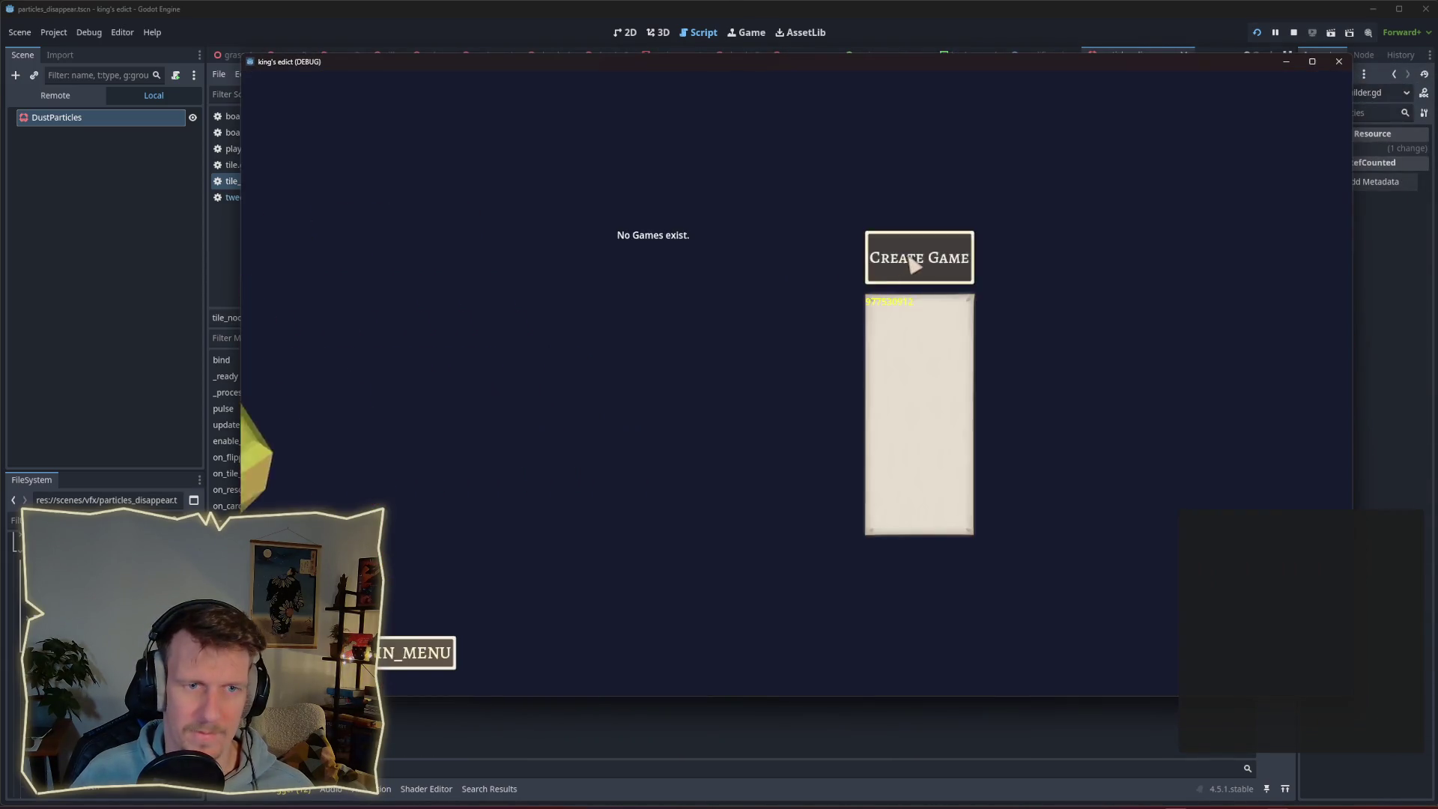
left_click(915, 262)
left_click(933, 141)
left_click(927, 217)
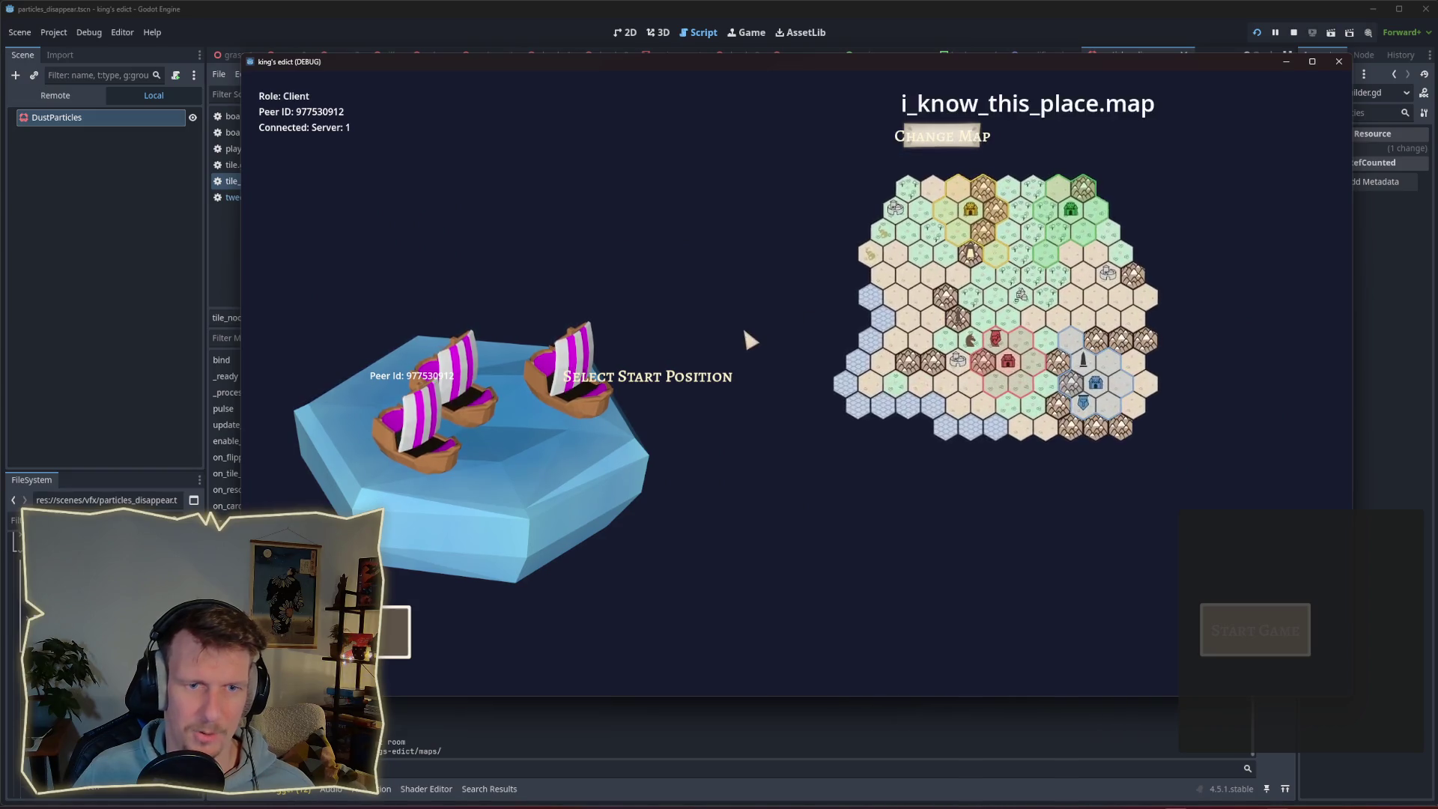
left_click(561, 408)
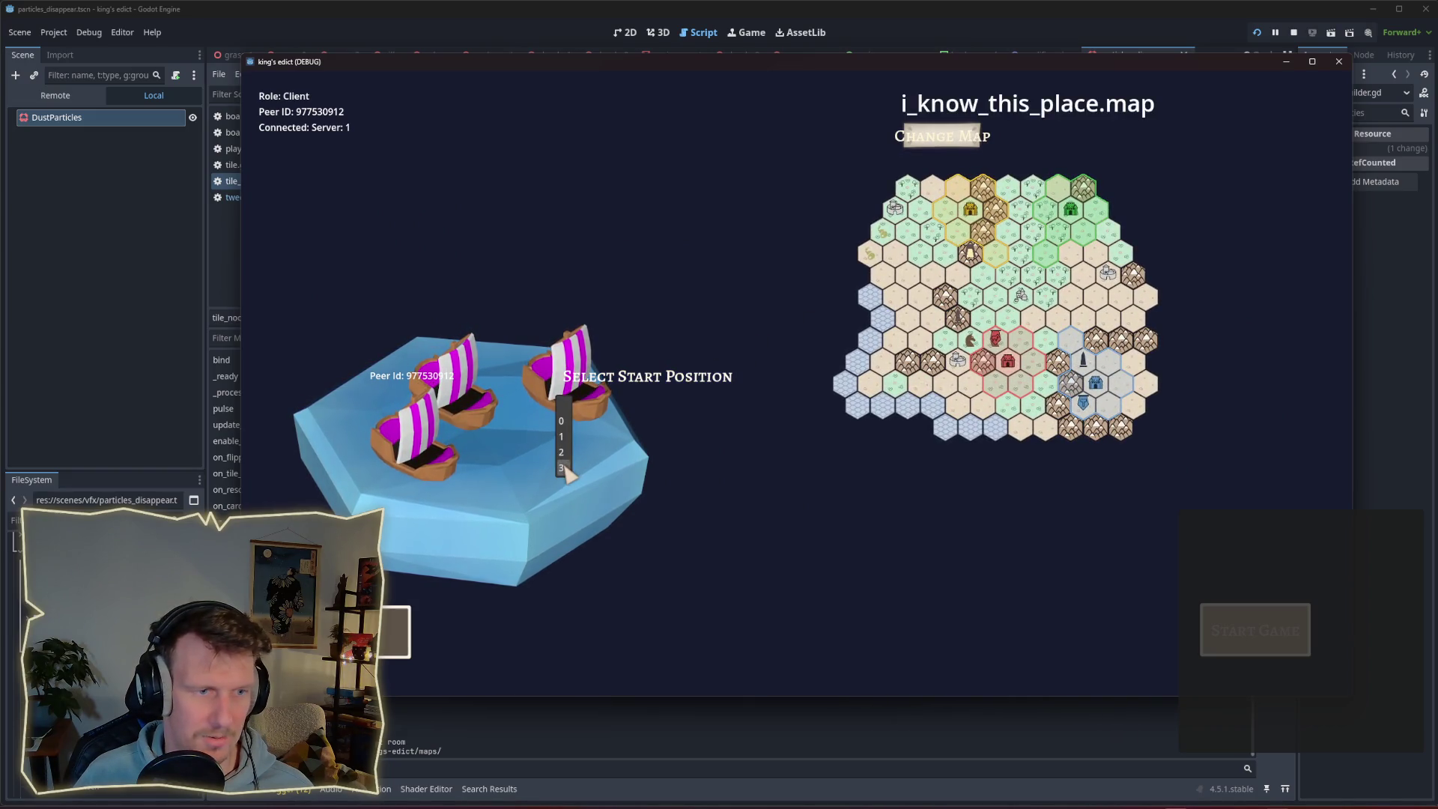
left_click(560, 437)
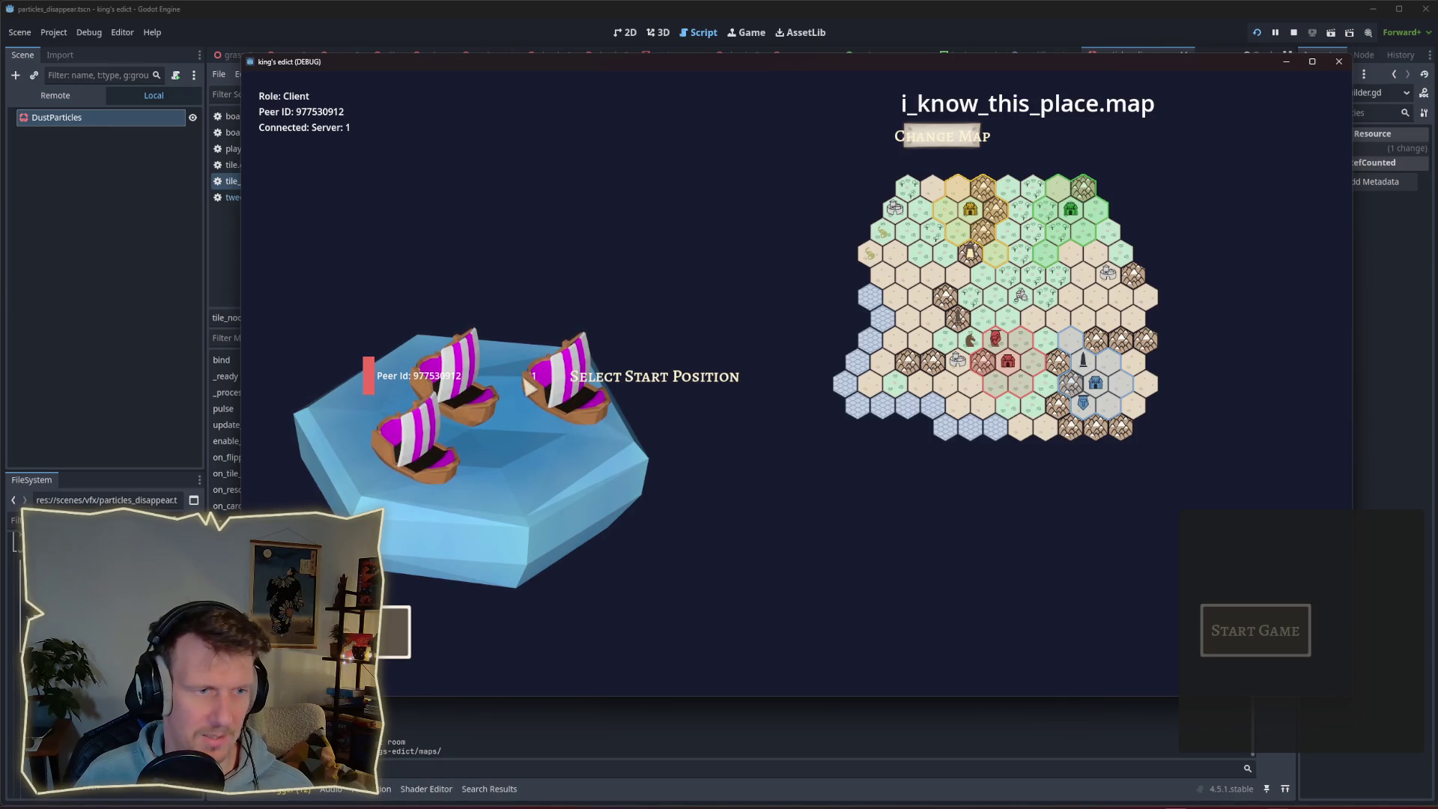
left_click(577, 438)
left_click(1289, 610)
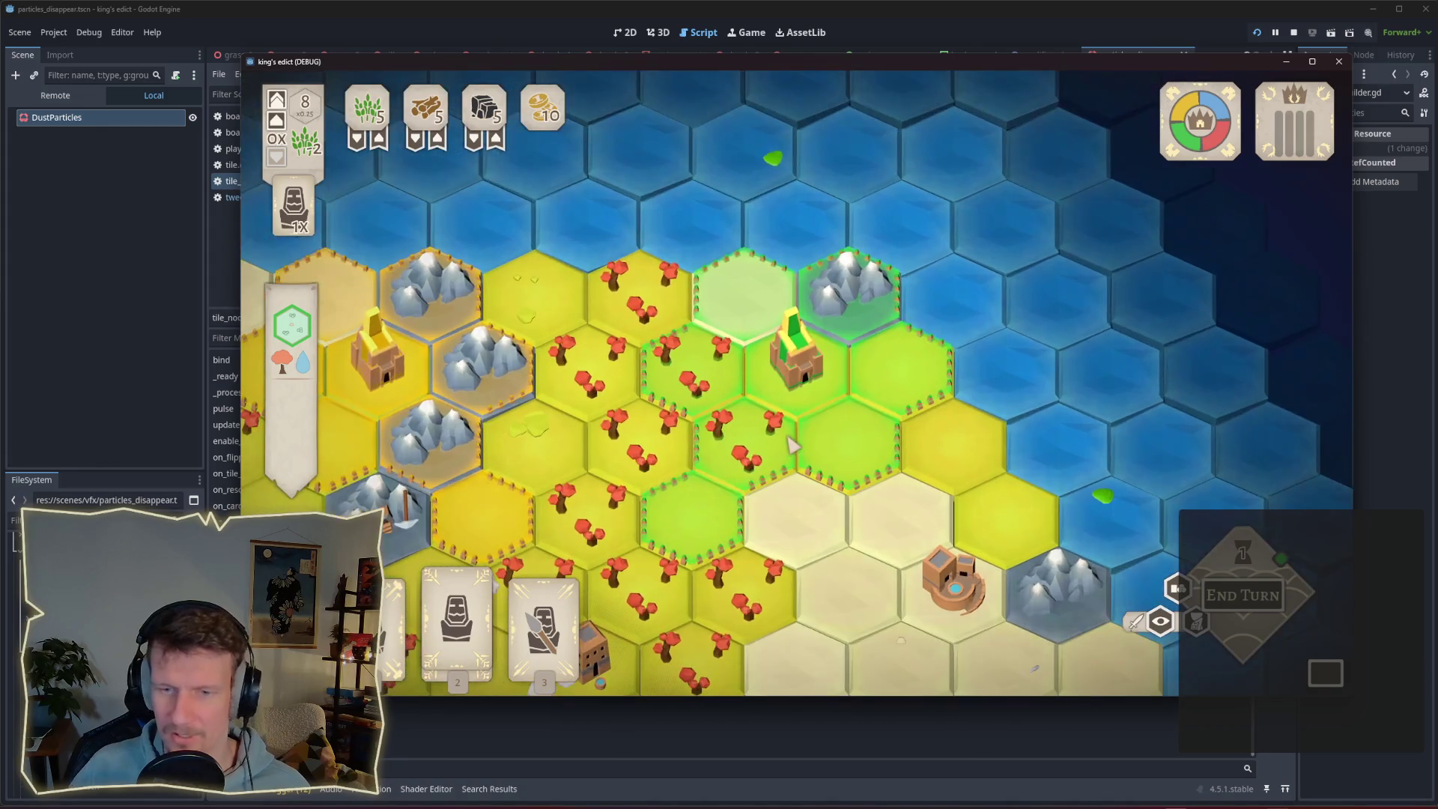
Play card 2 and the statue card onto hexes to watch the dust, then stop the game.
scroll(824, 435, "up", 2)
left_click(851, 429)
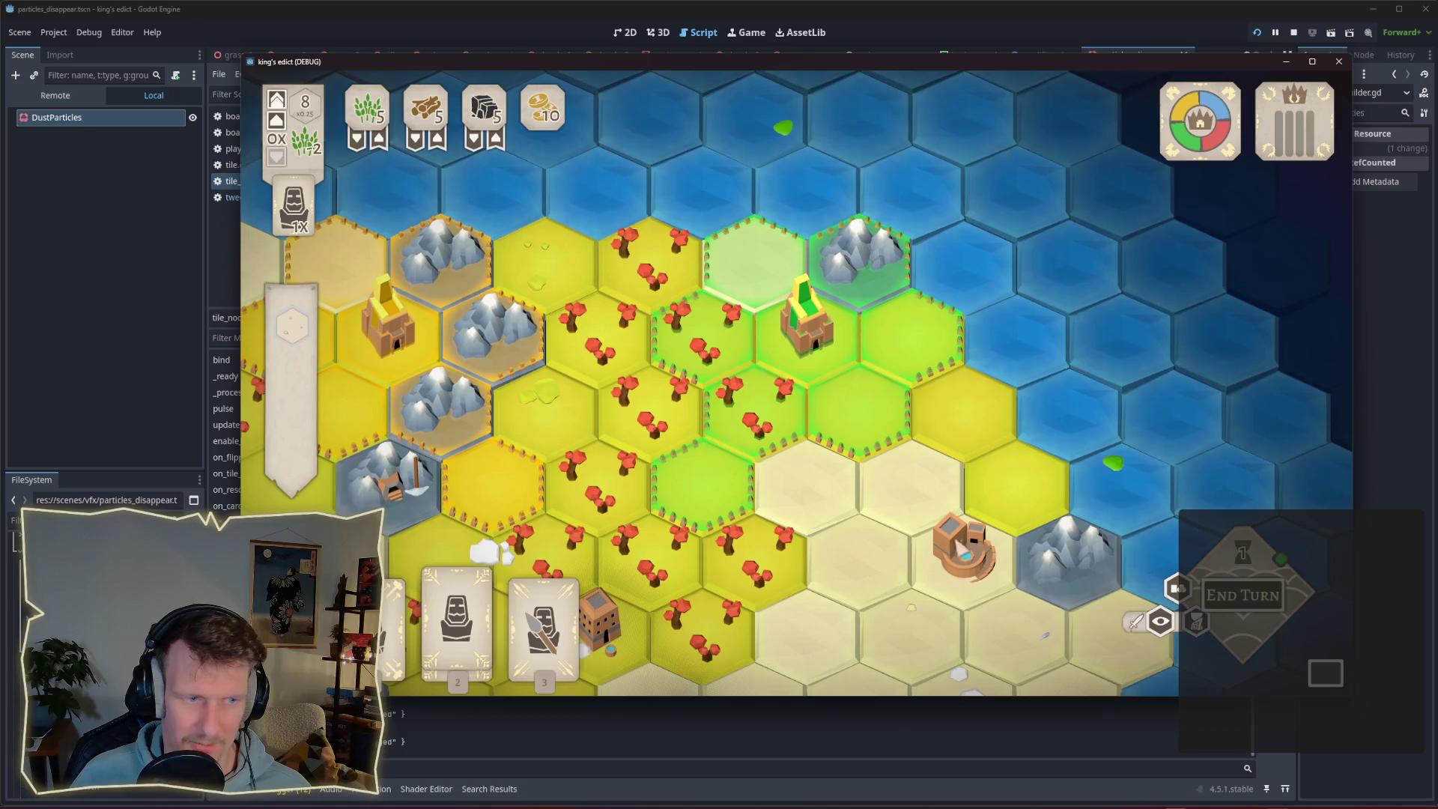
left_click(456, 599)
left_click(858, 408)
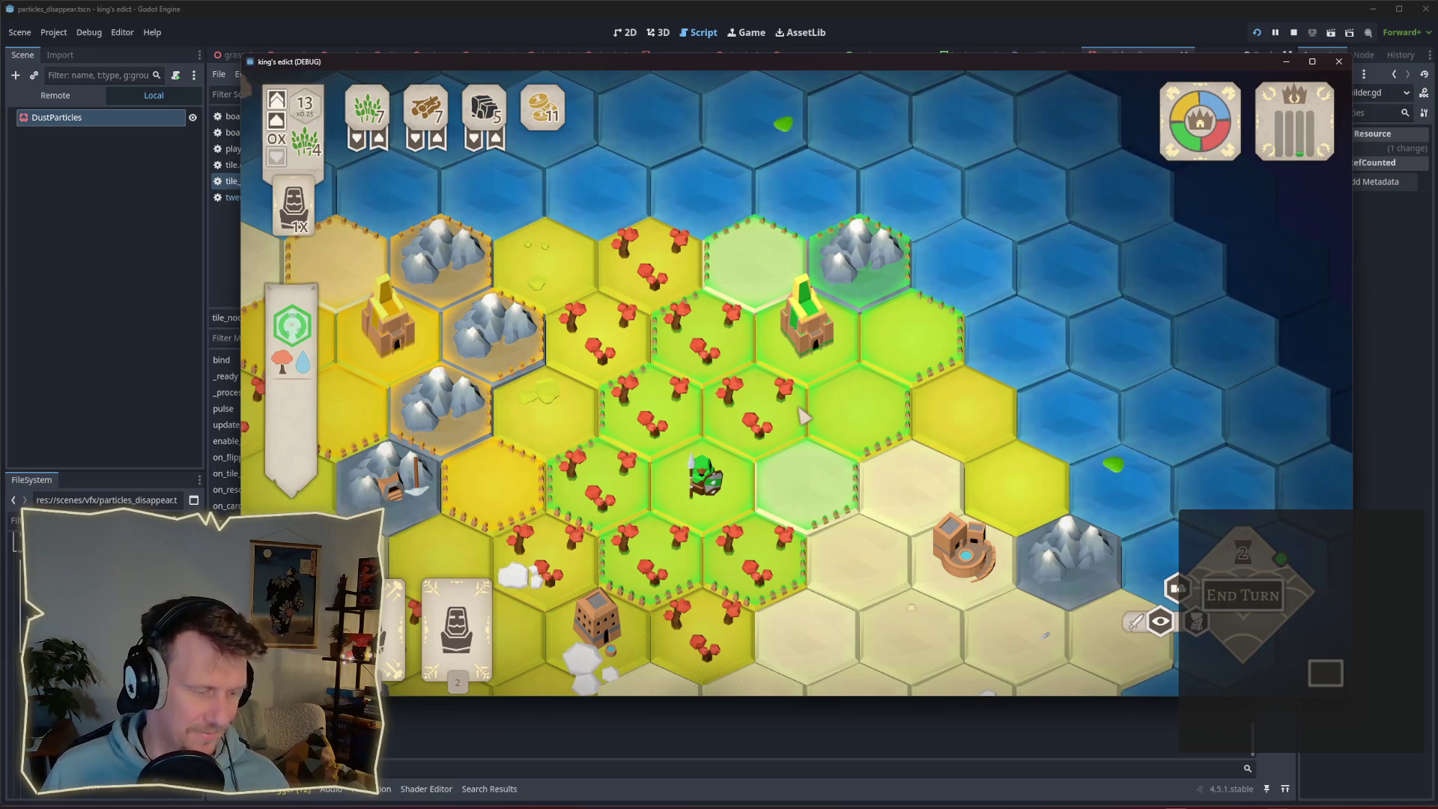
scroll(796, 424, "down", 1)
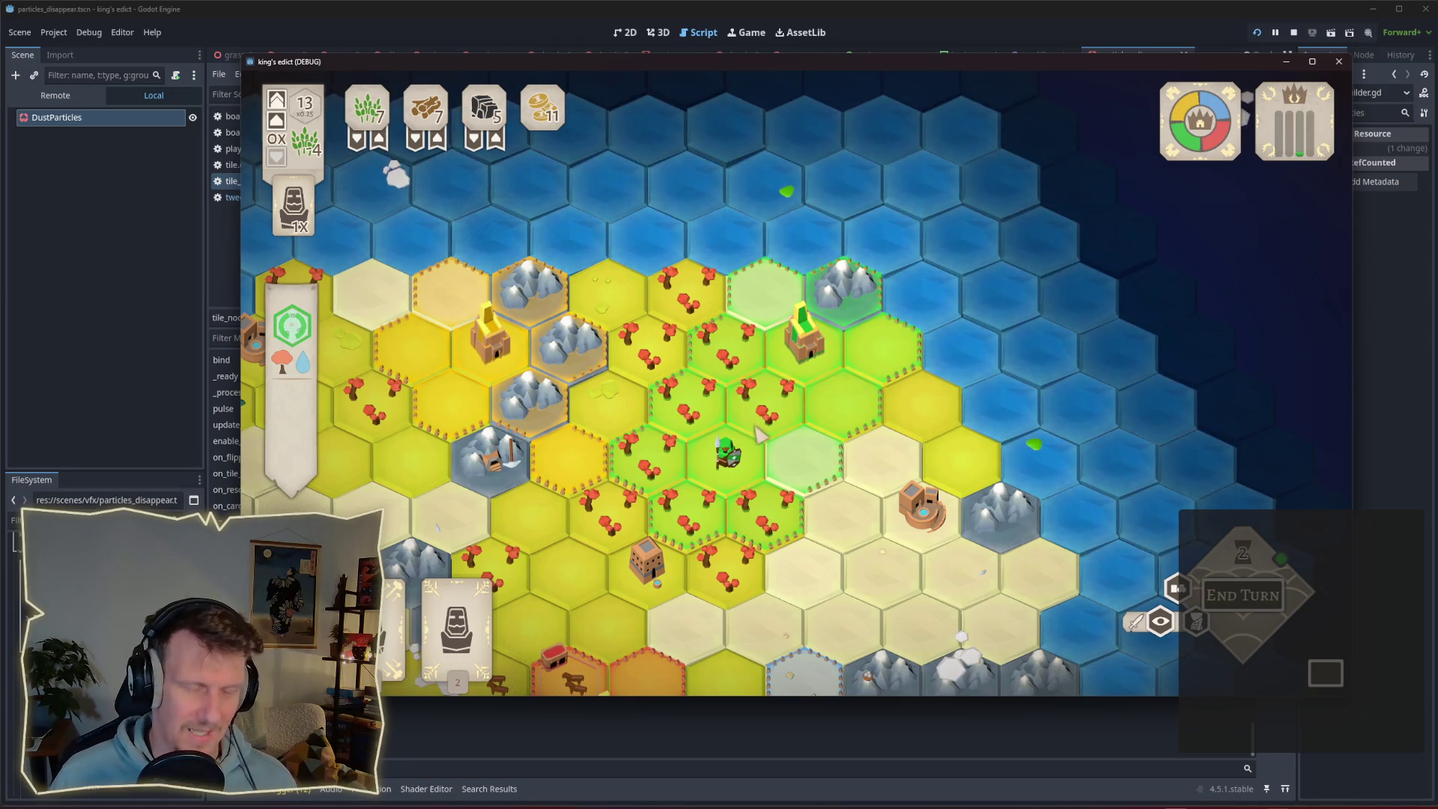
scroll(784, 427, "up", 2)
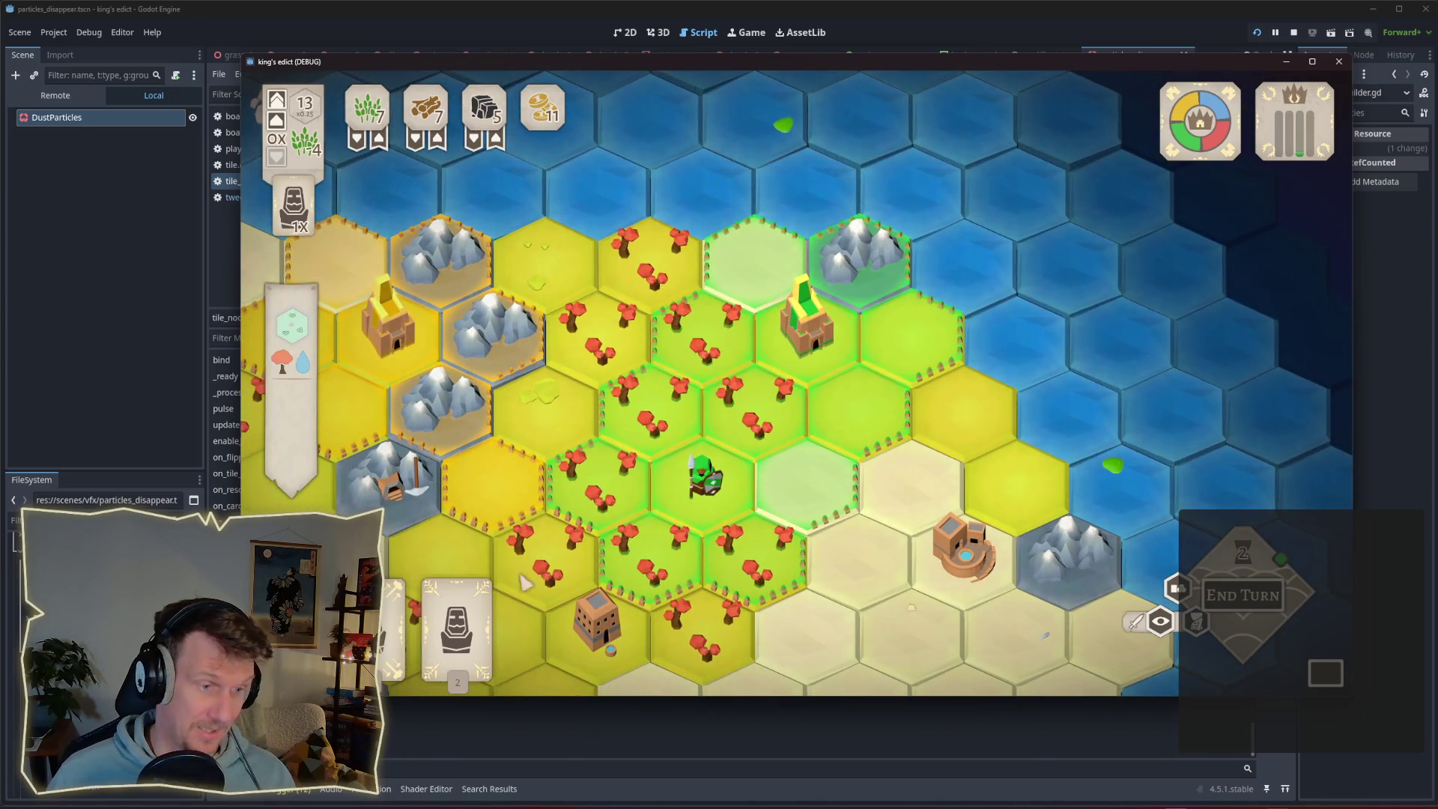
left_click(457, 622)
left_click(779, 420)
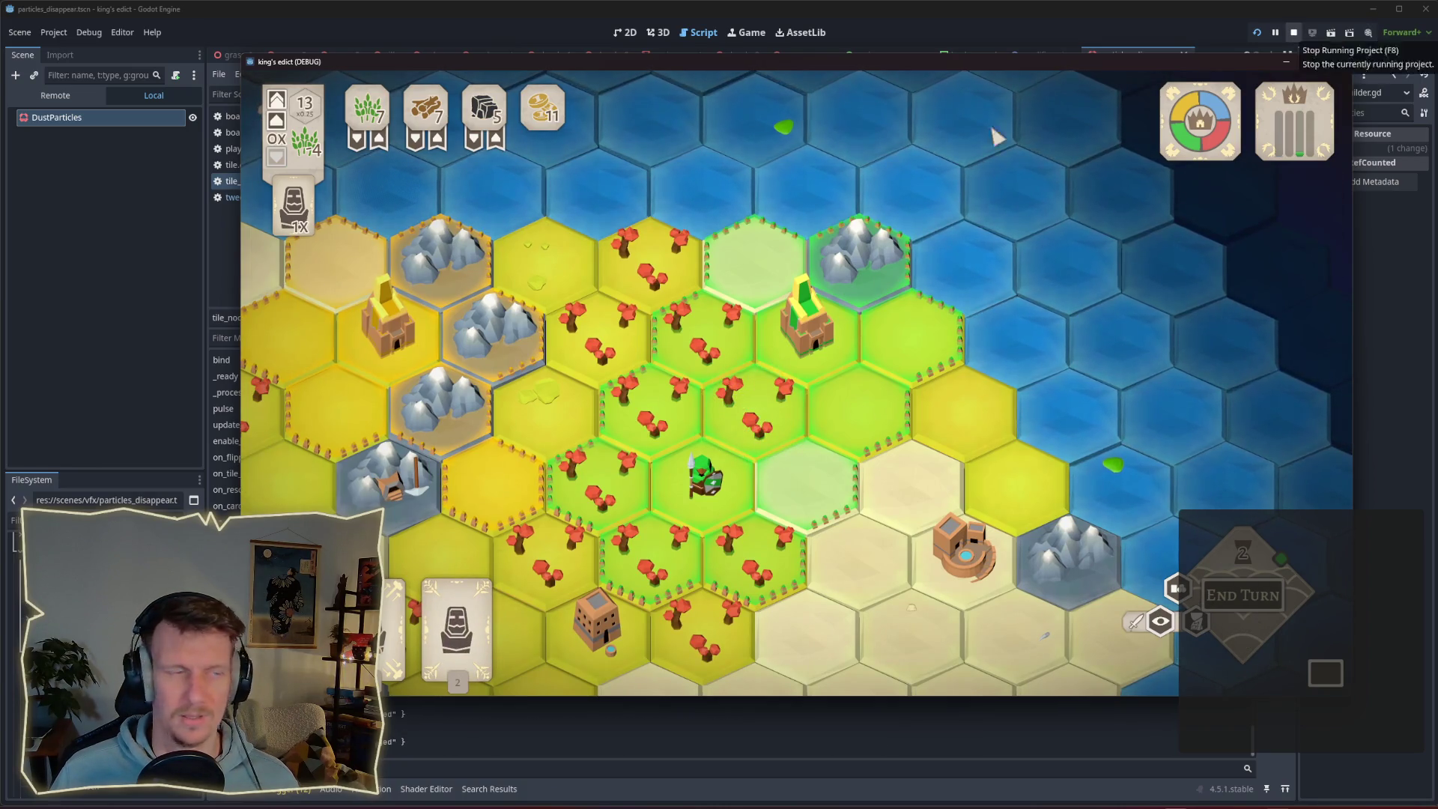
left_click(1293, 33)
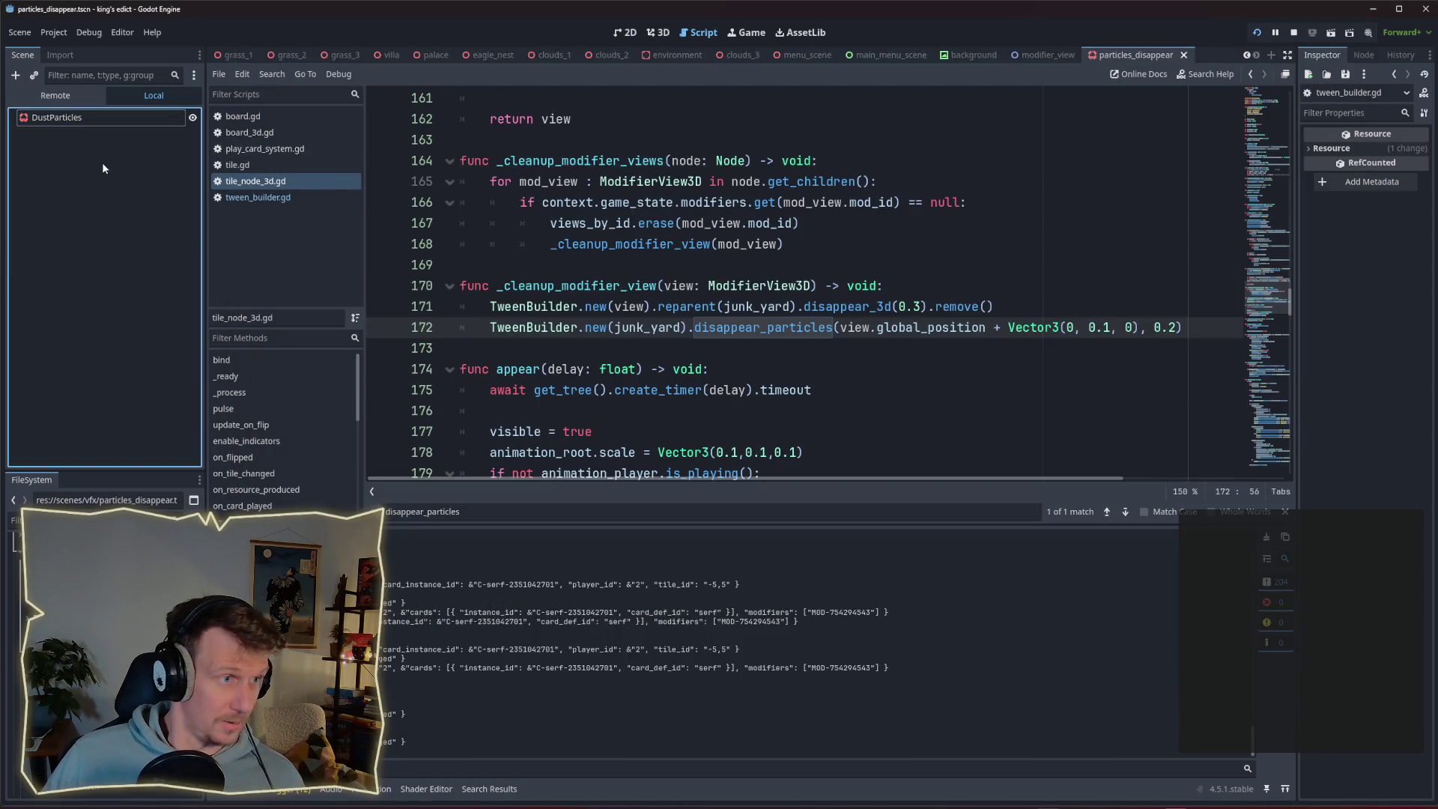
Rename the scene's root node from DustParticles to ParticlesDisappear, then switch to the 3D workspace.
left_click(83, 600)
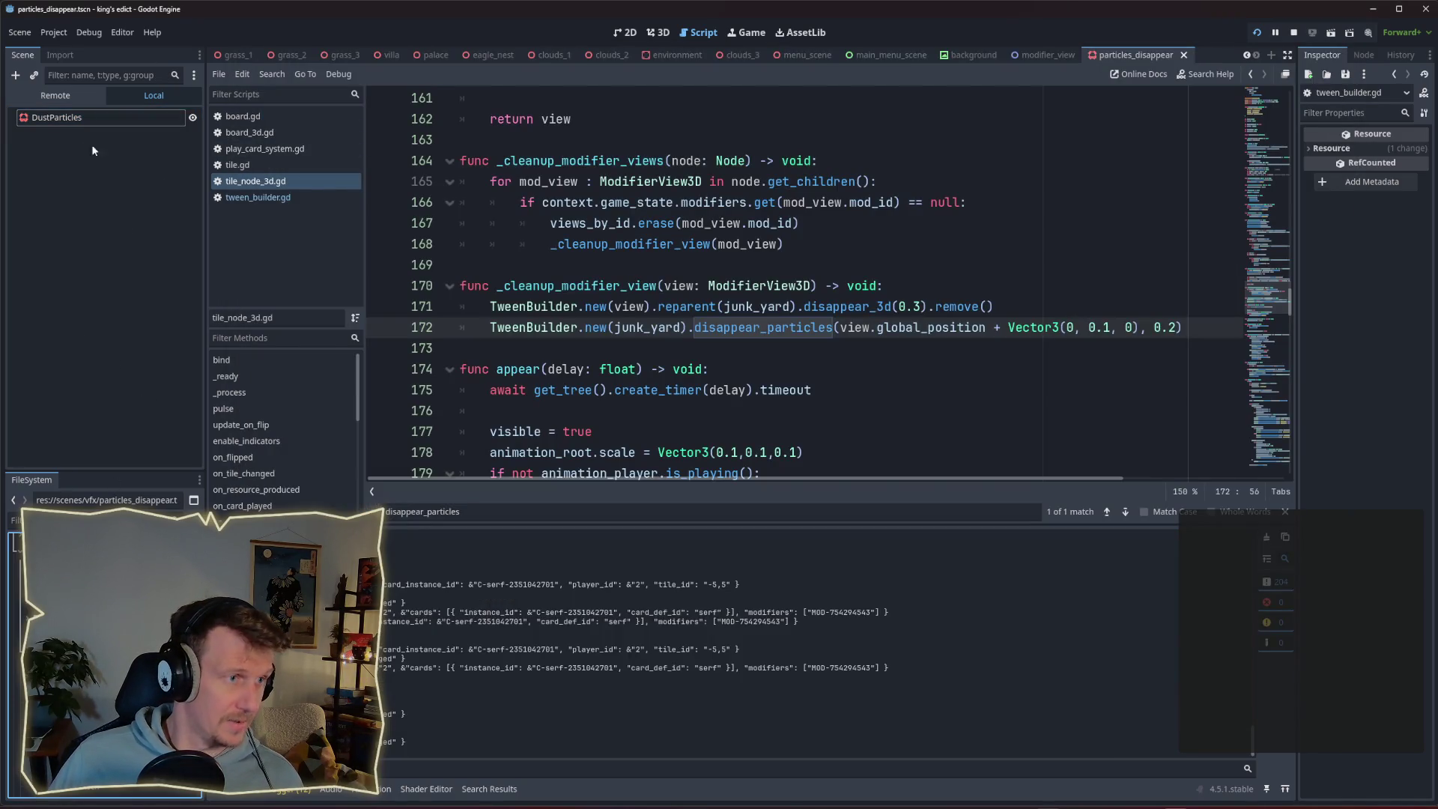
left_click(75, 127)
double_click(78, 118)
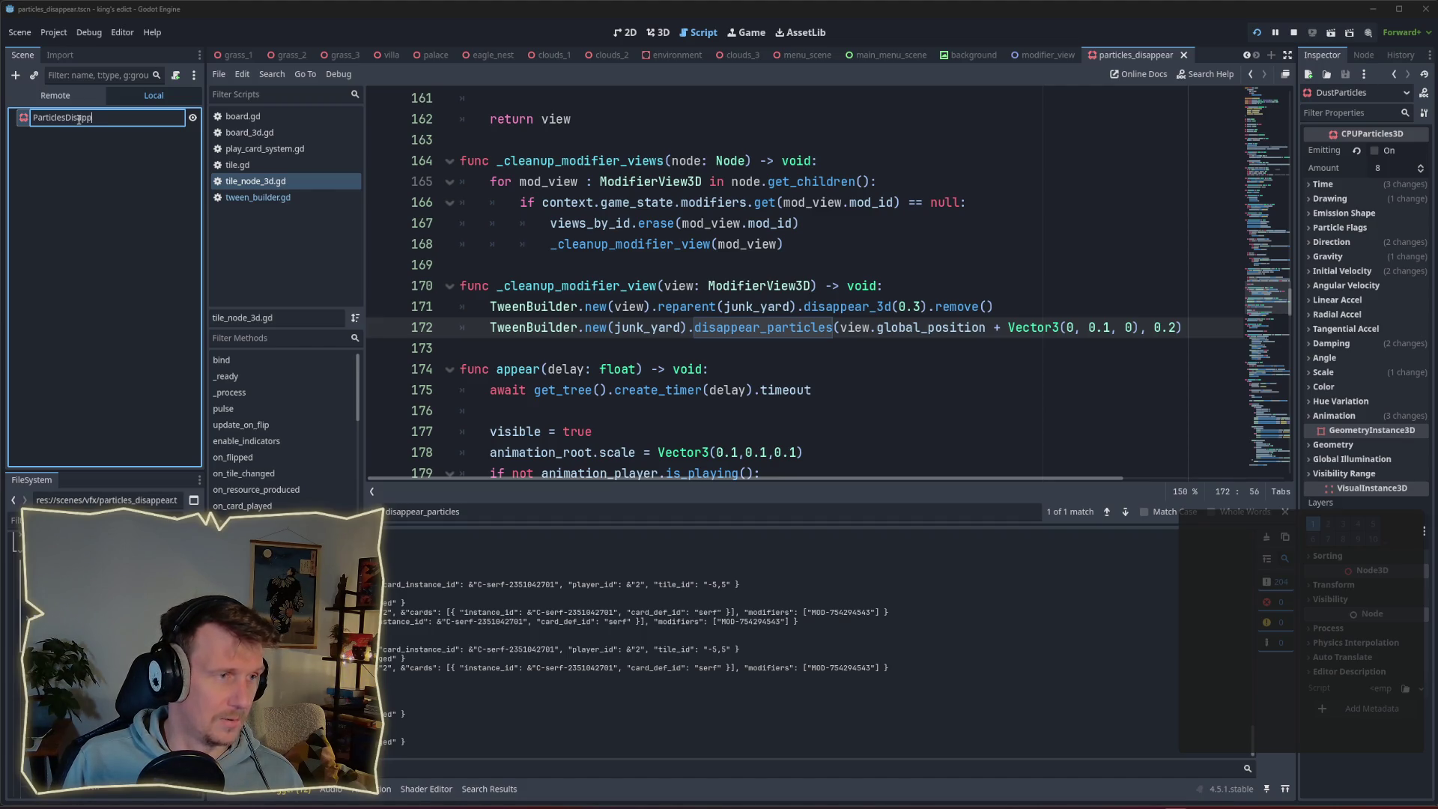
key("Return")
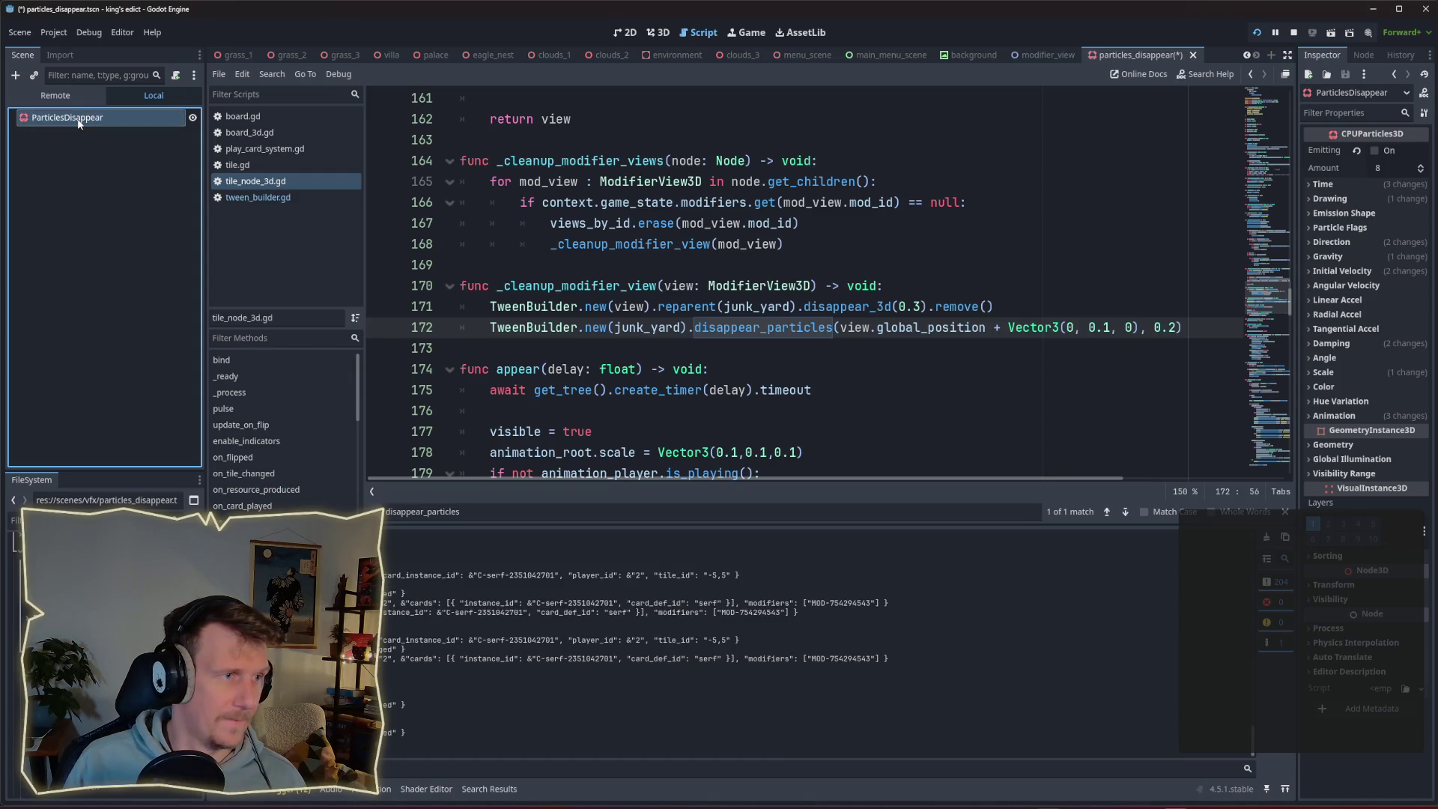
left_click(659, 32)
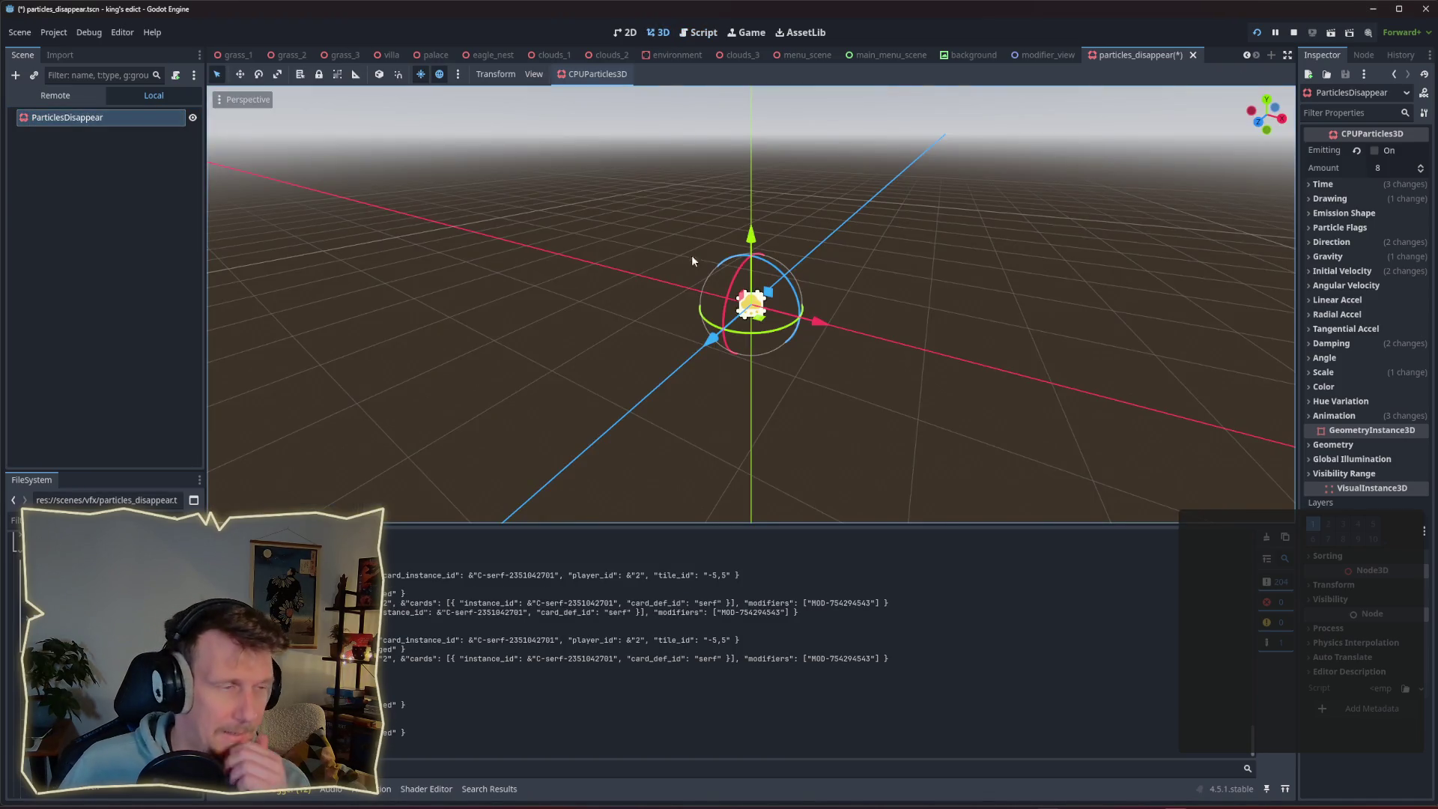
Replay the ParticlesDisappear burst repeatedly while reviewing its Scale settings in a widened Inspector.
left_click(1374, 151)
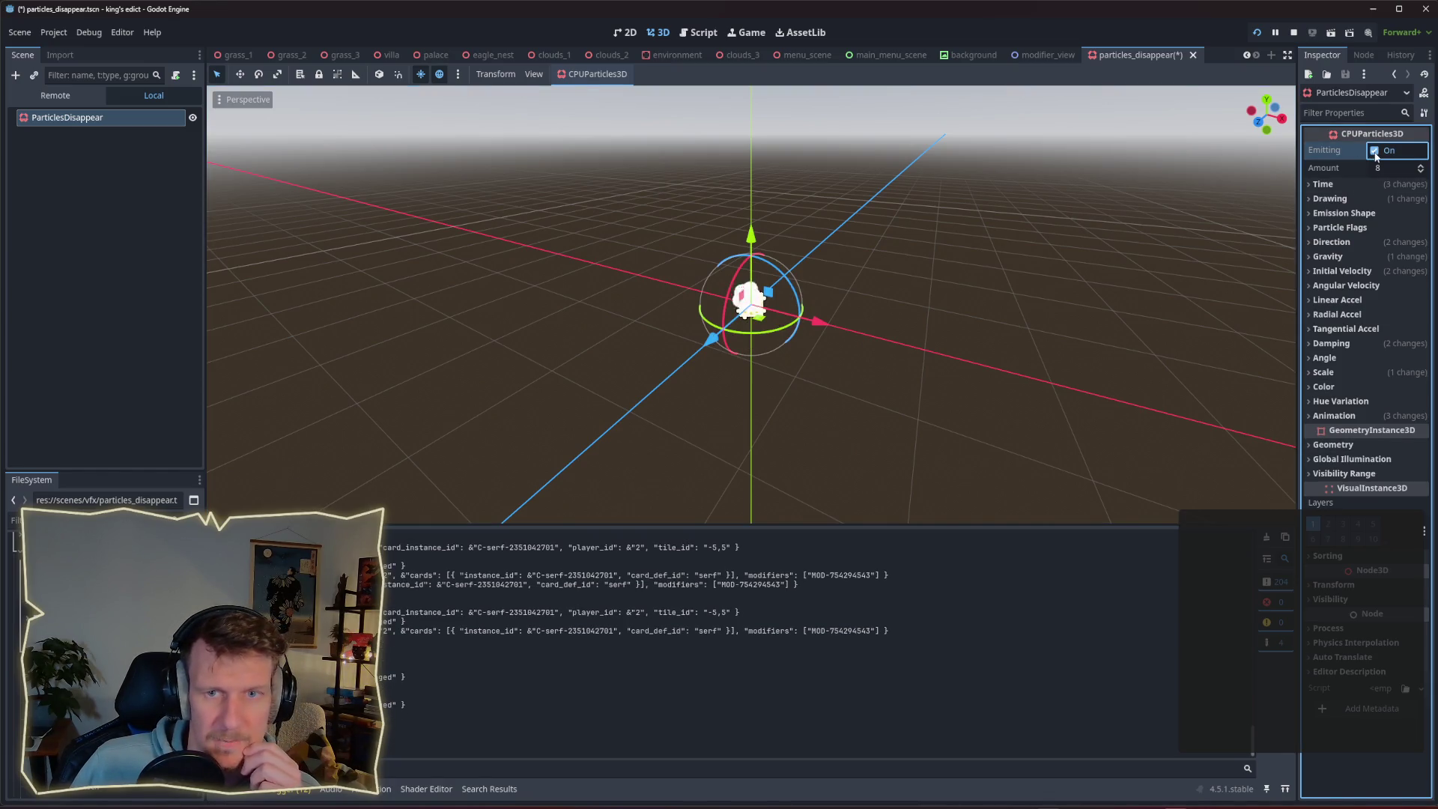
left_click(1375, 151)
left_click(1375, 152)
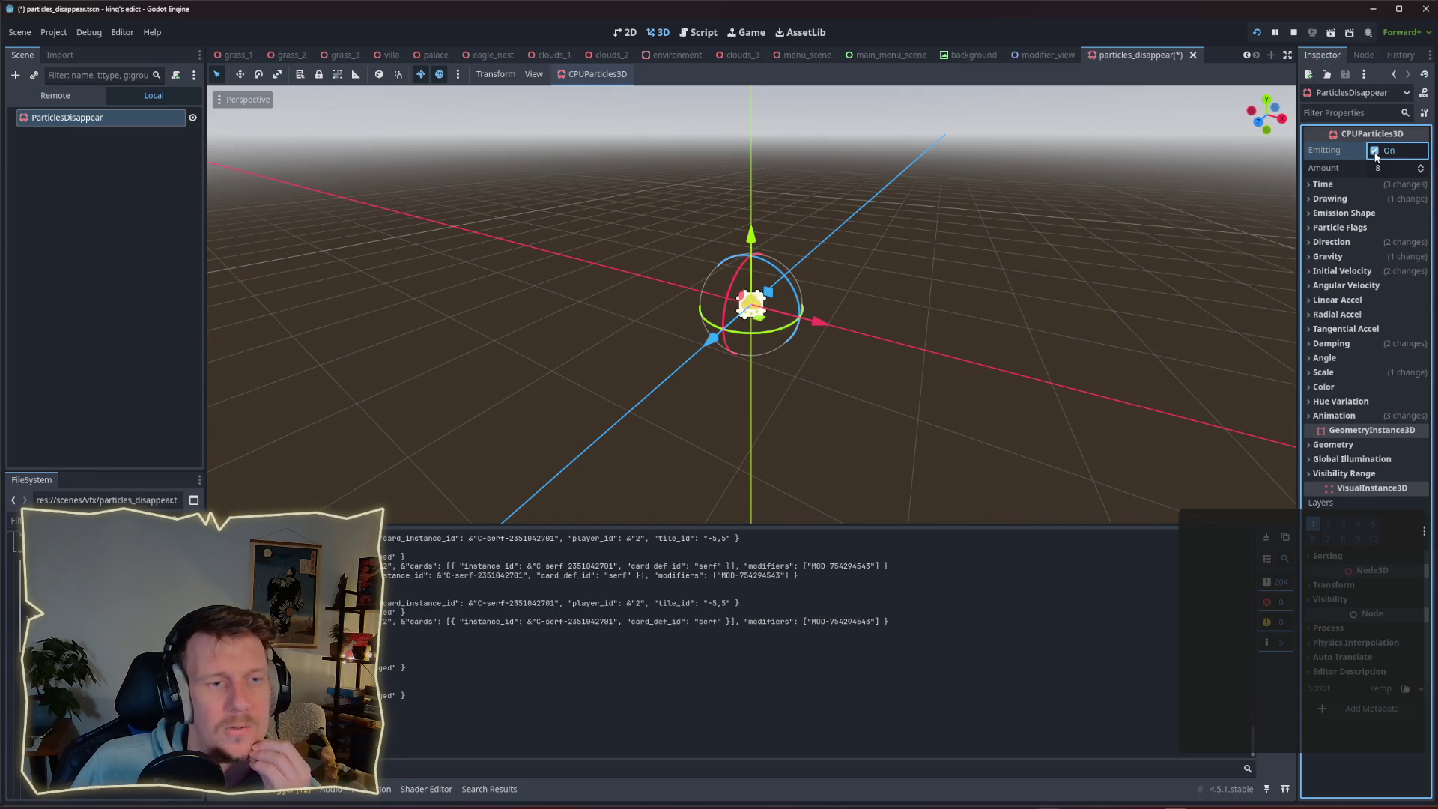
left_click(1375, 151)
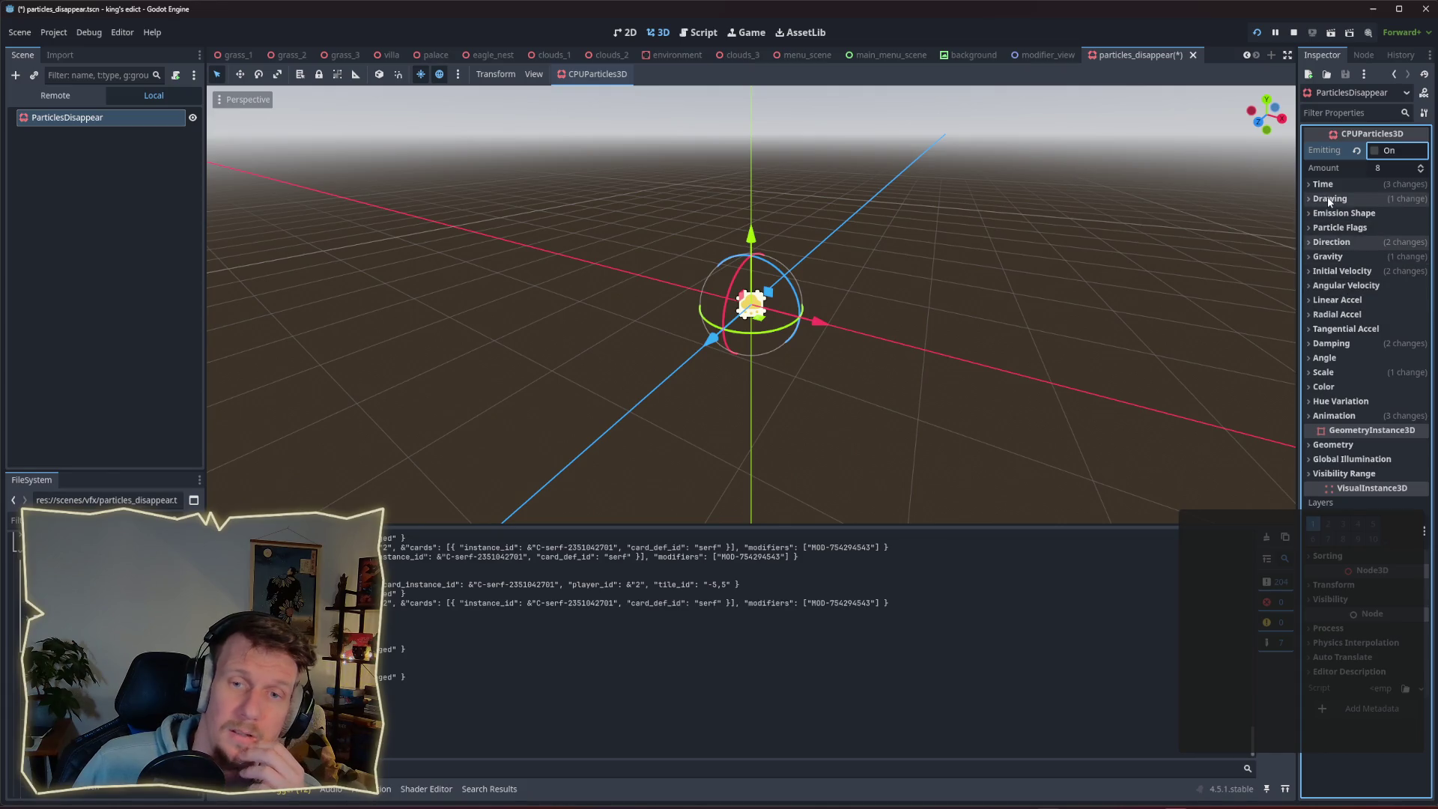
left_click(1314, 372)
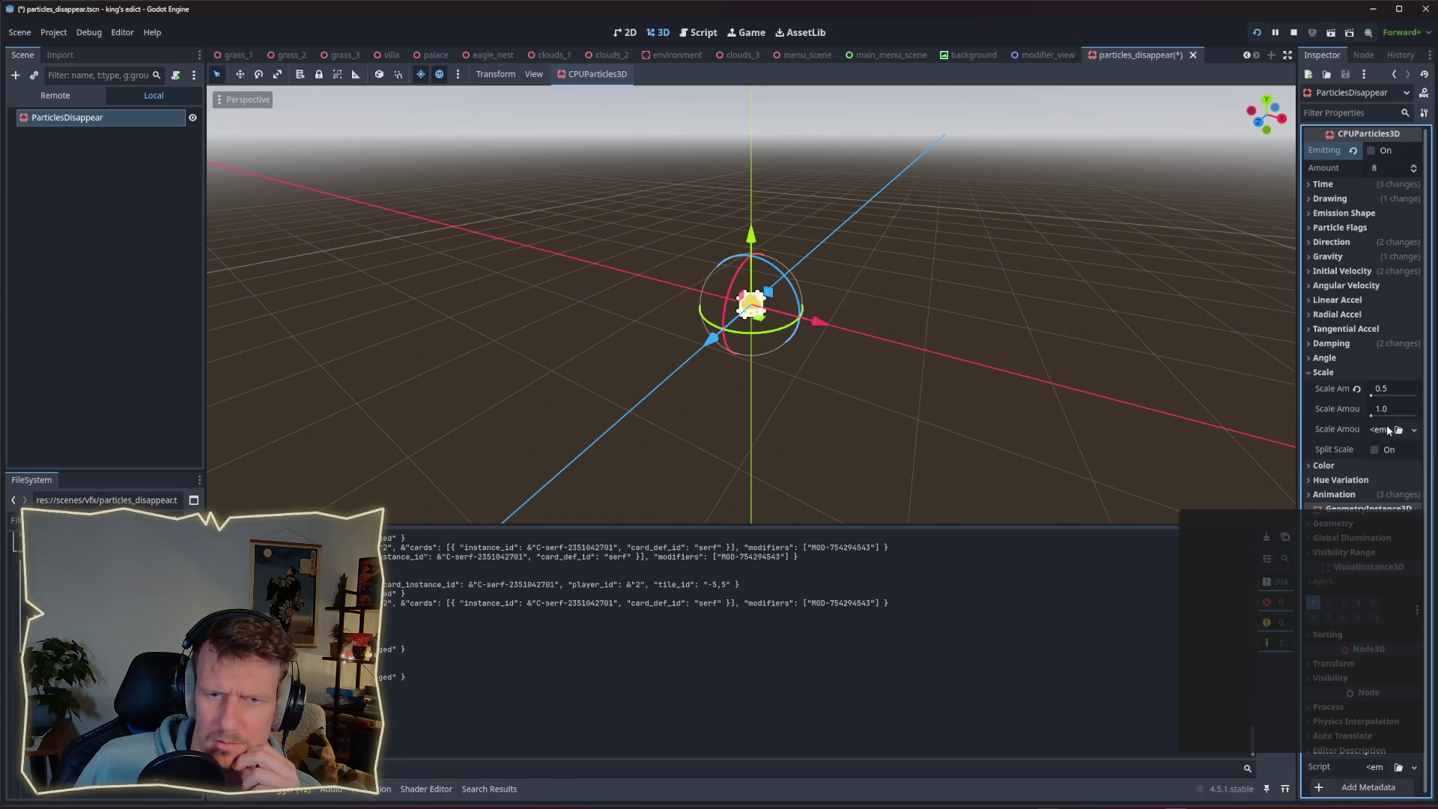
left_click_drag(1297, 320, 1093, 320)
left_click(1272, 150)
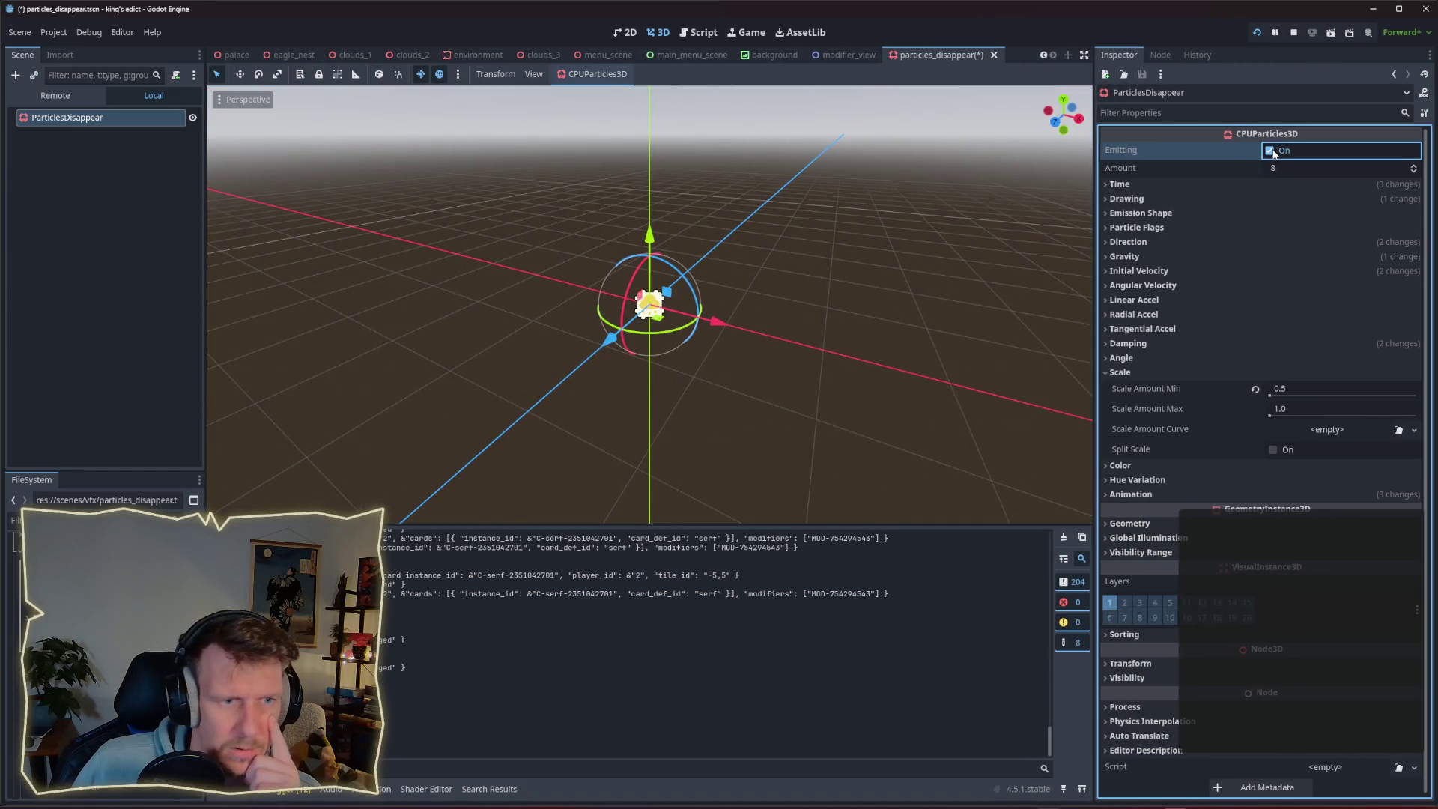
left_click(1272, 152)
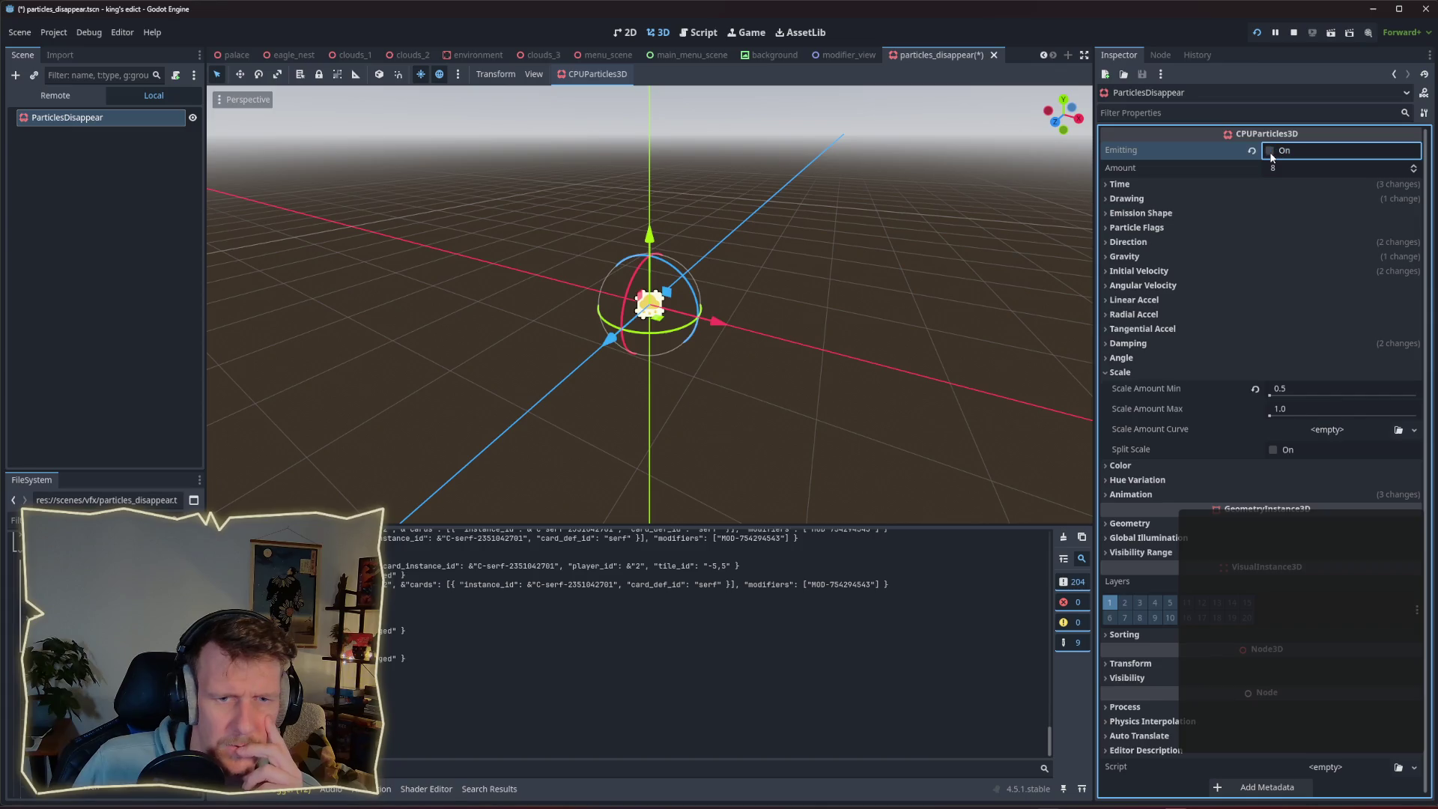
Inspect the Drawing section's mesh resource, recheck Scale, then save the scene and run the game.
left_click(1129, 375)
left_click(1176, 199)
left_click(1176, 201)
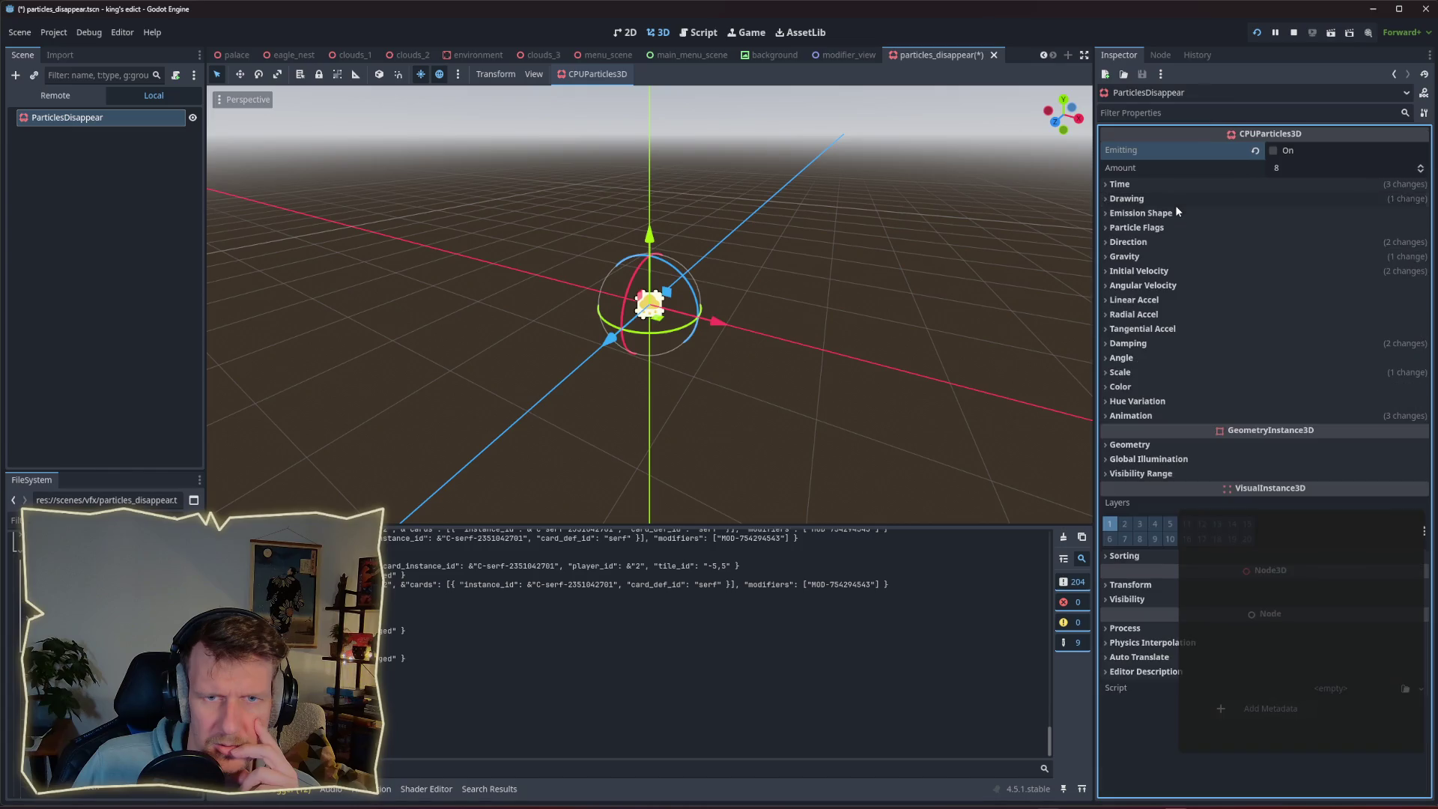
left_click(1176, 201)
left_click(1286, 328)
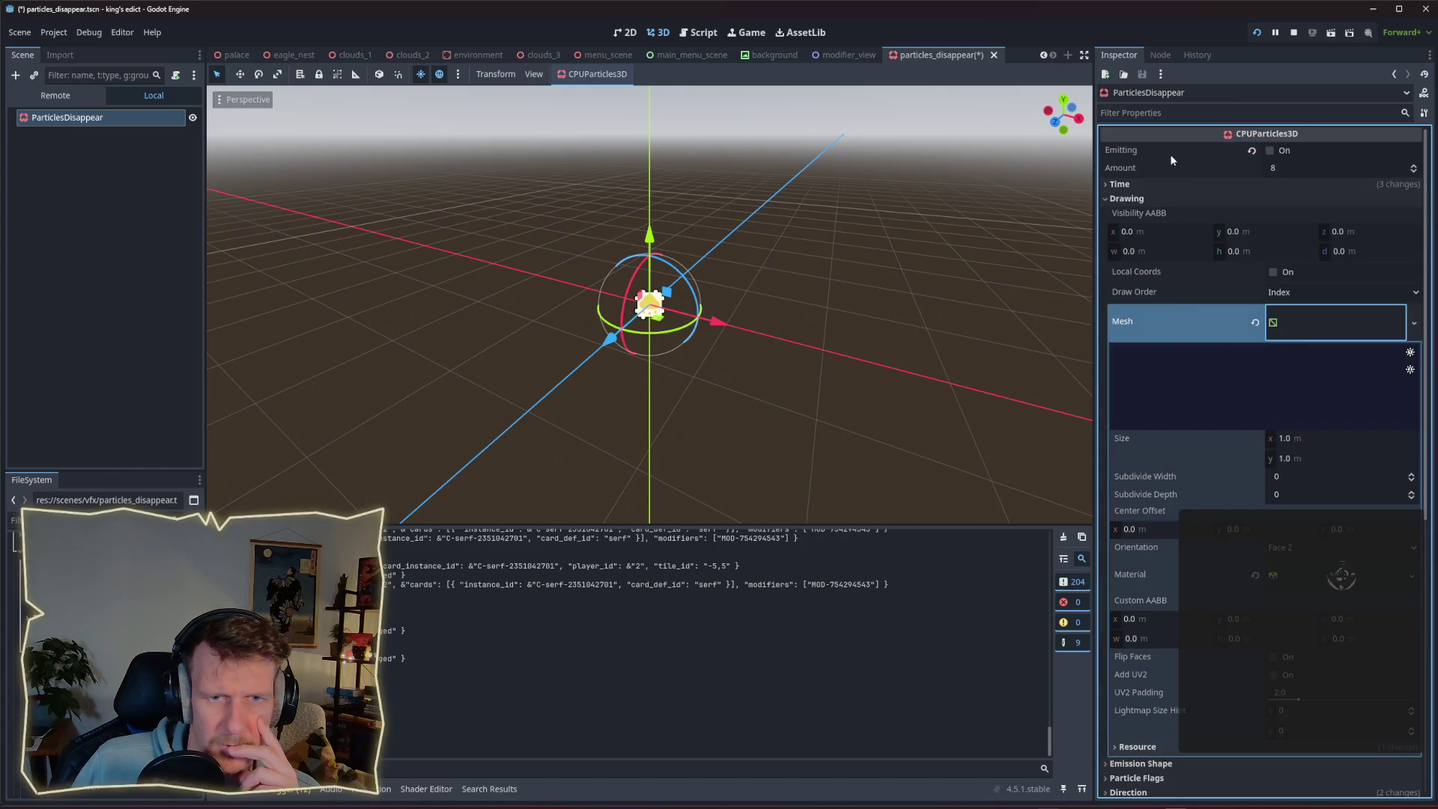
left_click(1131, 198)
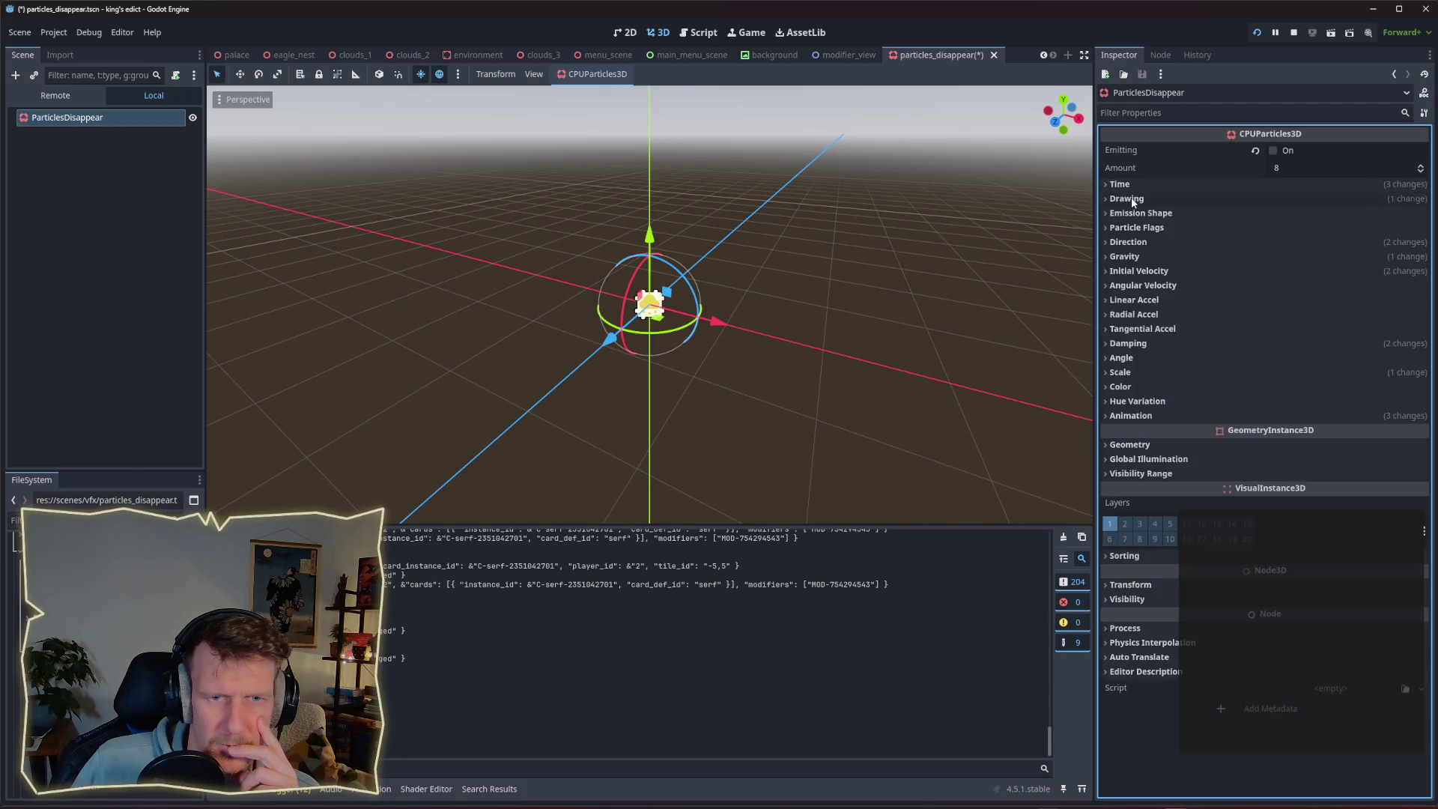
left_click(1156, 372)
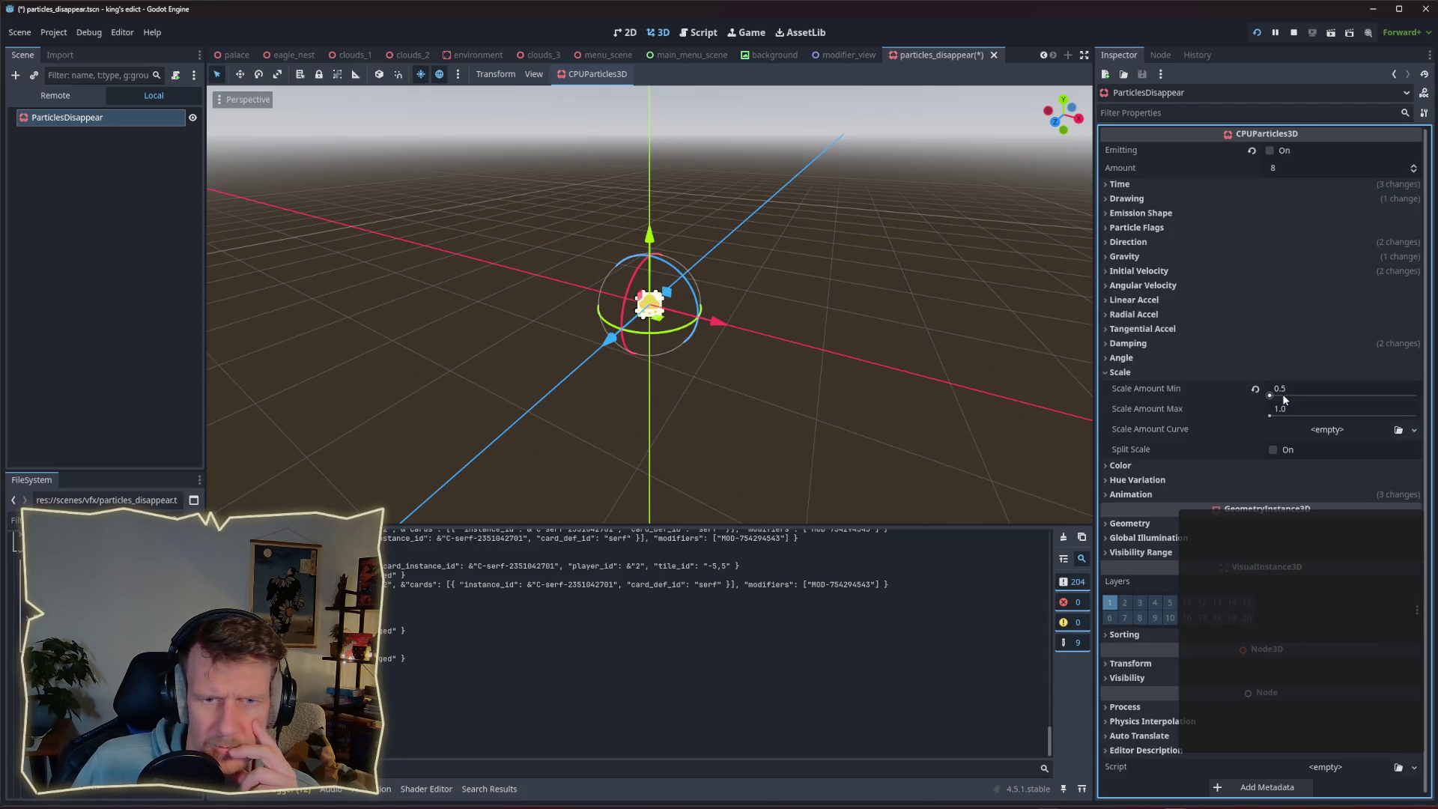
left_click(1256, 35)
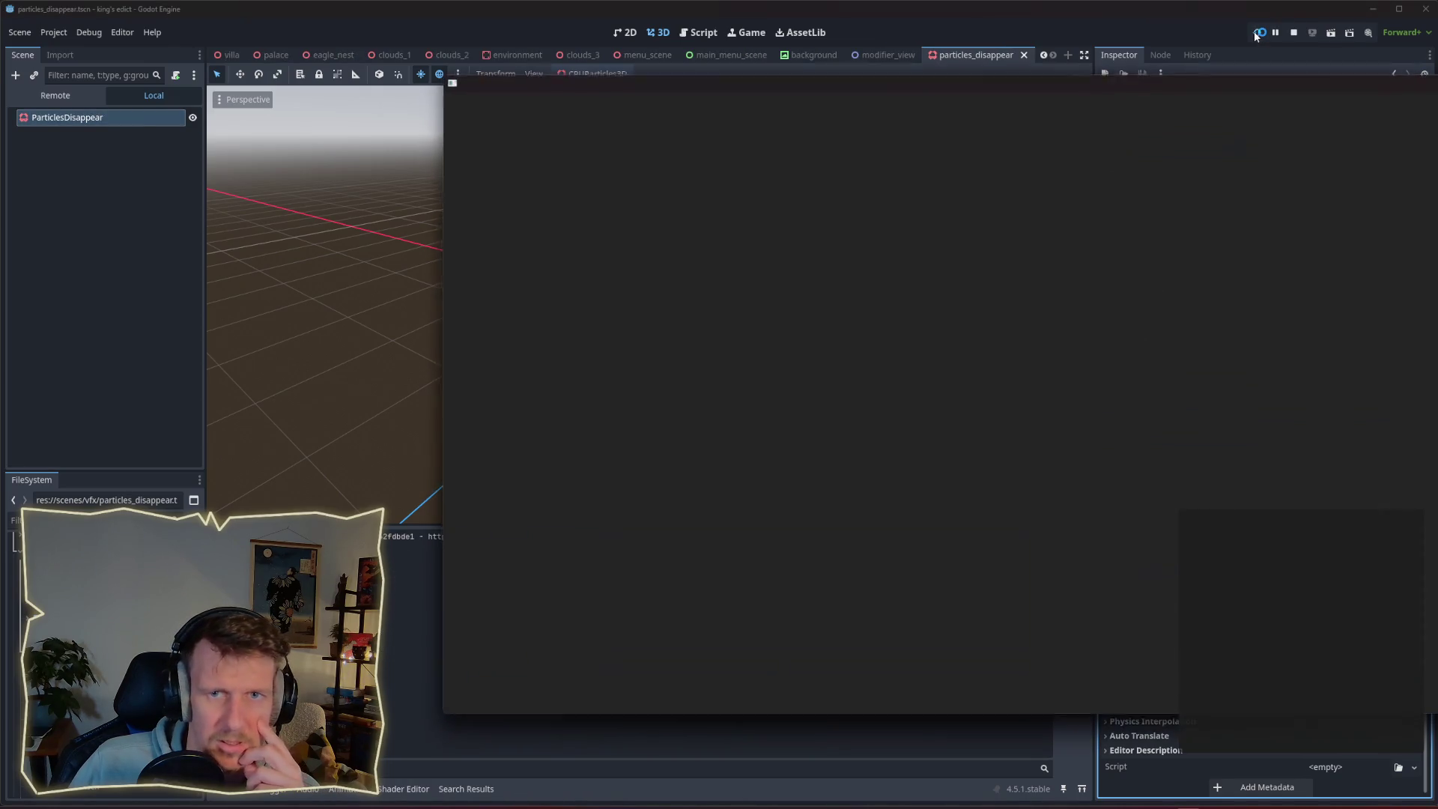
Stop the game and preview the particle burst with Scale Amount Max at 0.5.
left_click(1294, 32)
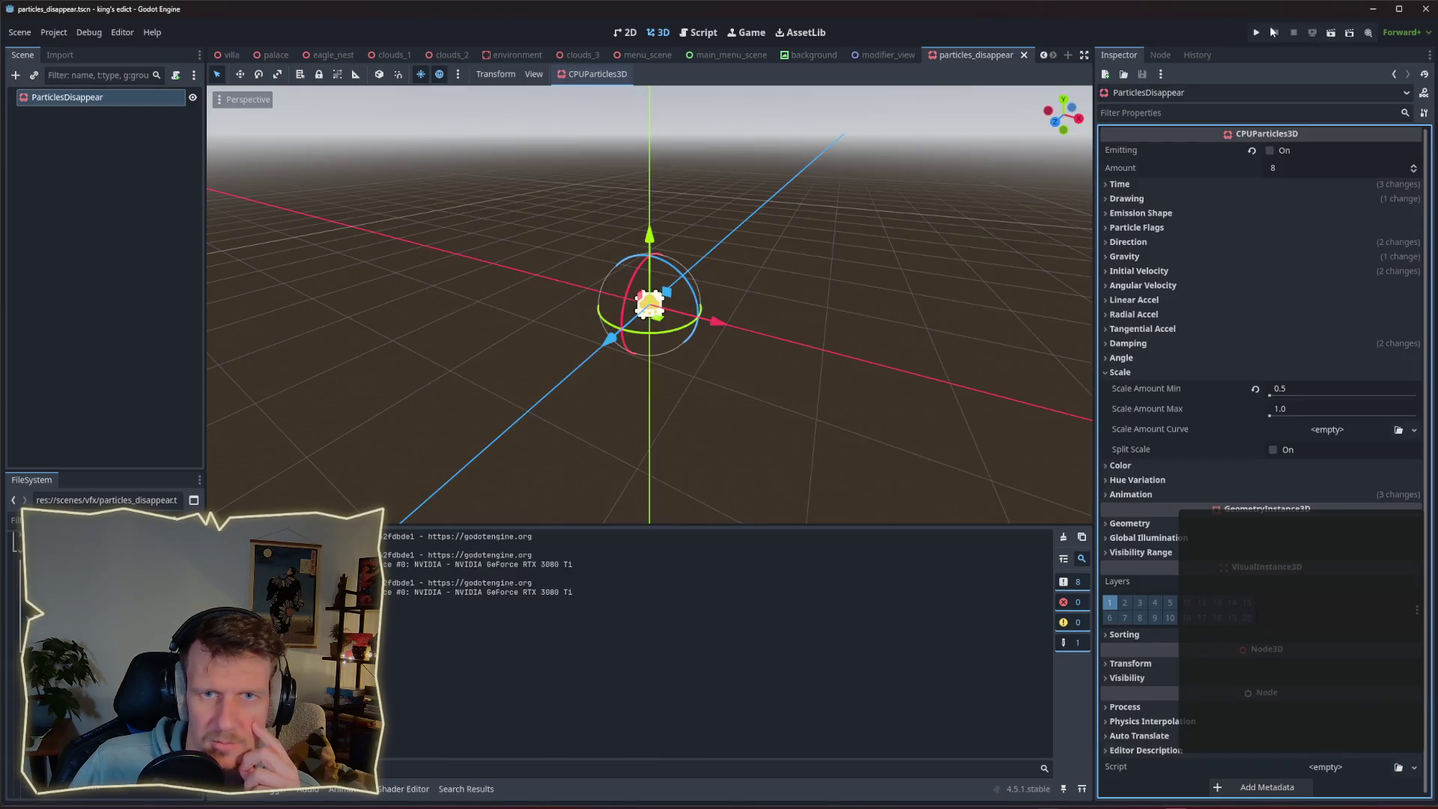
left_click(1269, 151)
left_click(1269, 151)
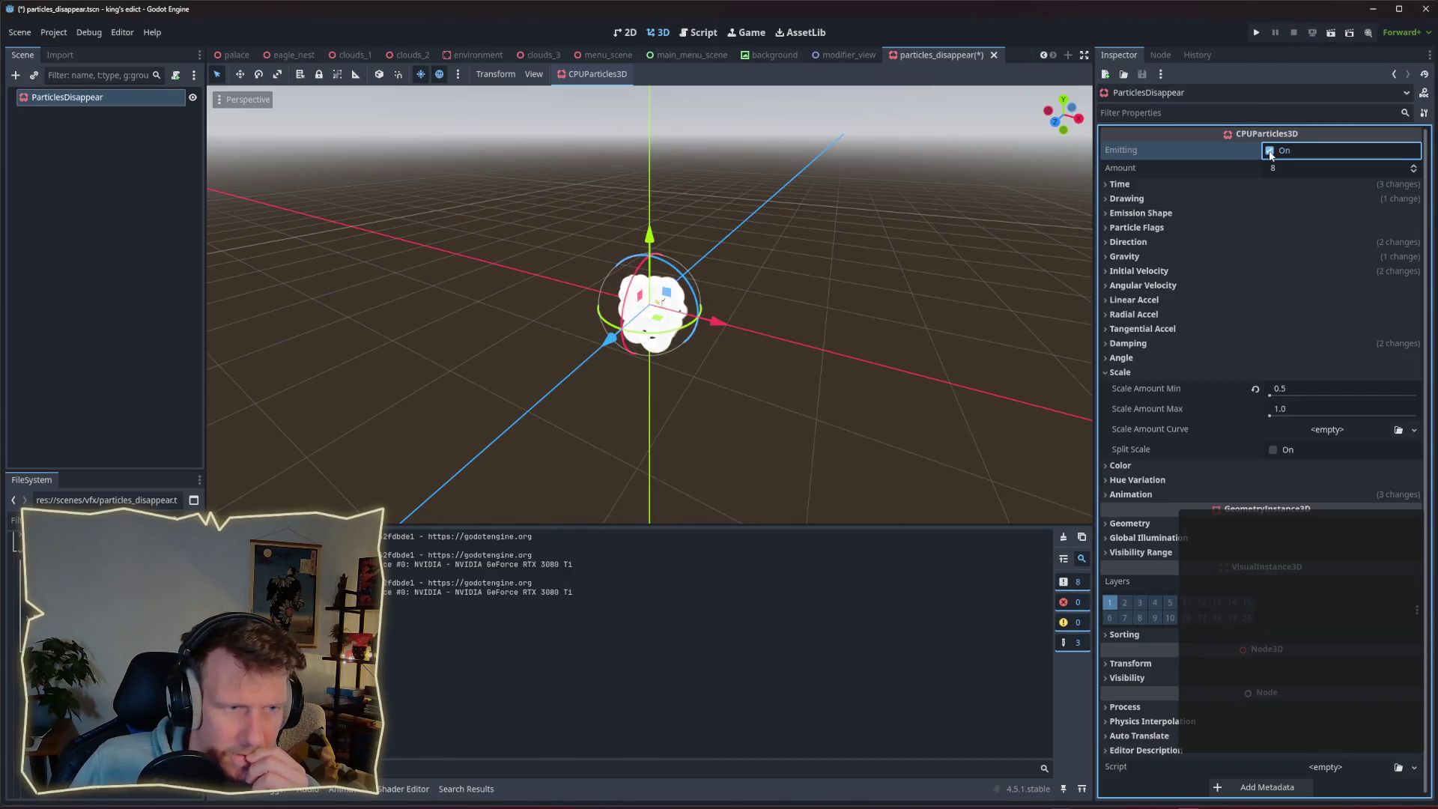
left_click(1294, 410)
type("0.5")
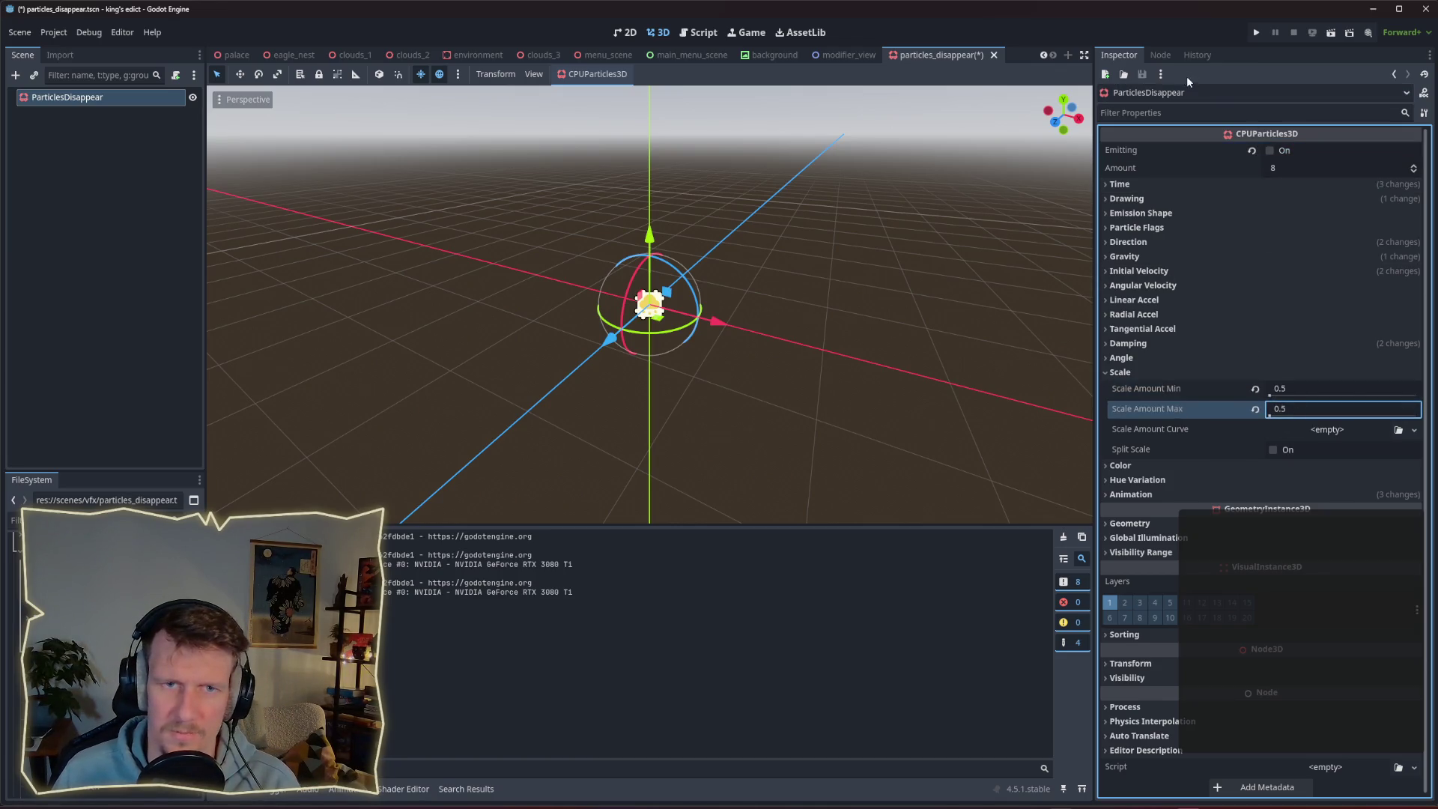
left_click(1270, 150)
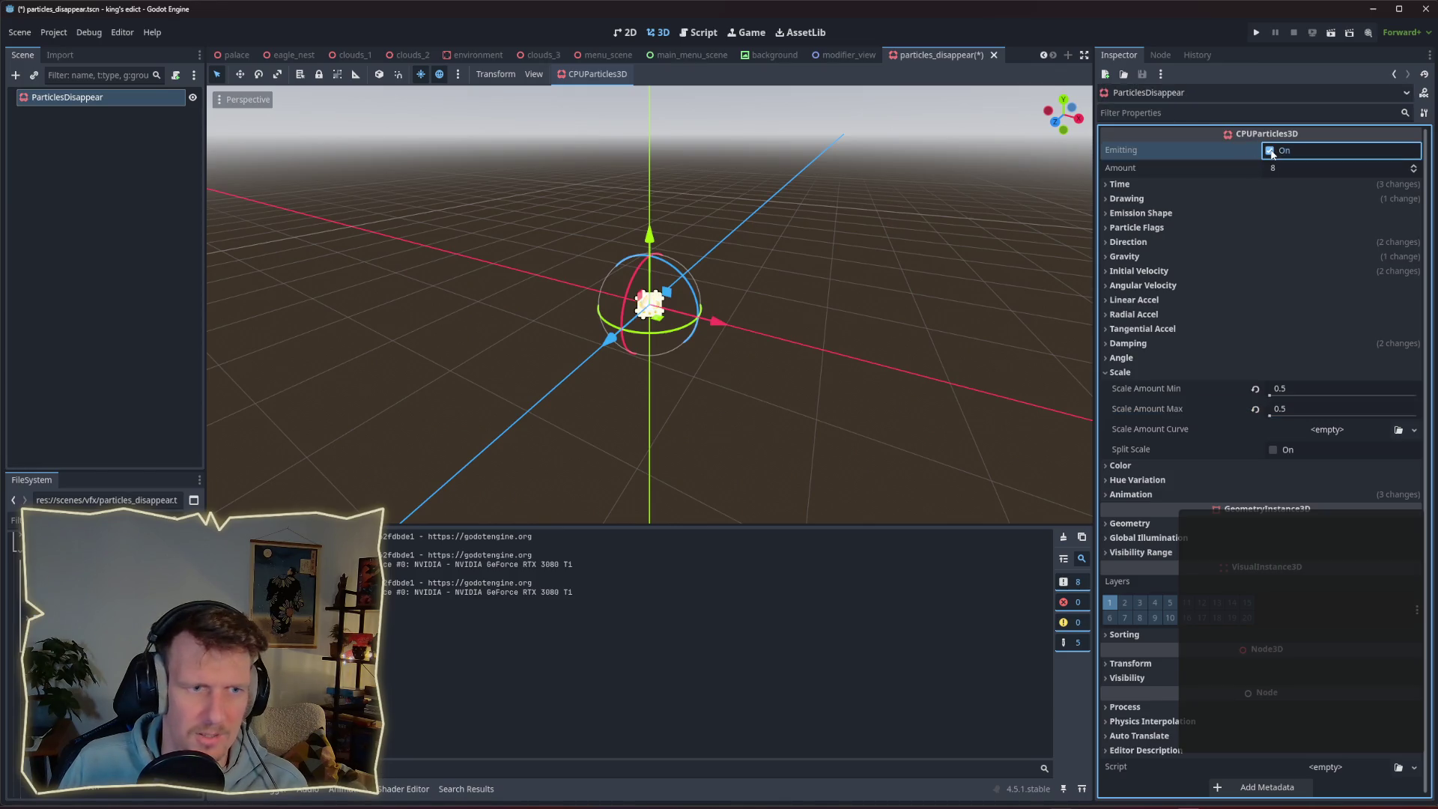
left_click(1270, 152)
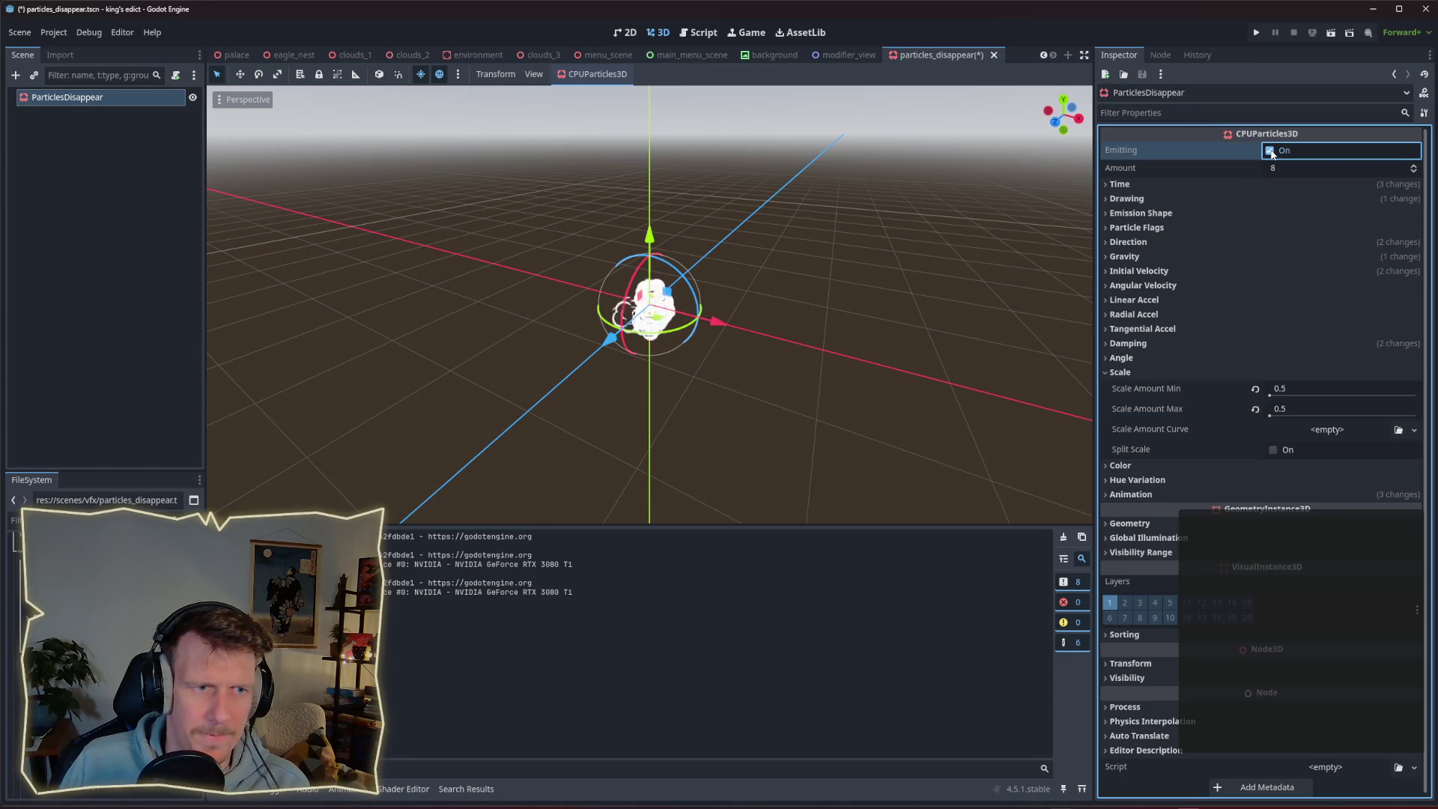
left_click(1270, 151)
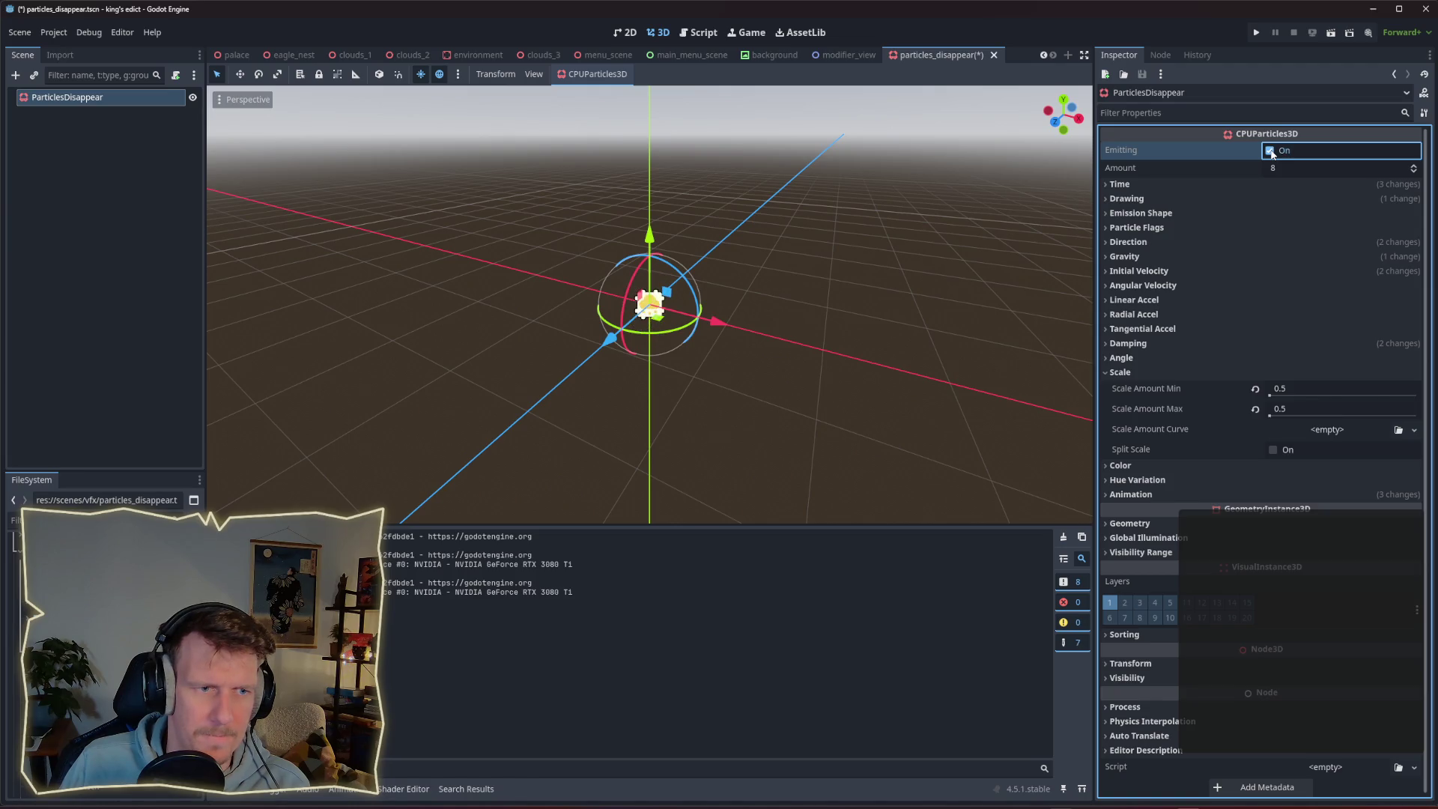
left_click(1270, 151)
left_click(1270, 151)
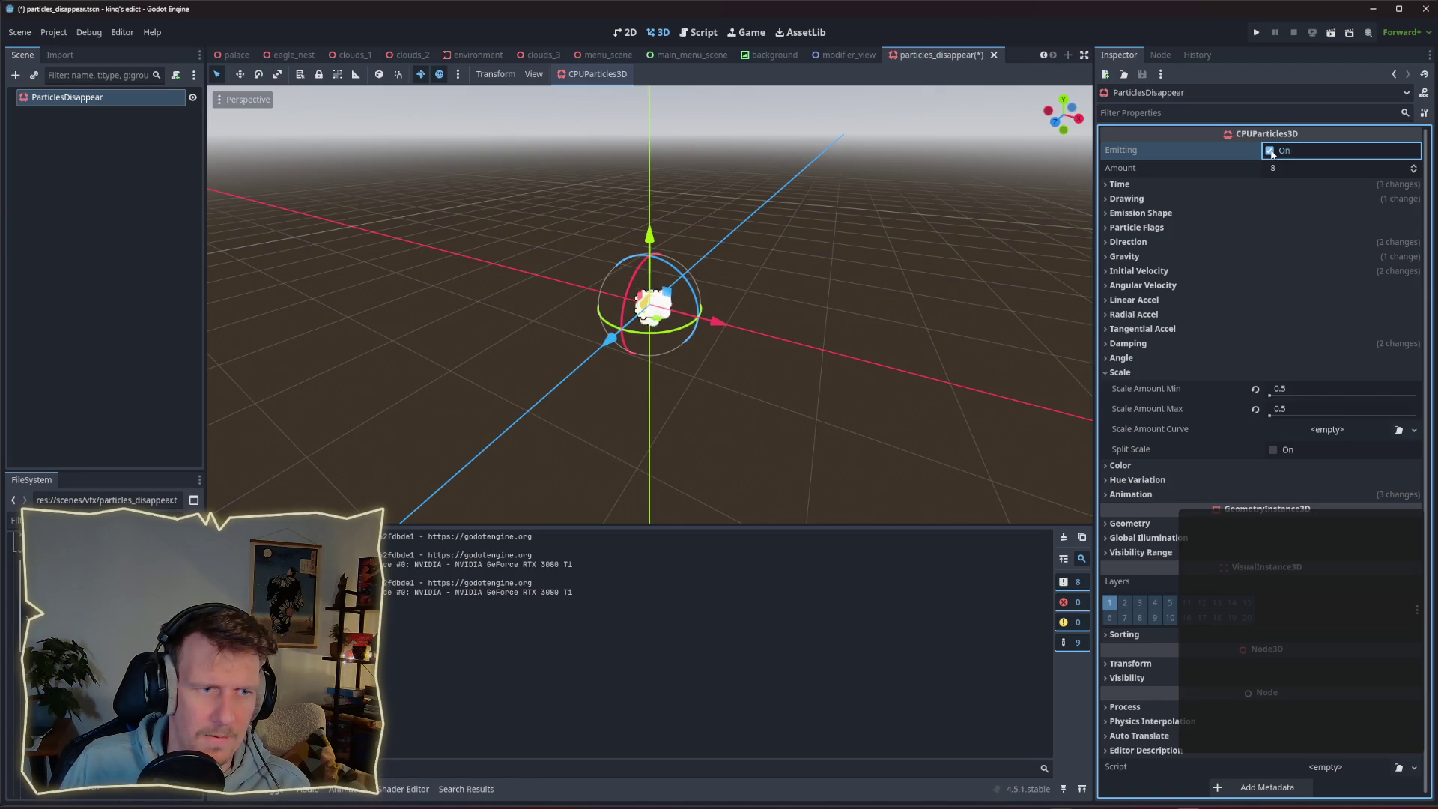
Set Scale Amount Min to 0.3 and Max to 0.4, preview the burst, then save and run.
left_click(1294, 389)
type("0")
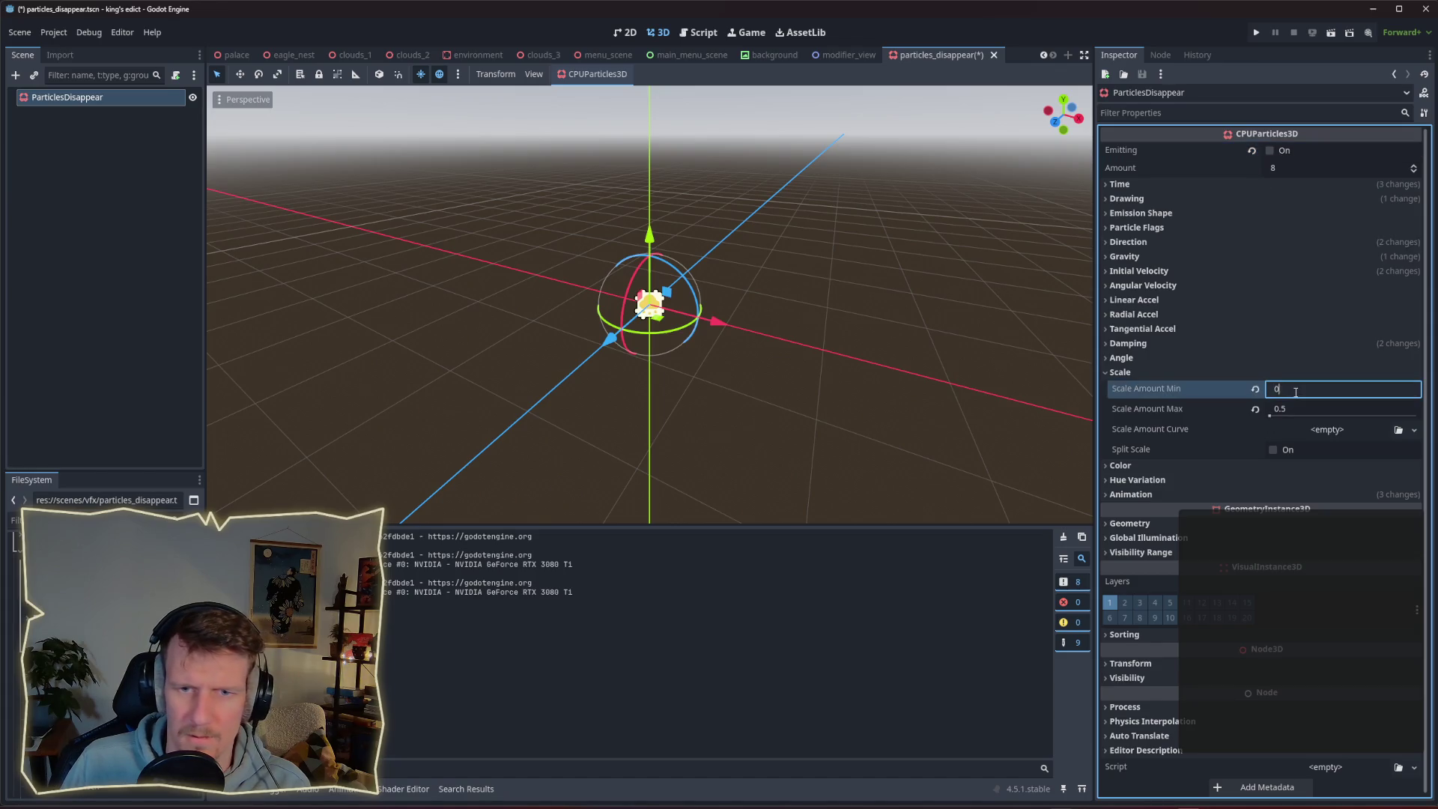
type(".3")
key("Return")
left_click(1289, 407)
type("0")
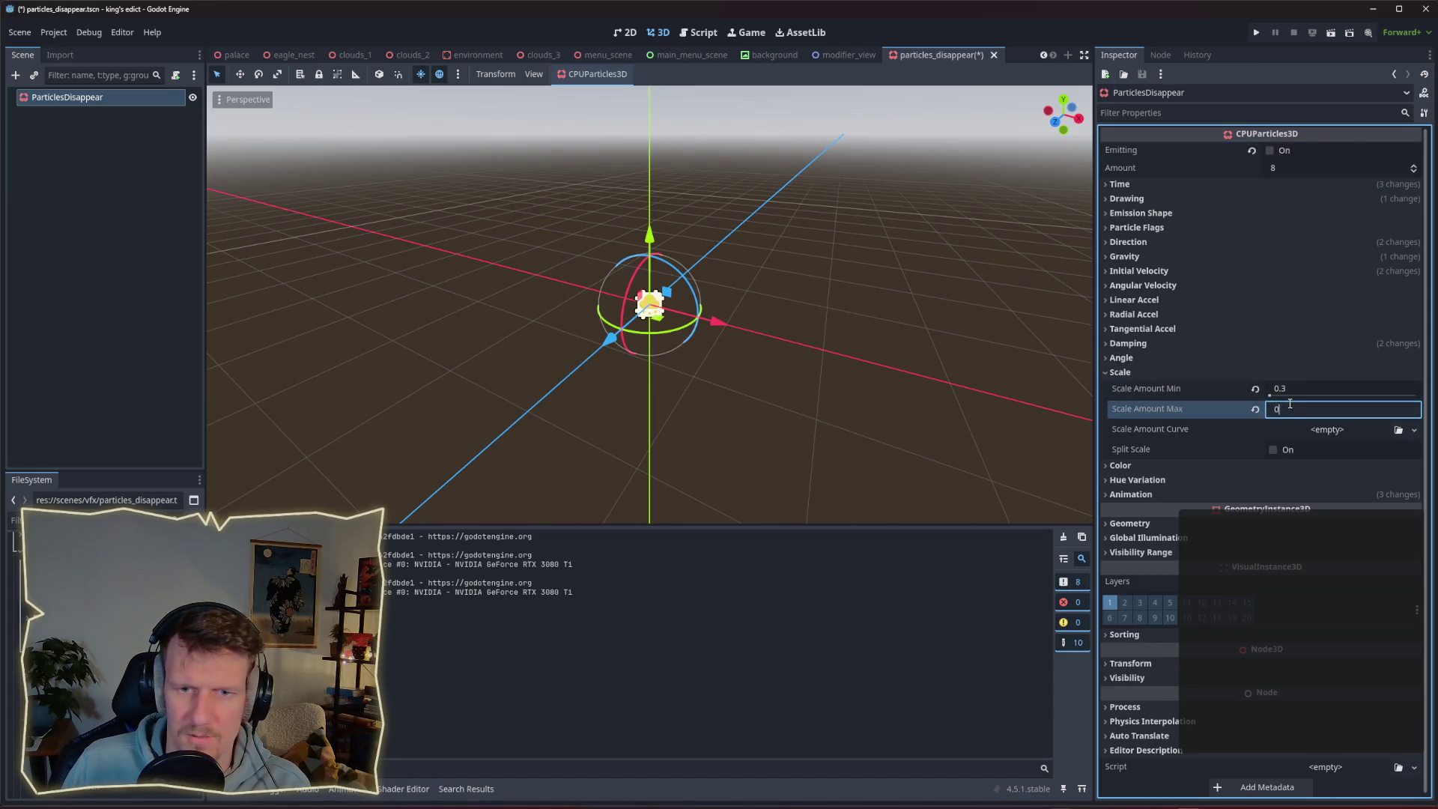
left_click(1270, 152)
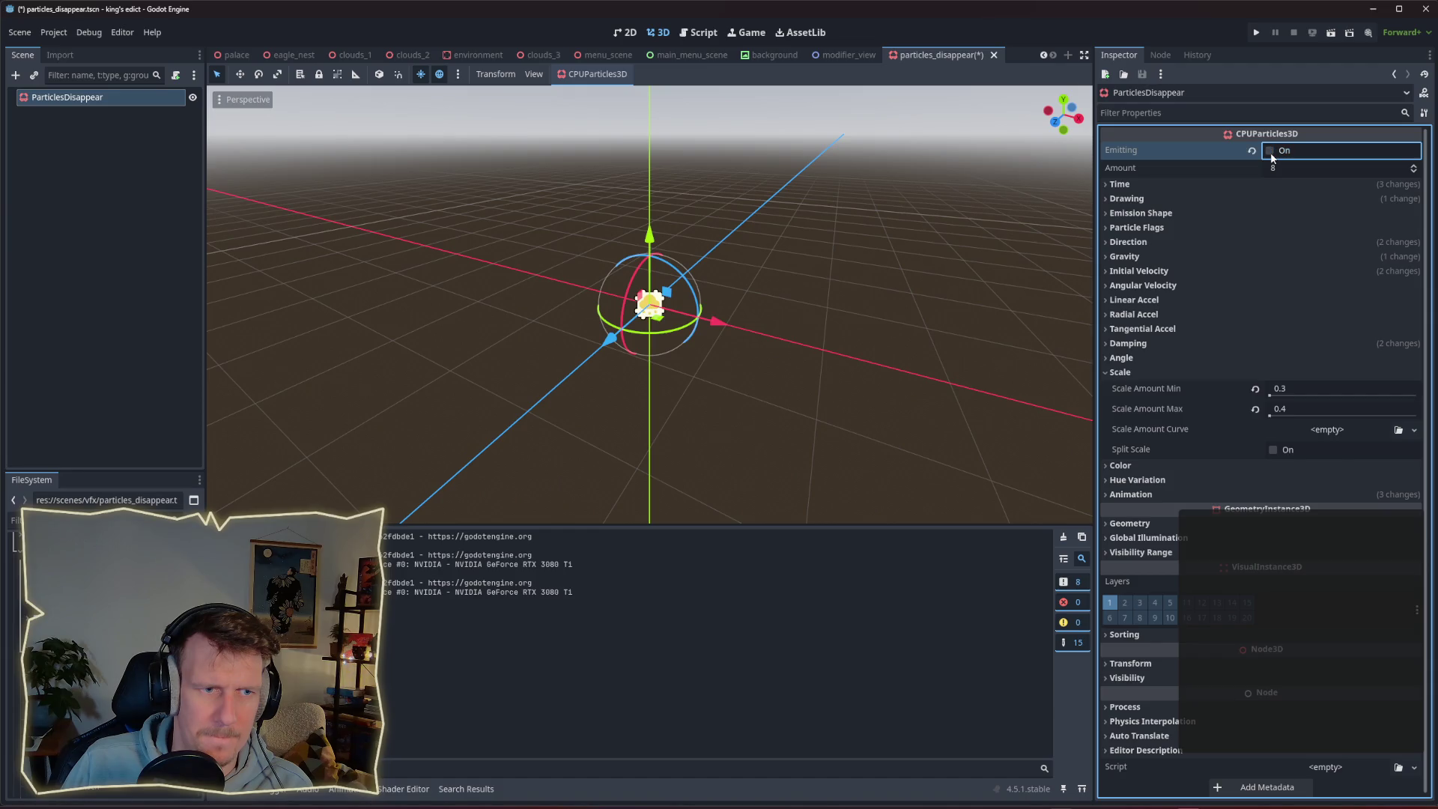
left_click(1270, 152)
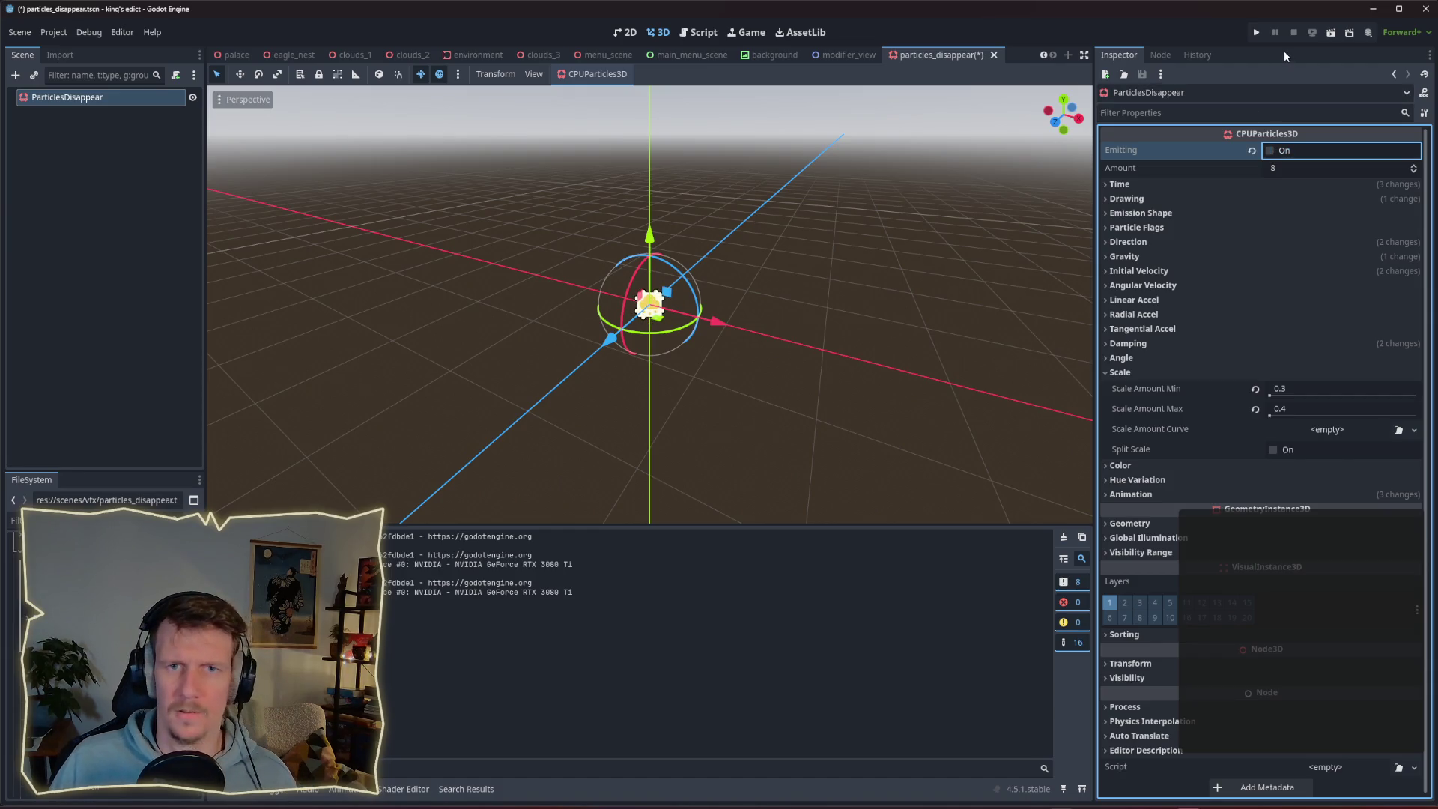
left_click(1255, 32)
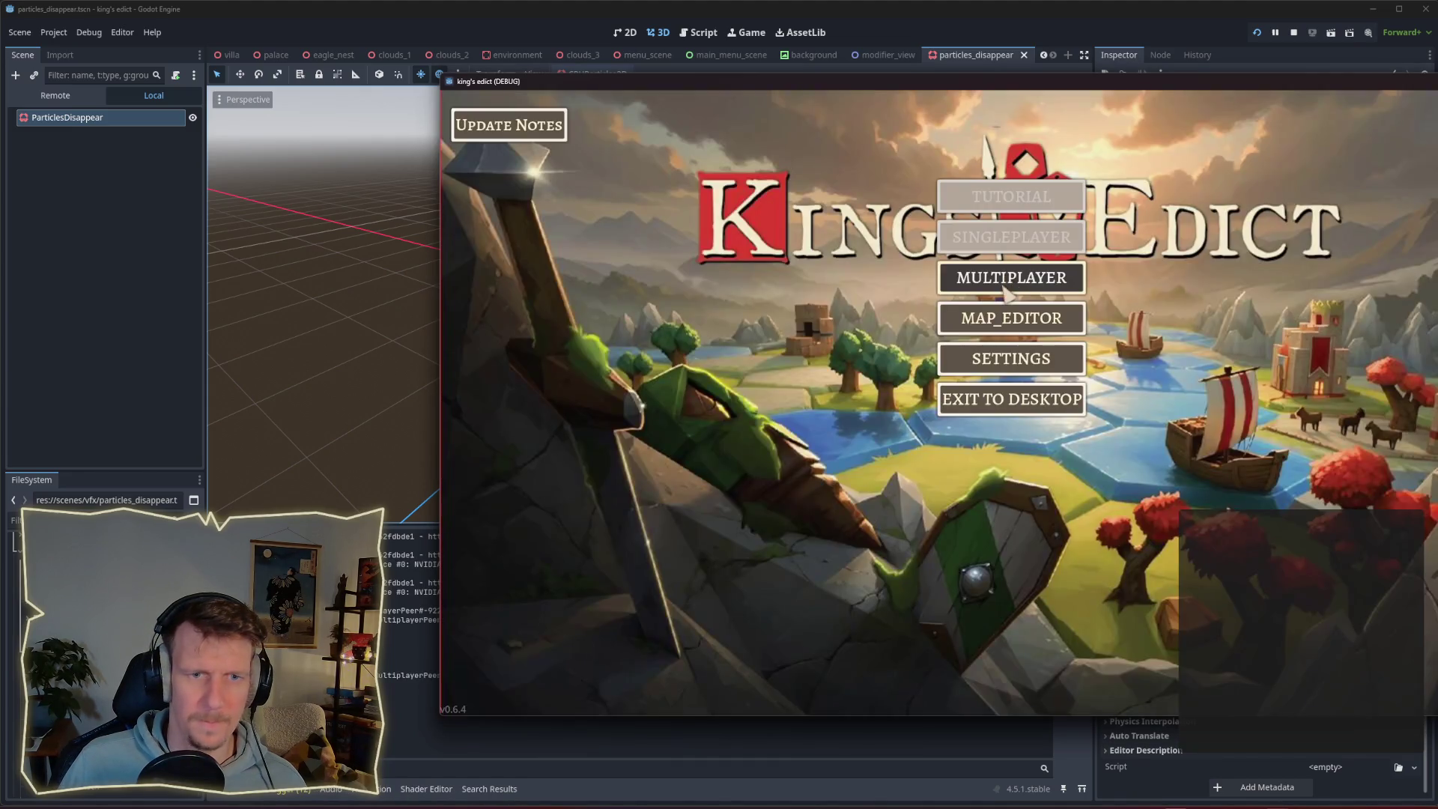
Create a new game lobby using the i_know_this_place map.
left_click(1005, 282)
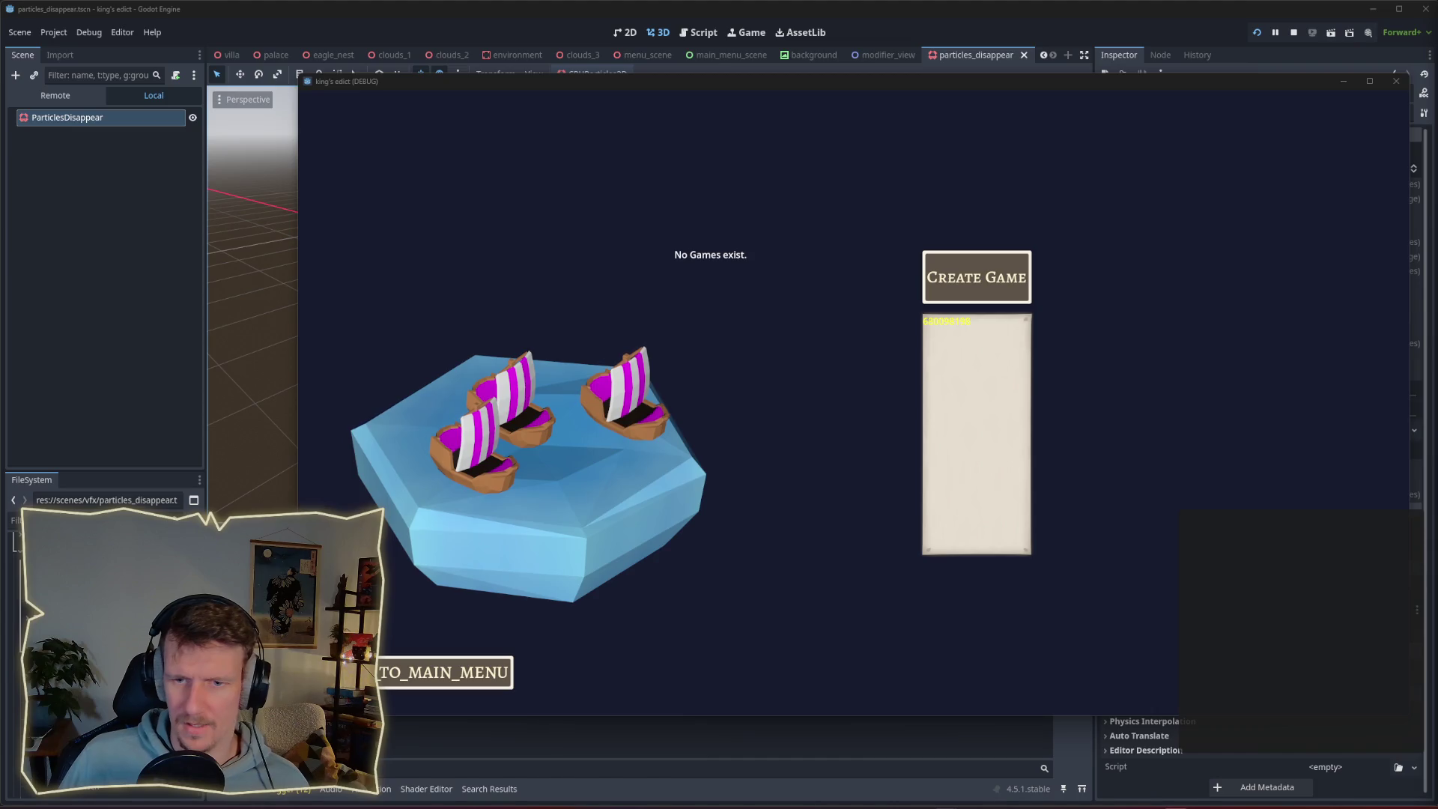
left_click(983, 283)
left_click(995, 163)
left_click(1004, 232)
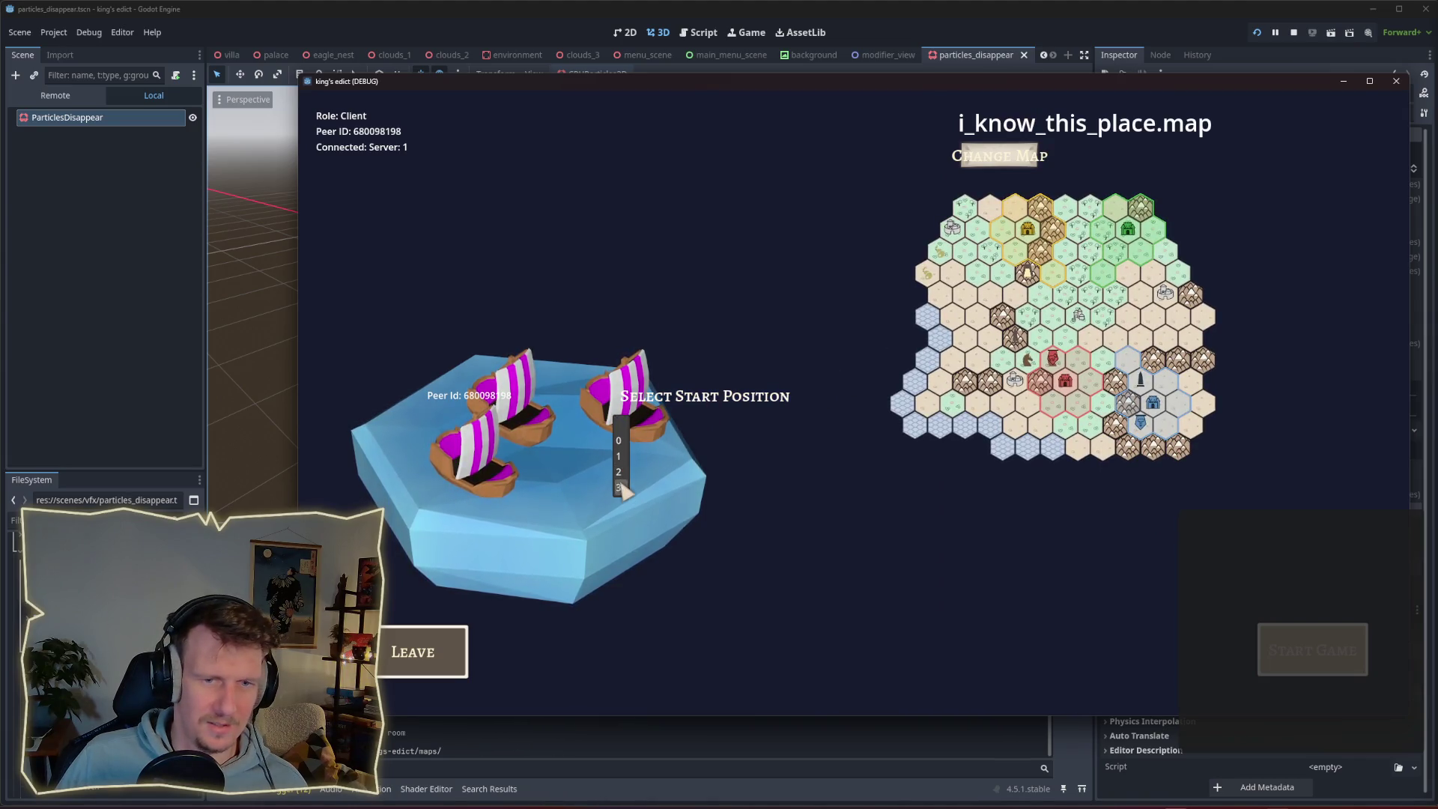
Choose a start position in the lobby and start the match.
left_click(620, 487)
left_click(633, 456)
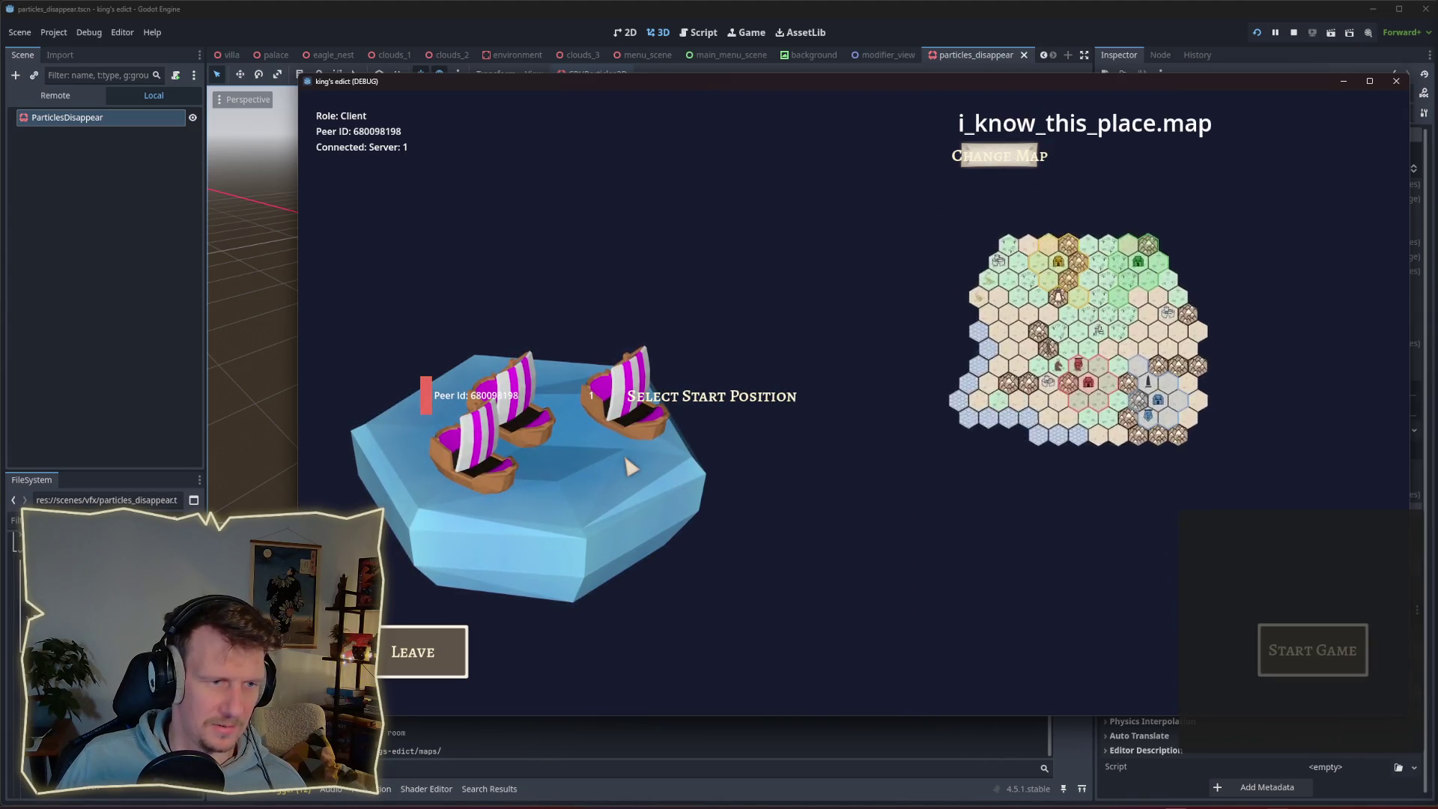
left_click(627, 472)
left_click(649, 407)
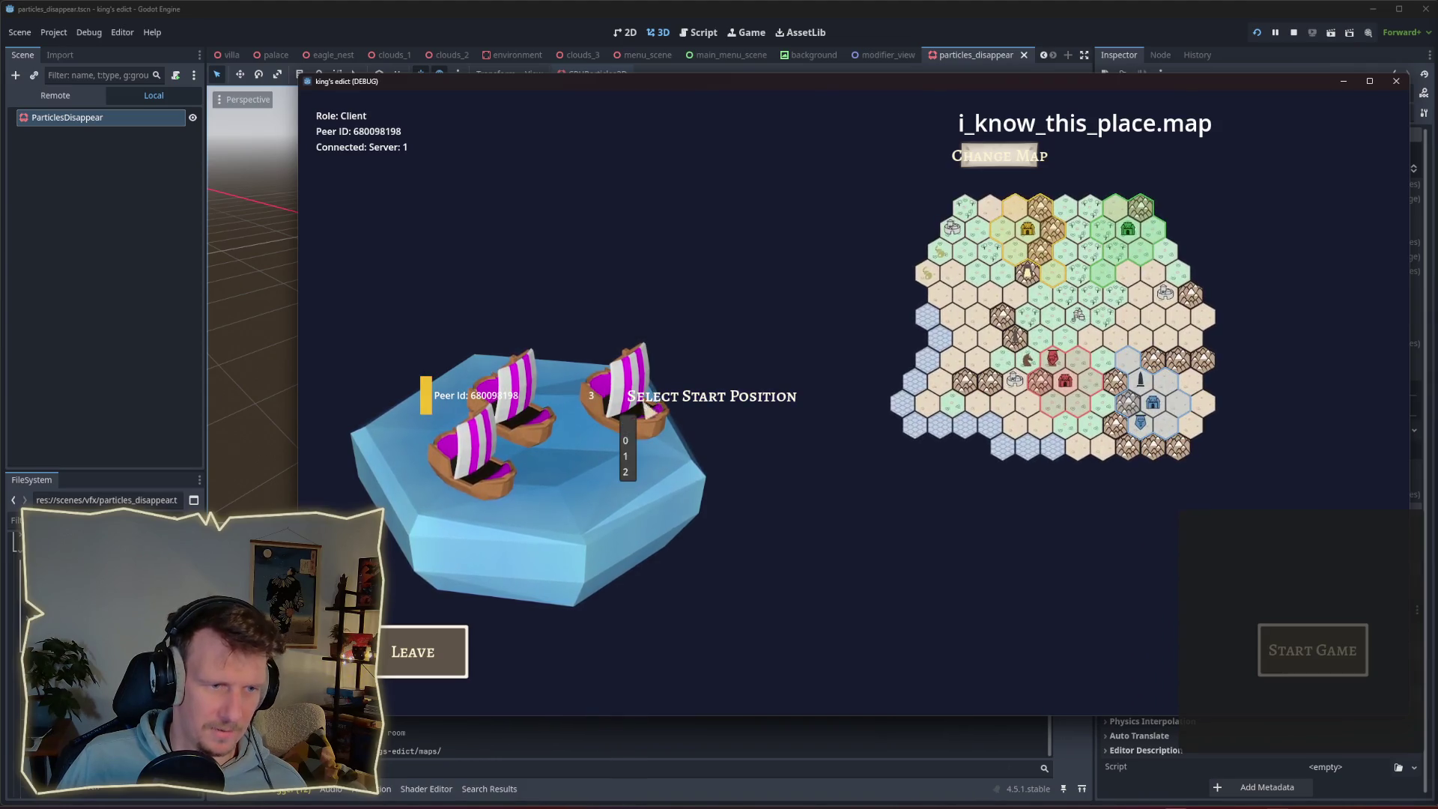
left_click(1307, 645)
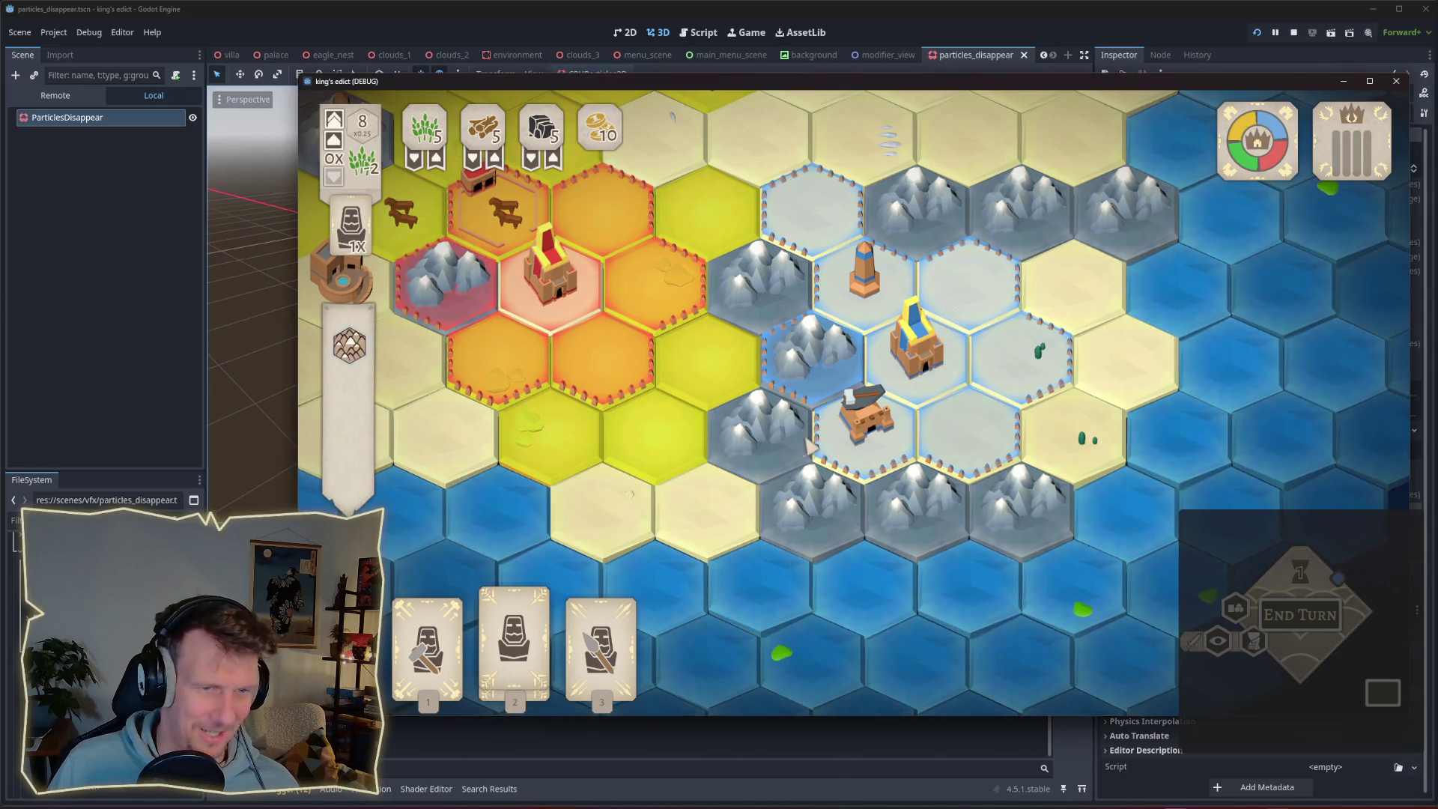
Play the second card twice, placing a building and then a worker on the mountain hex.
key("2")
left_click(862, 423)
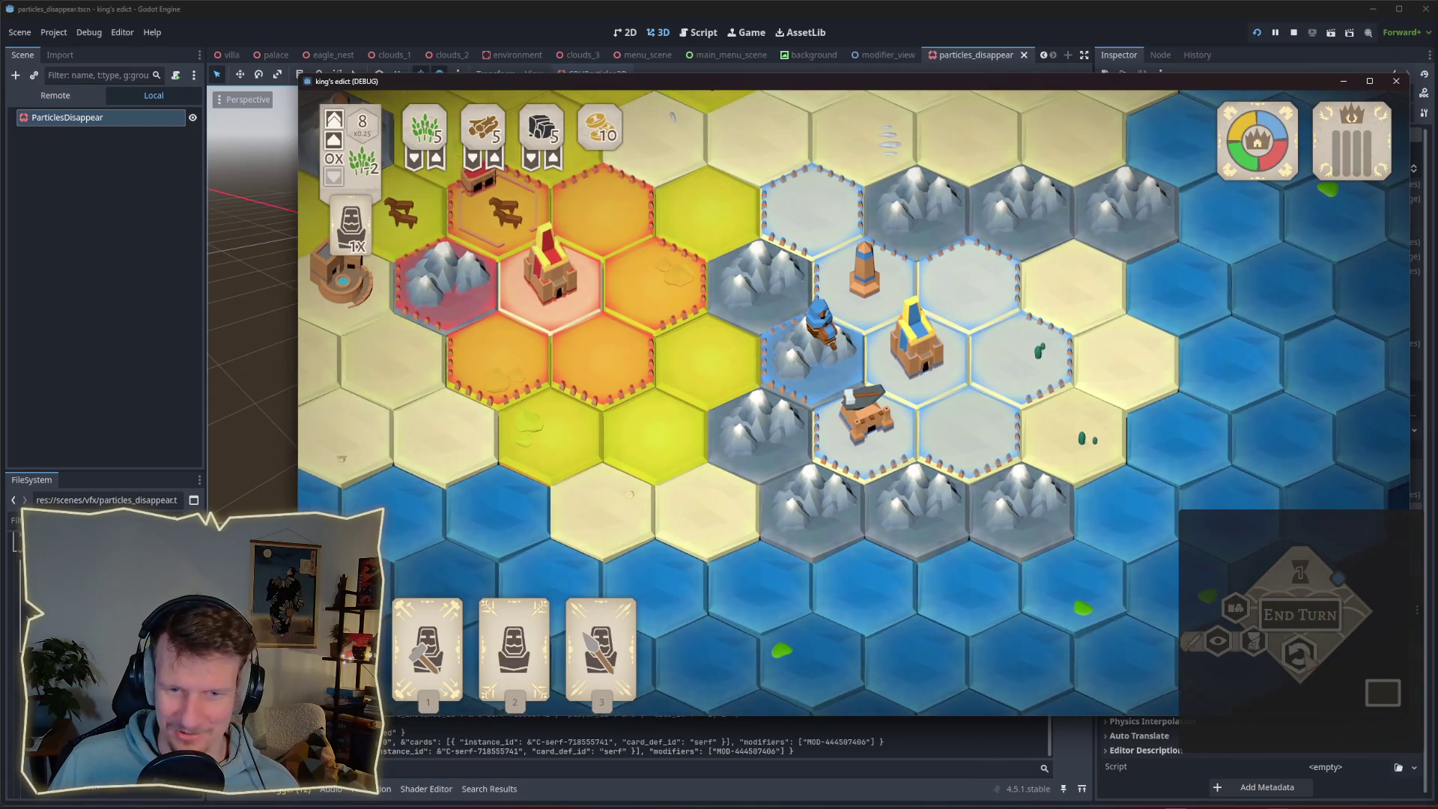
key("2")
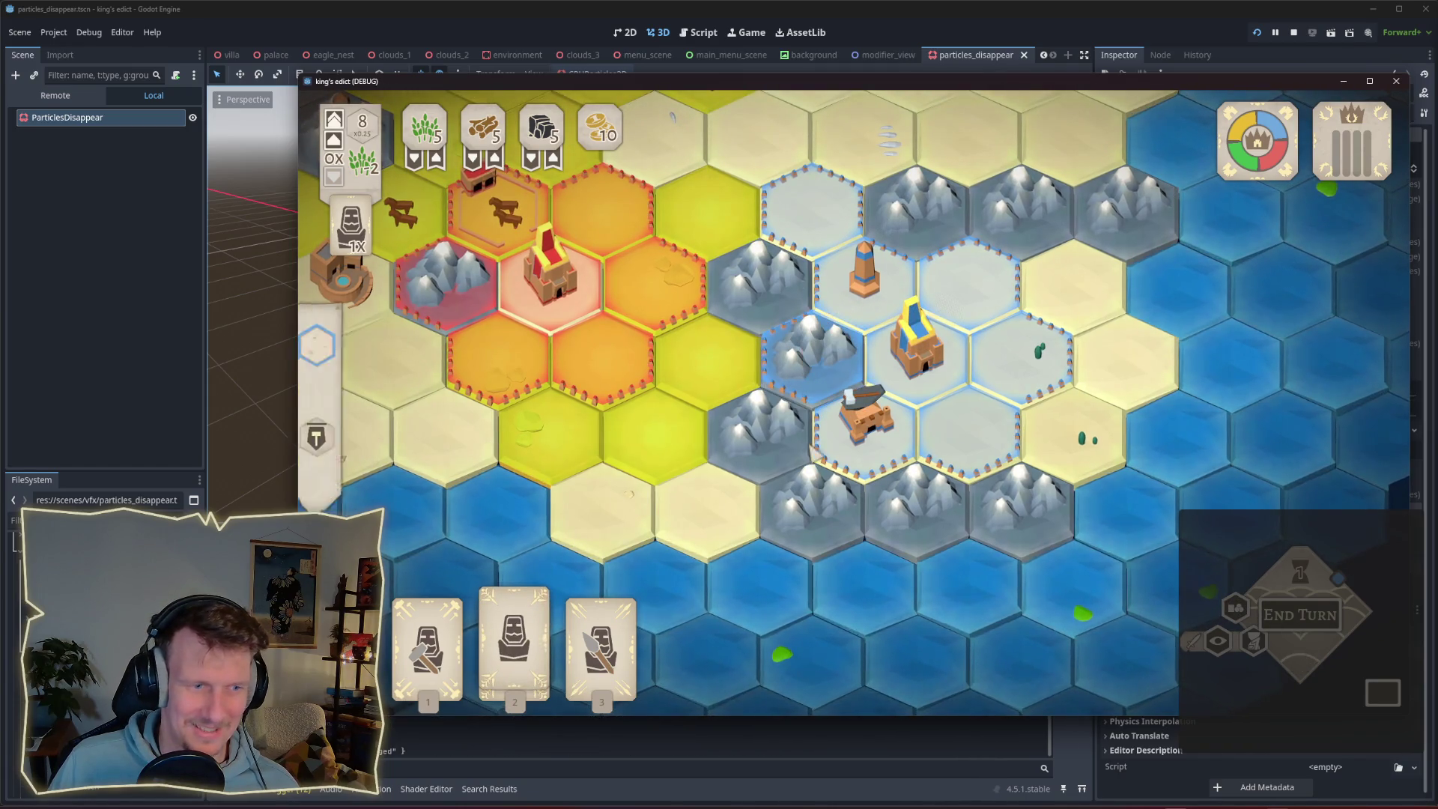
left_click(813, 345)
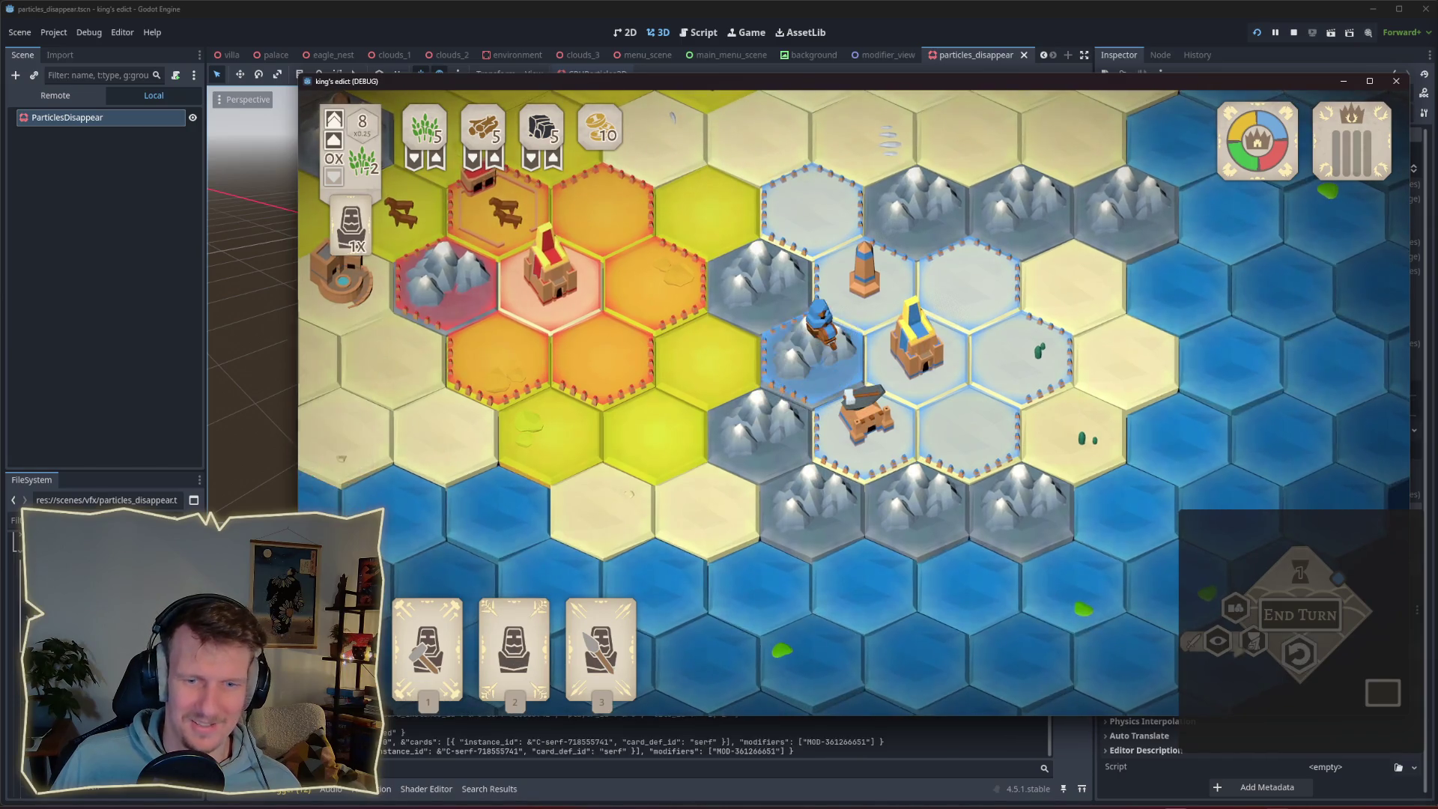
Play the second card onto the mountain tile once more to check the dust puff, then stop the game.
key("2")
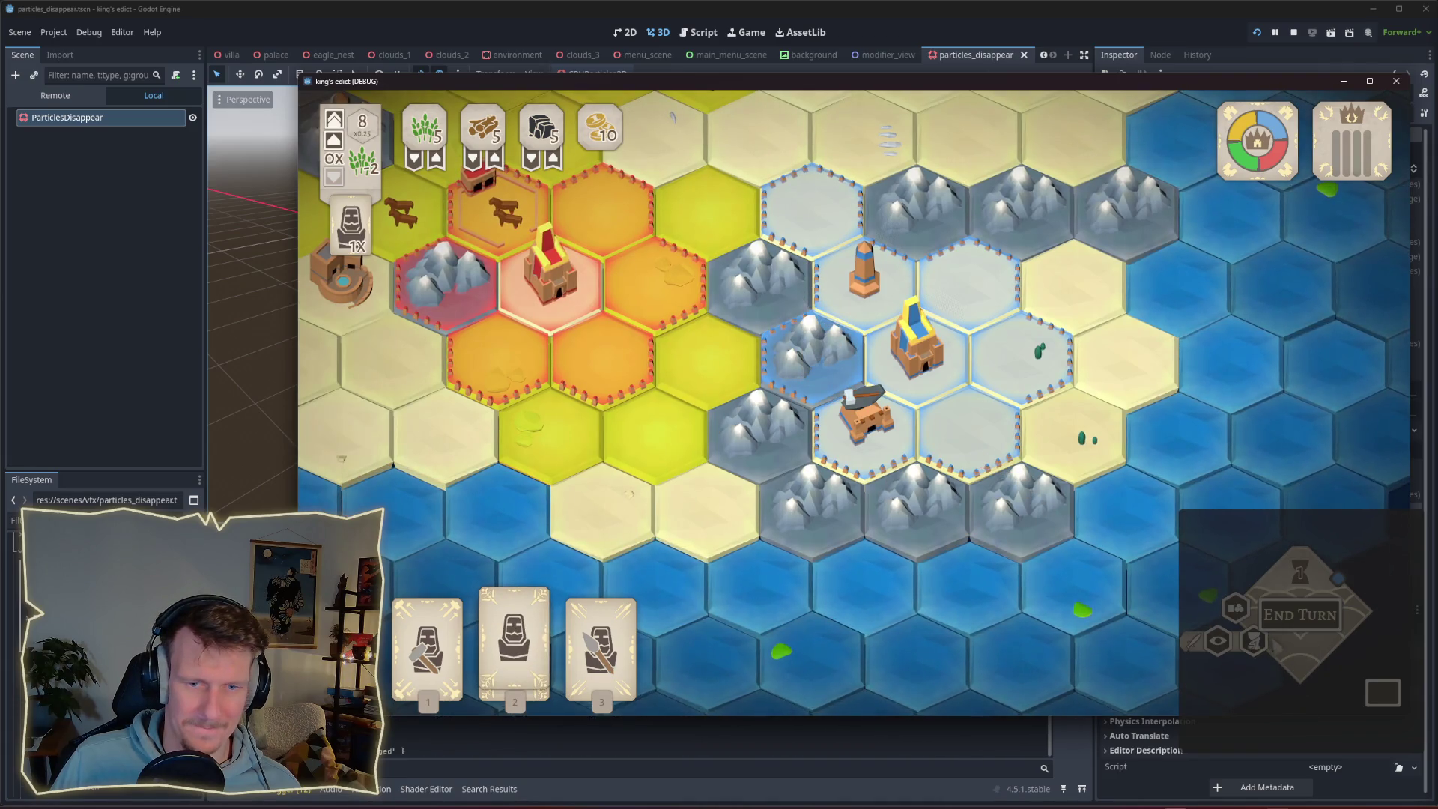
key("2")
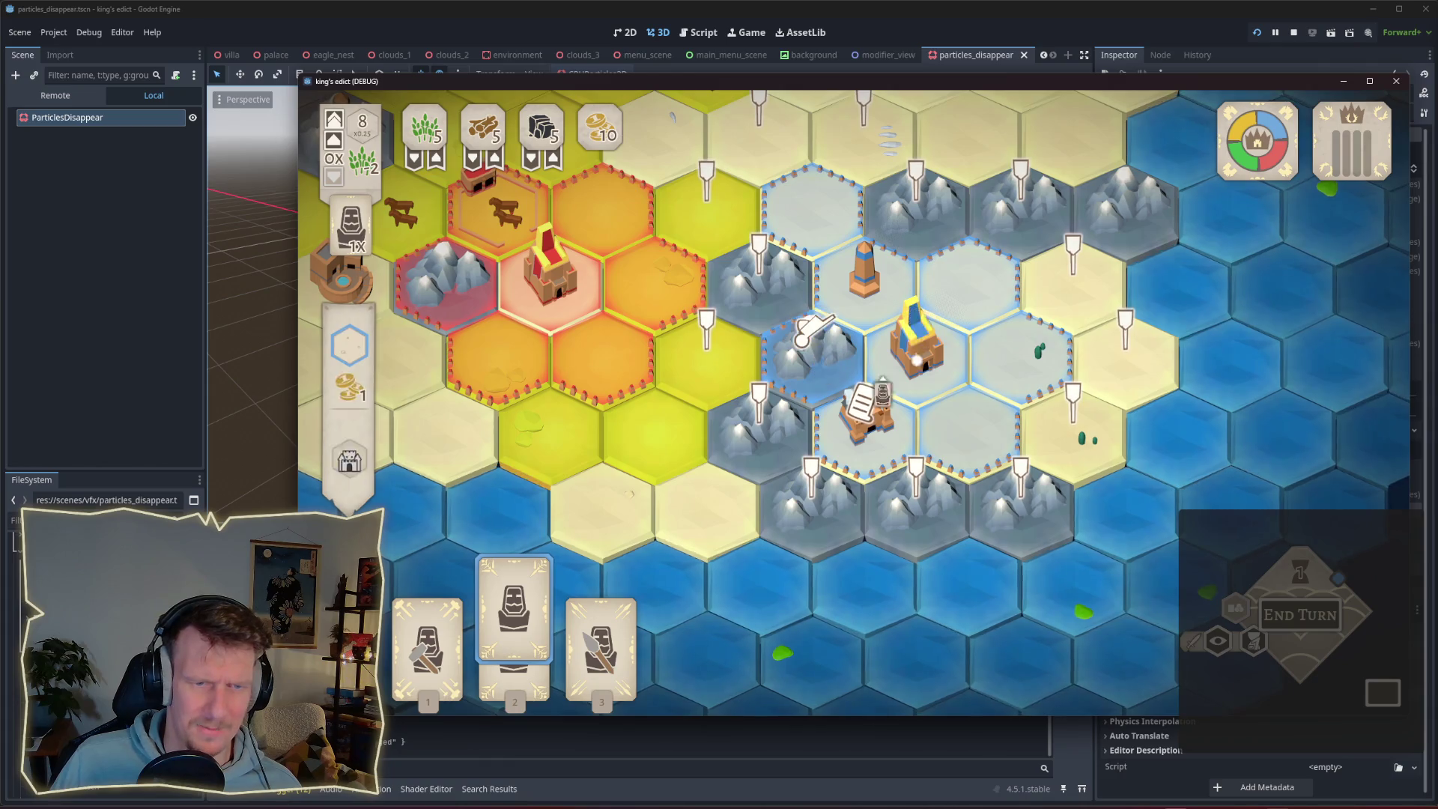
left_click(805, 333)
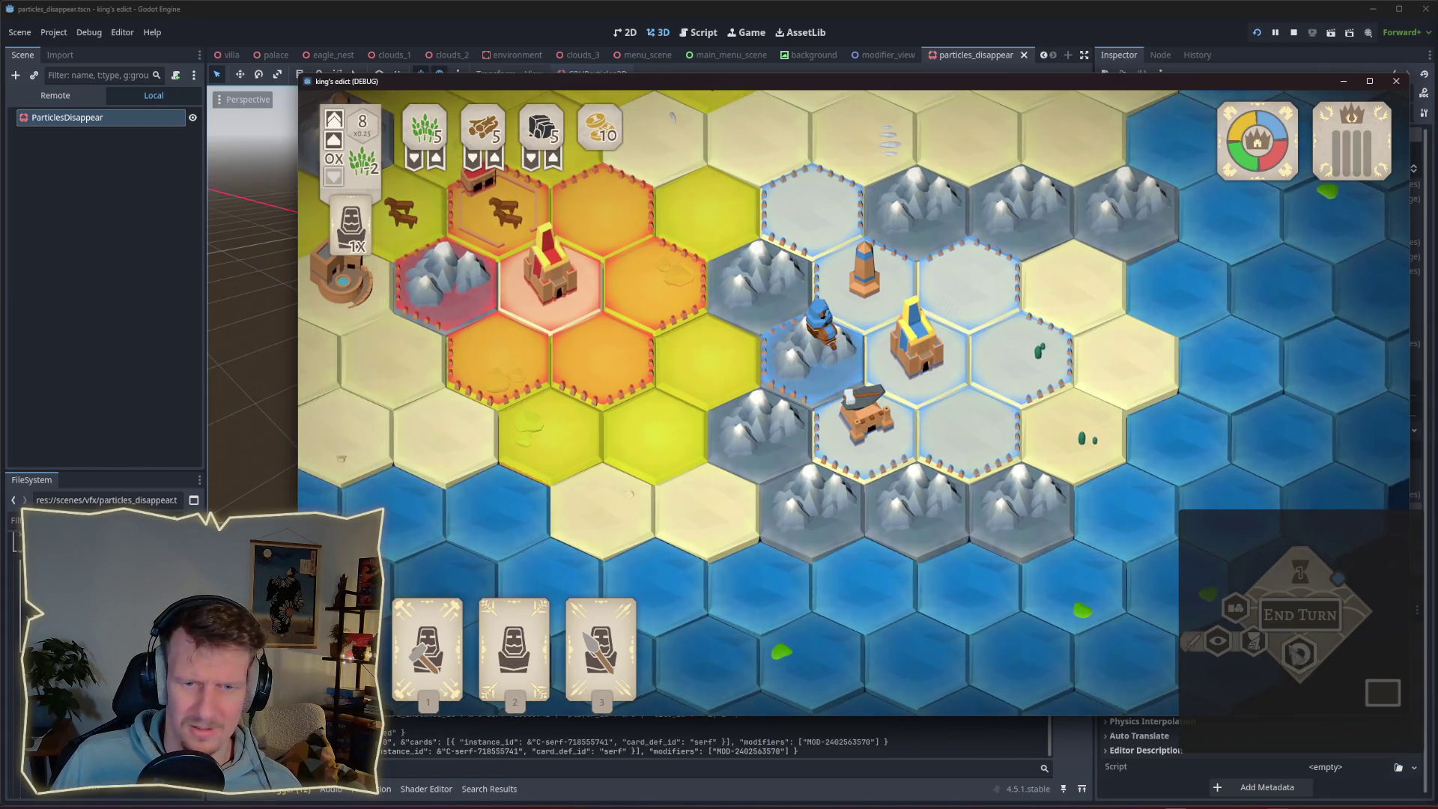
left_click(785, 378)
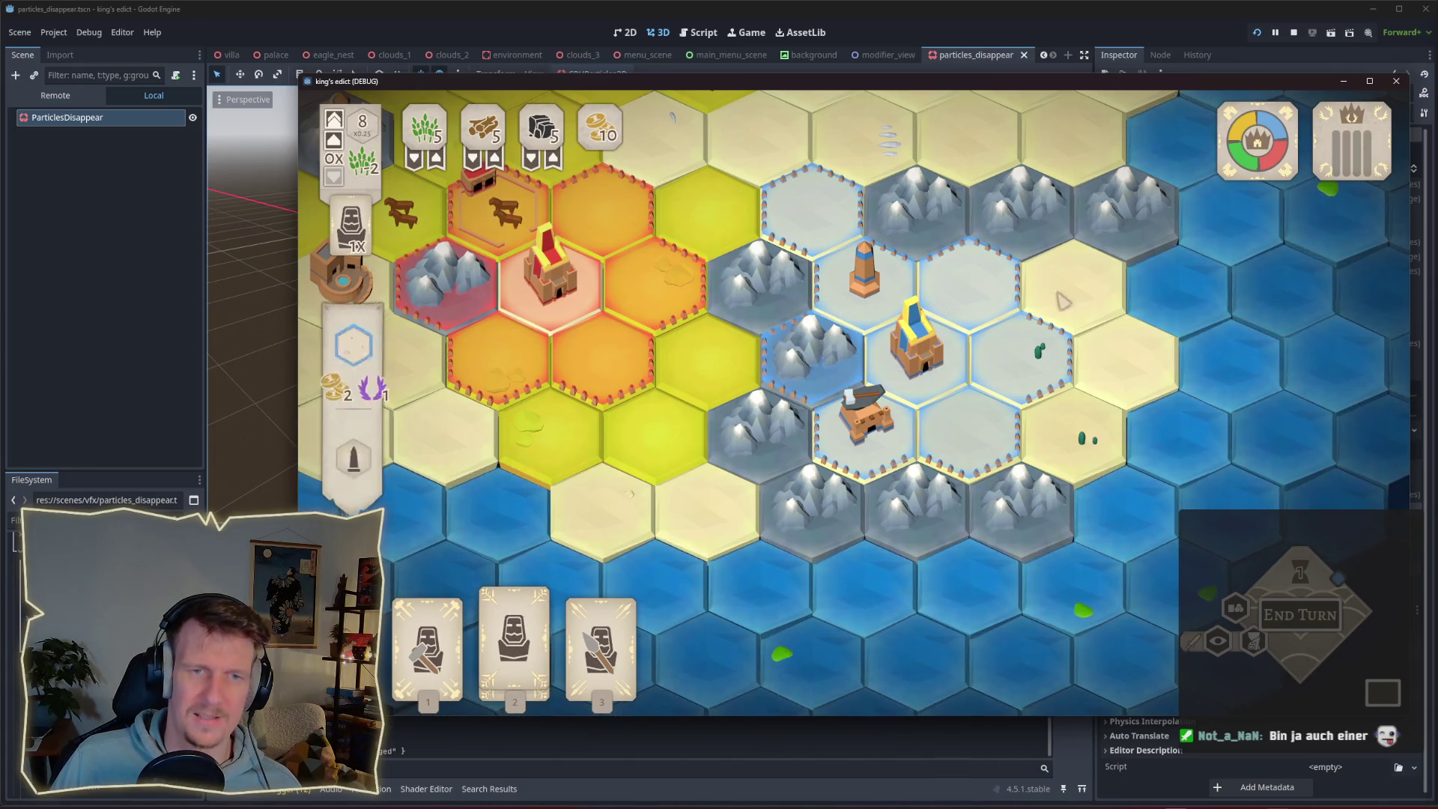
left_click(1294, 33)
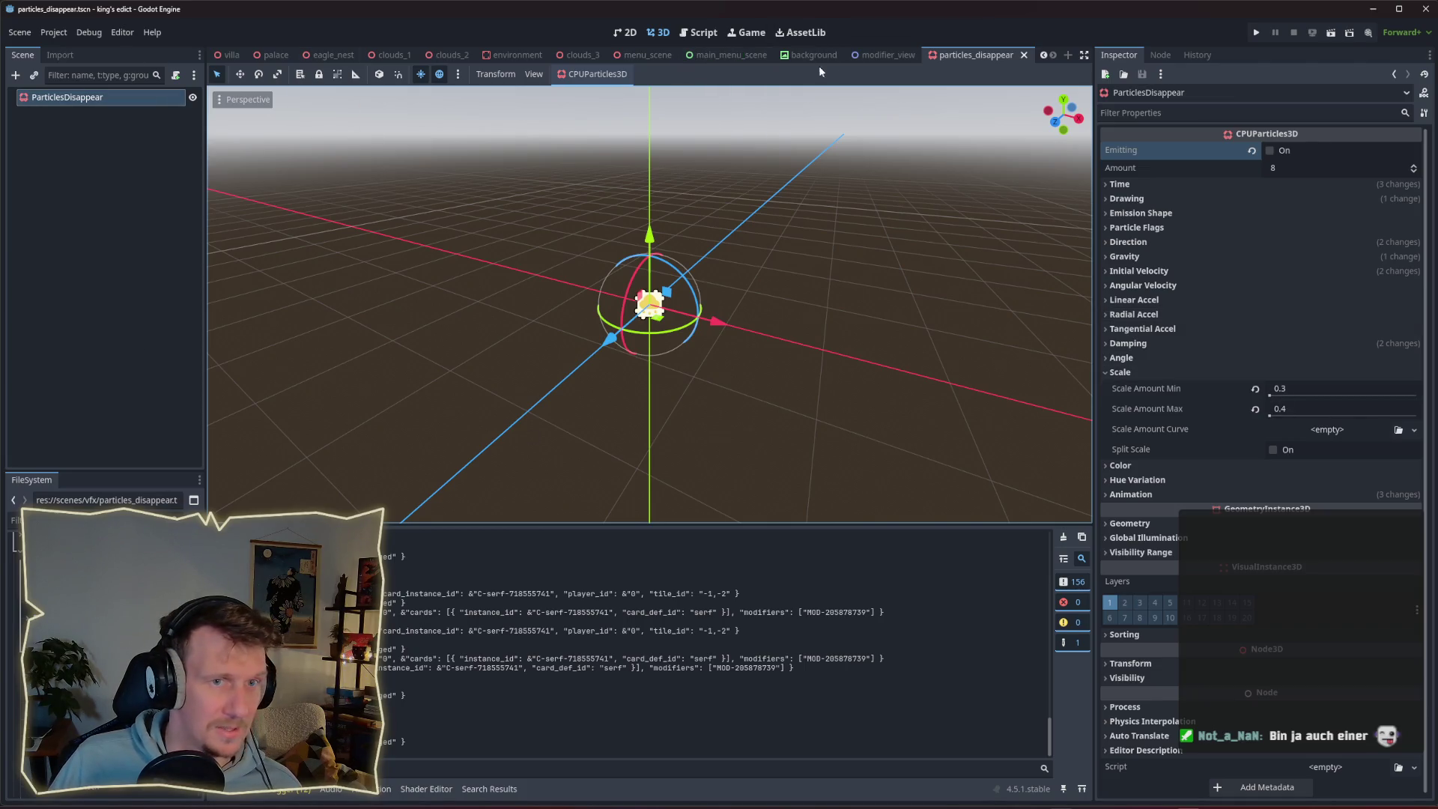
In tile_node_3d.gd, change the disappear_particles delay on line 172 from 0.2 to 0.1 and rerun.
left_click(696, 33)
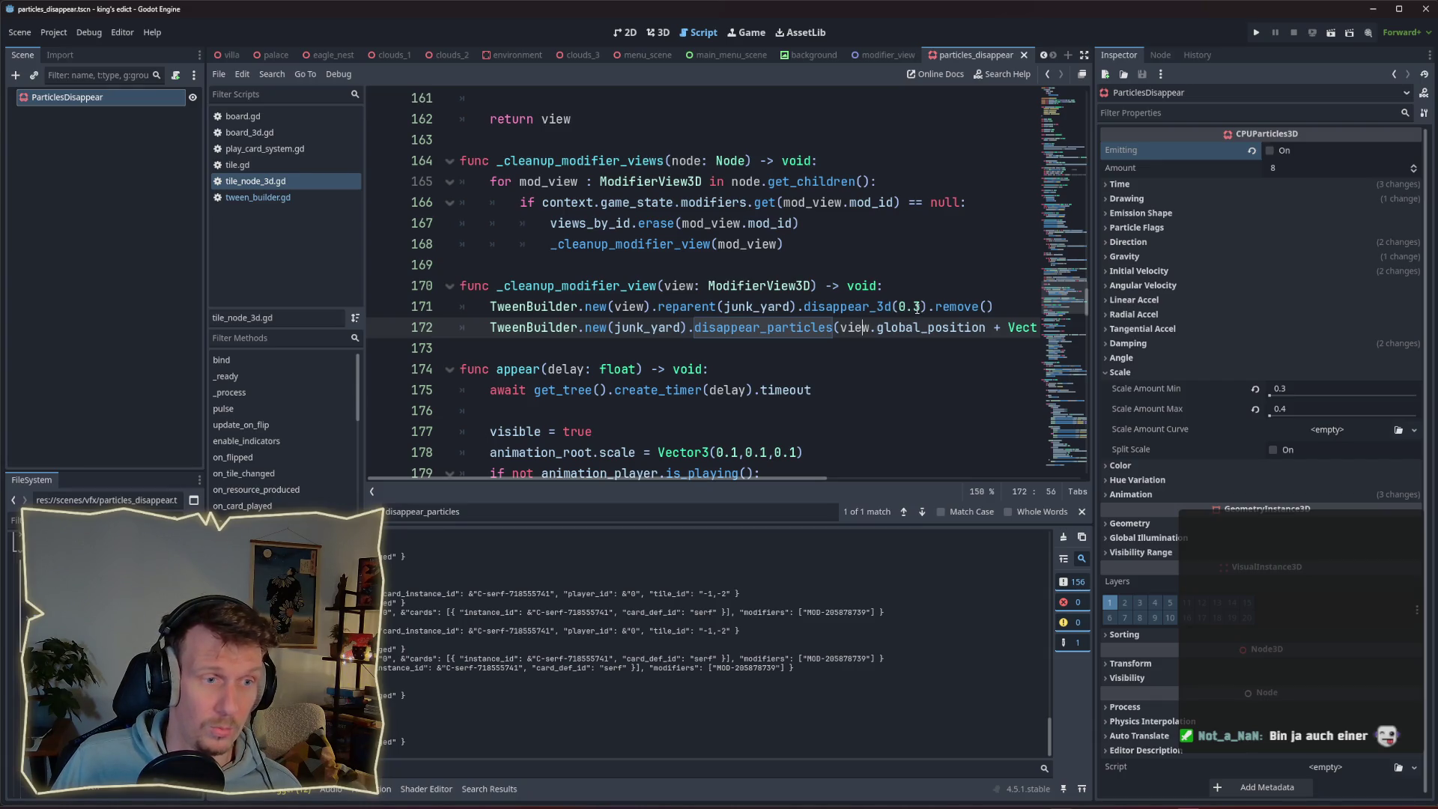
left_click(920, 307)
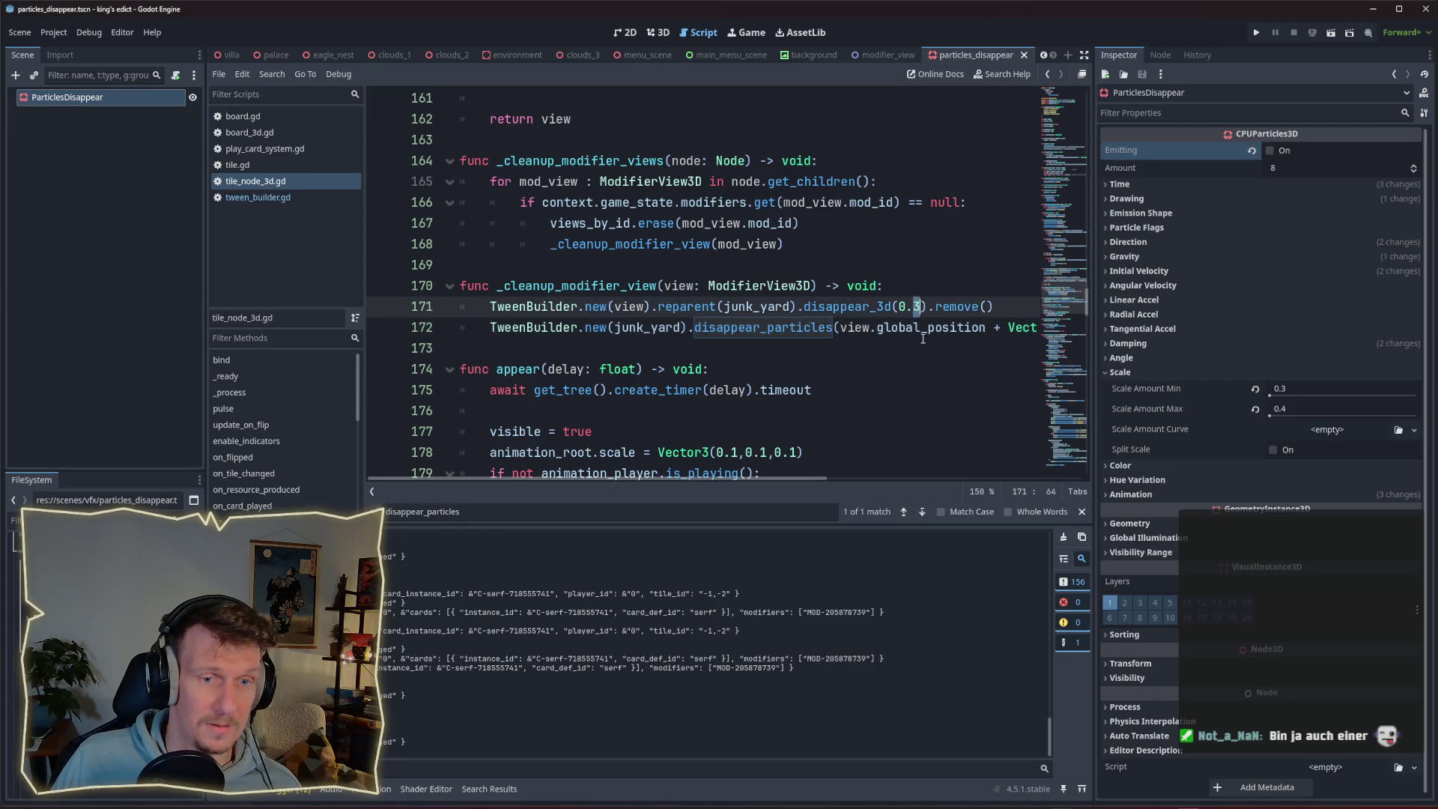
left_click_drag(793, 473, 925, 464)
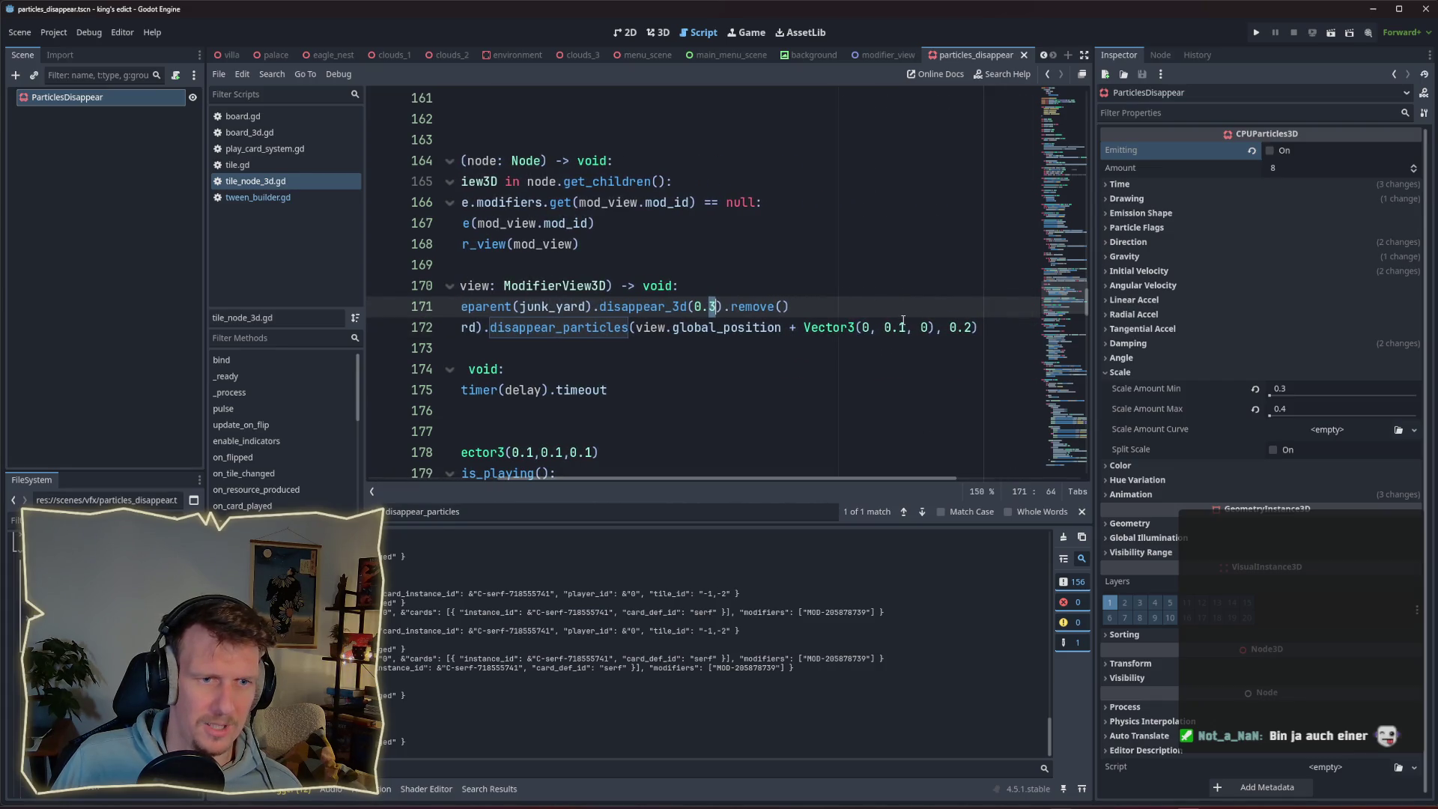
left_click(972, 330)
key("BackSpace")
type("1")
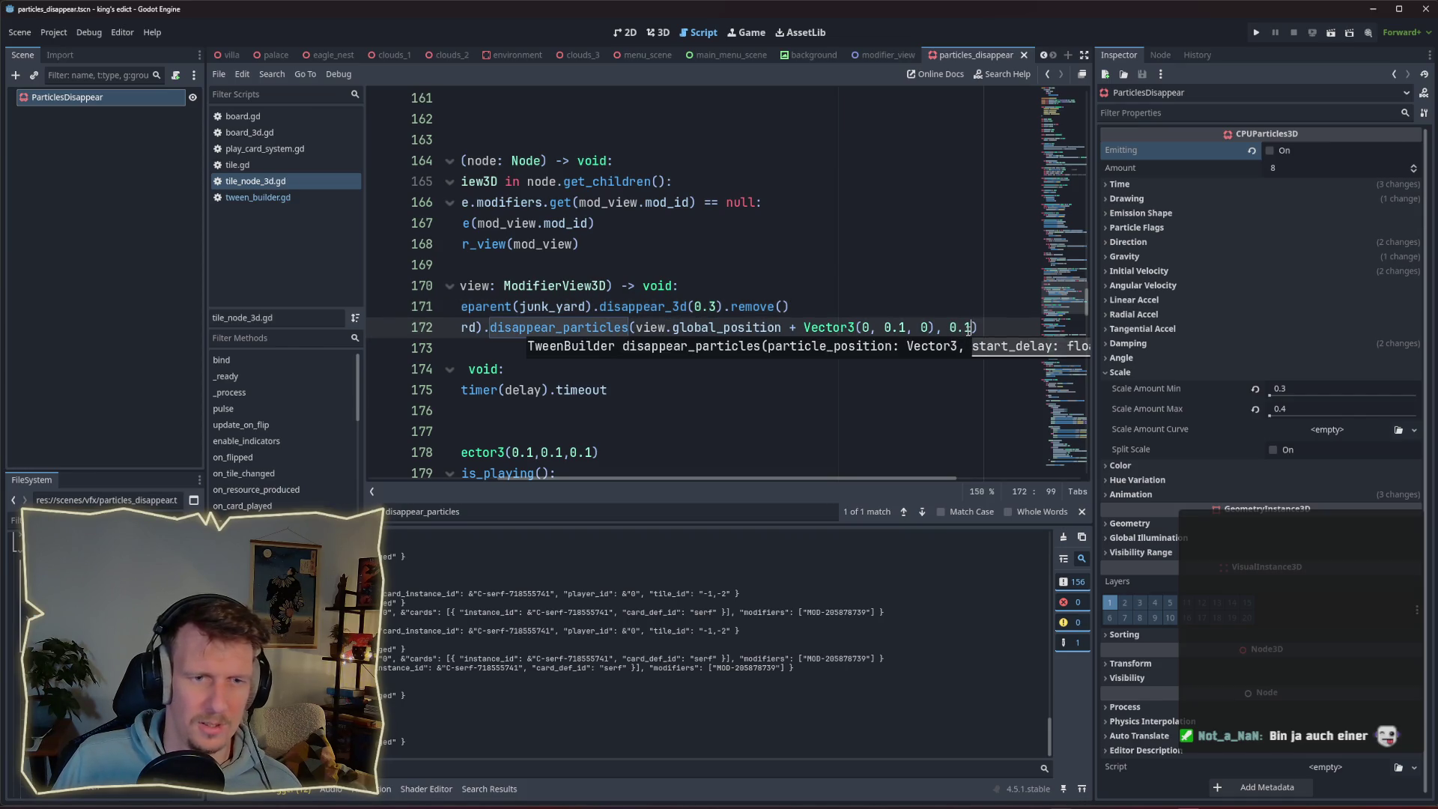
left_click(1257, 33)
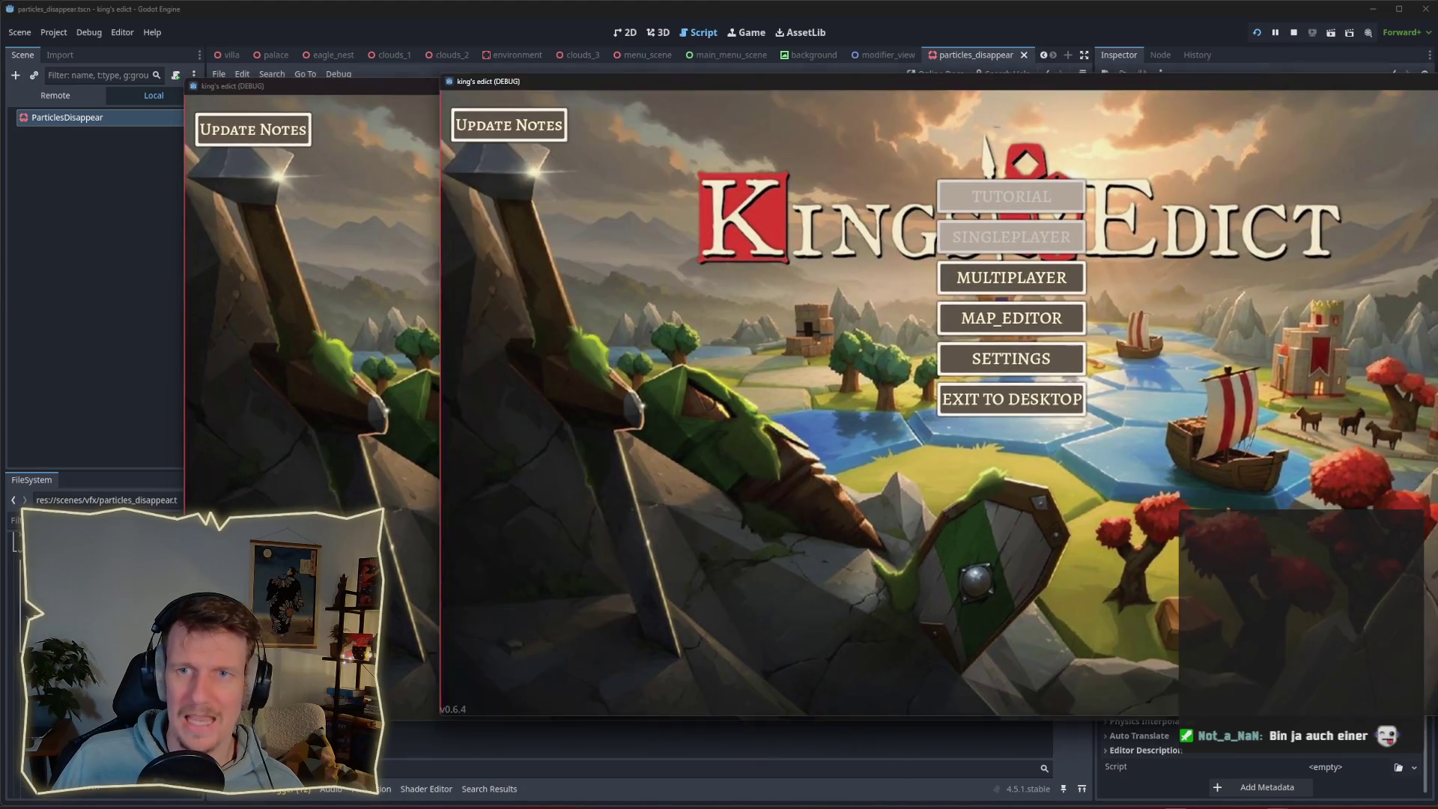
Host a multiplayer game on i_know_this_place.map, take a start position and start the match.
left_click(794, 284)
left_click(861, 269)
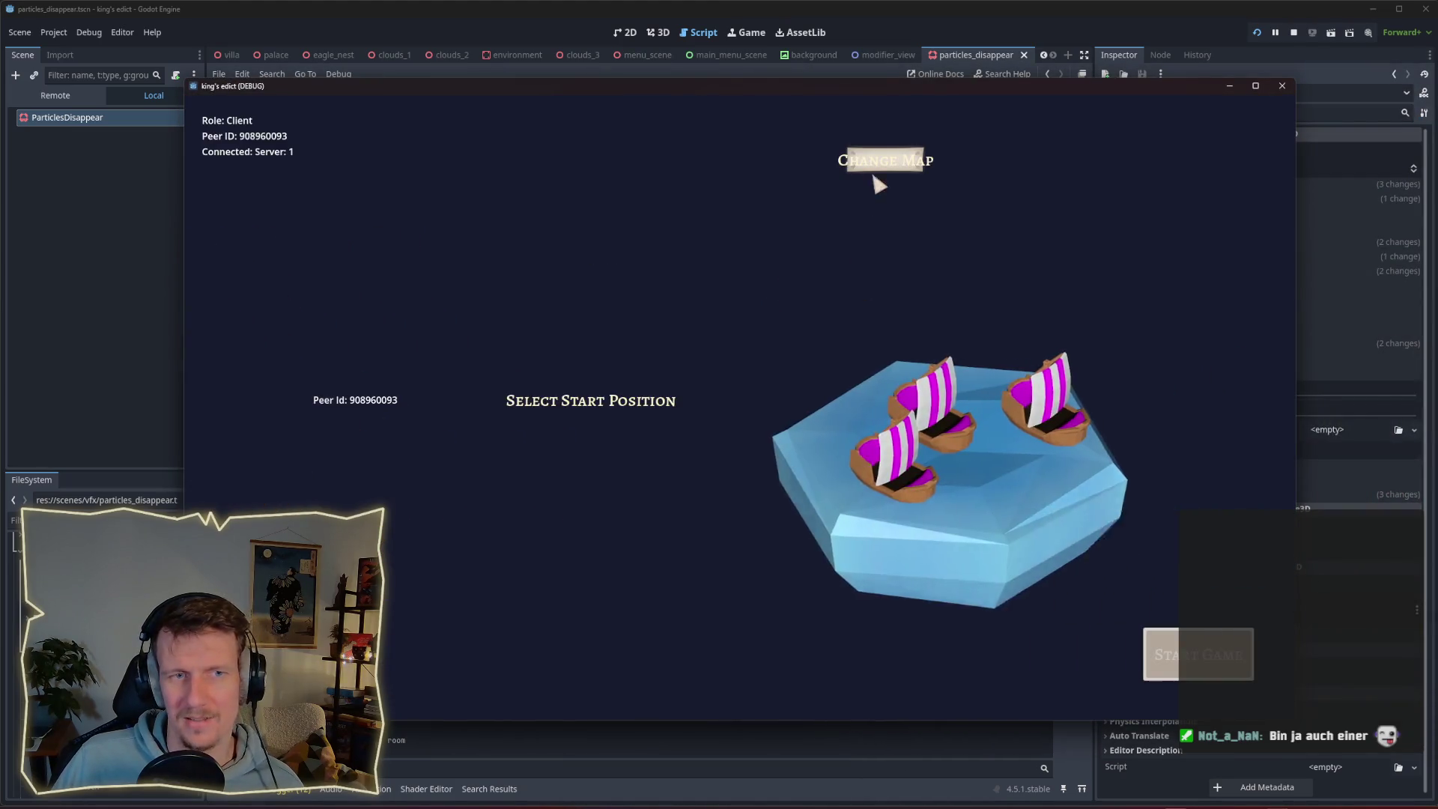
left_click(877, 165)
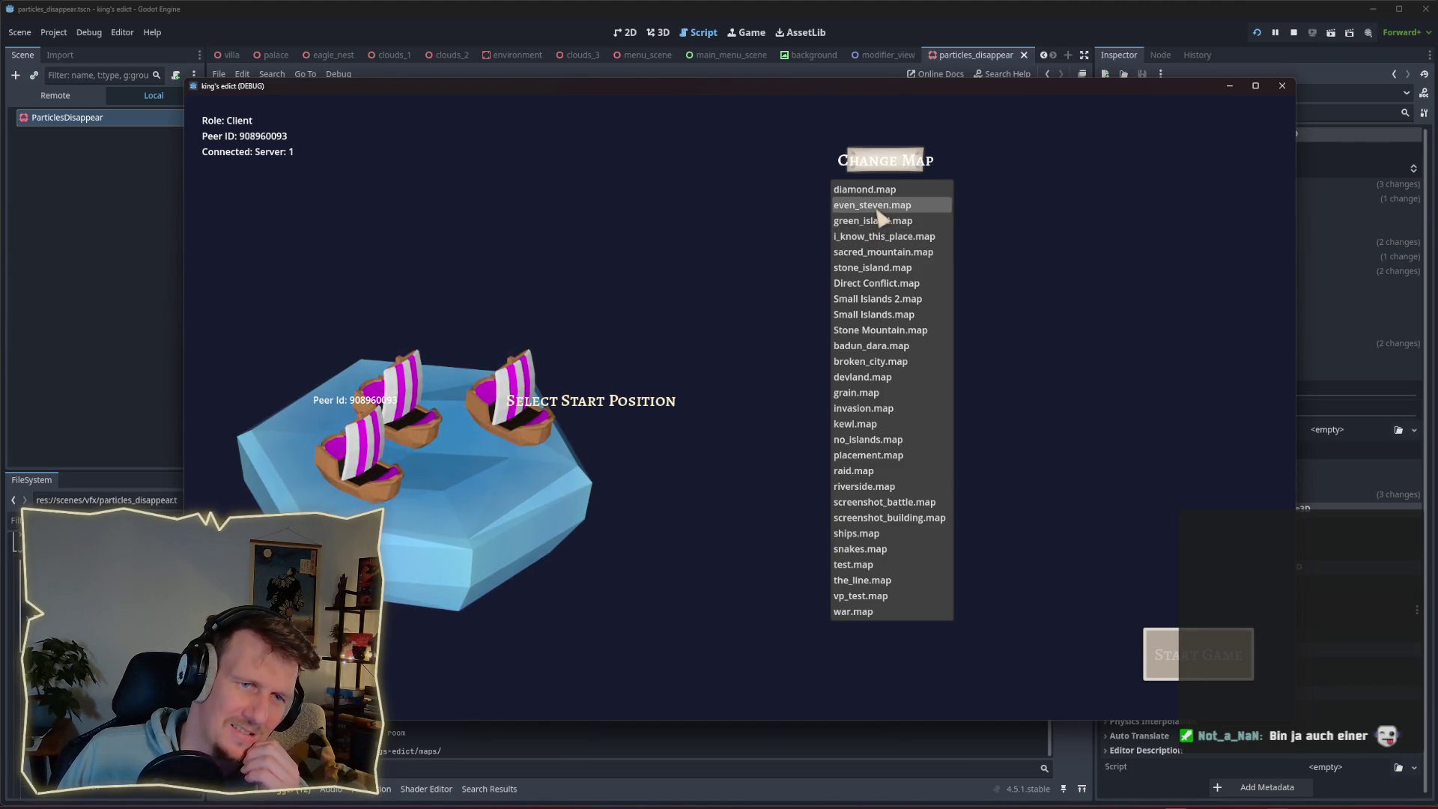
left_click(873, 236)
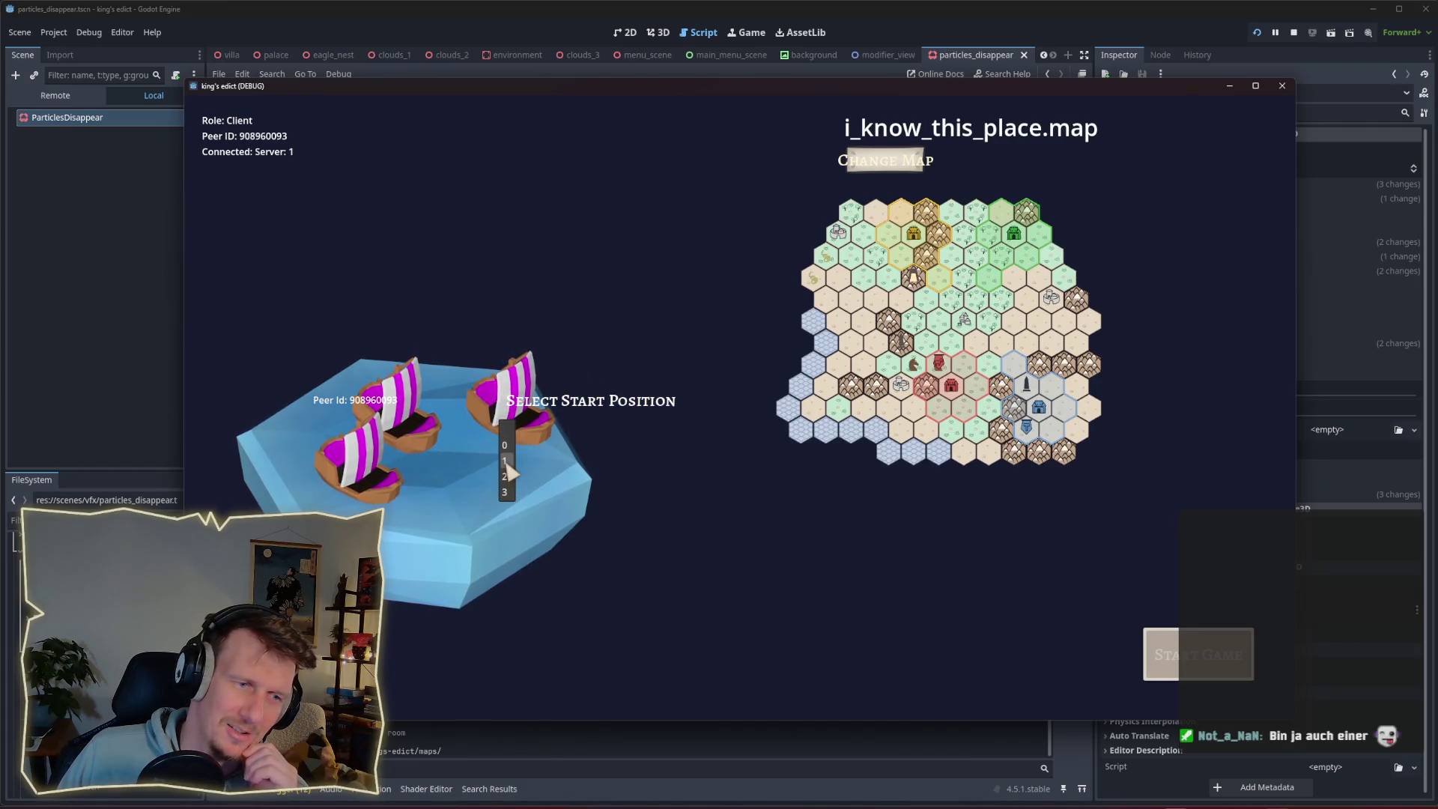
left_click(506, 462)
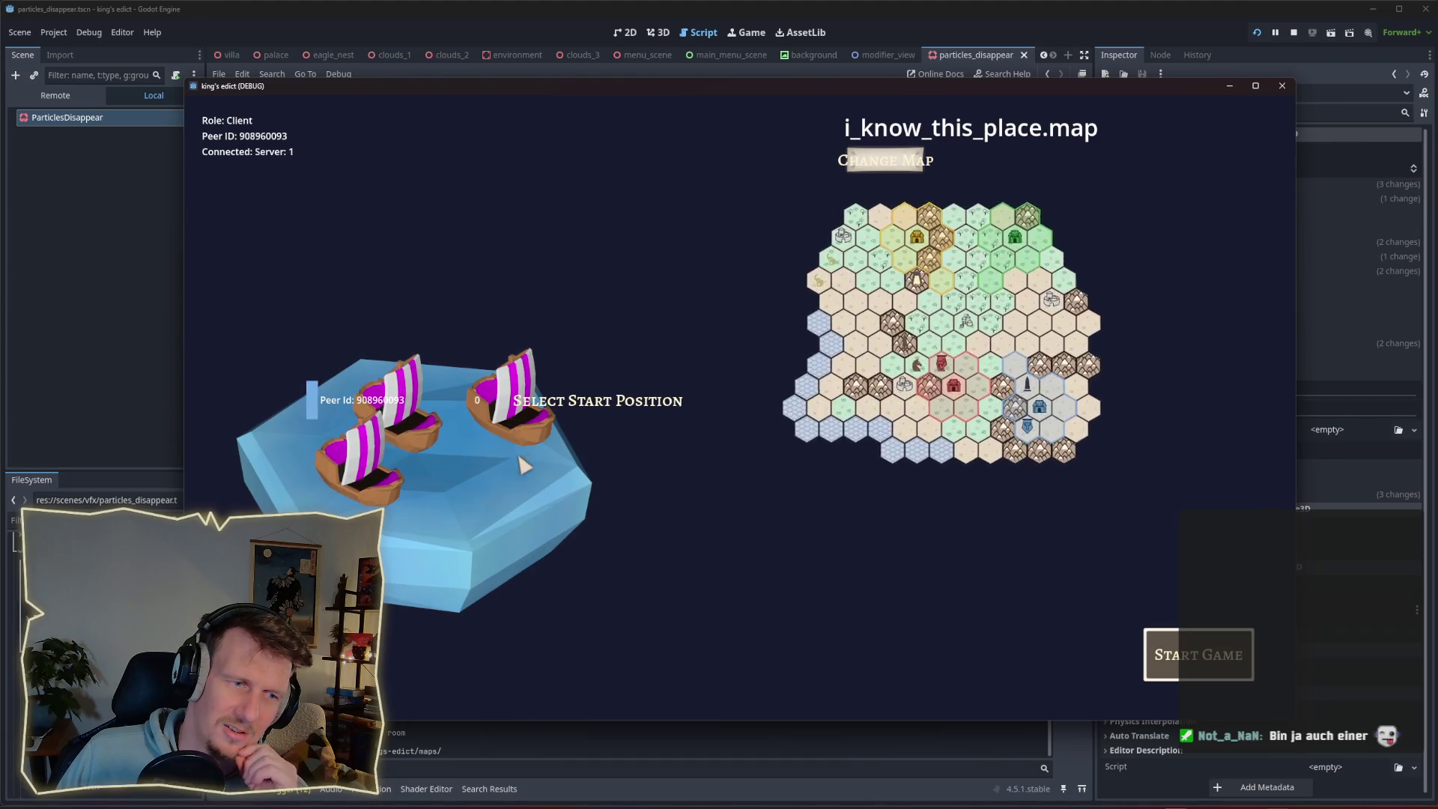
left_click(1243, 659)
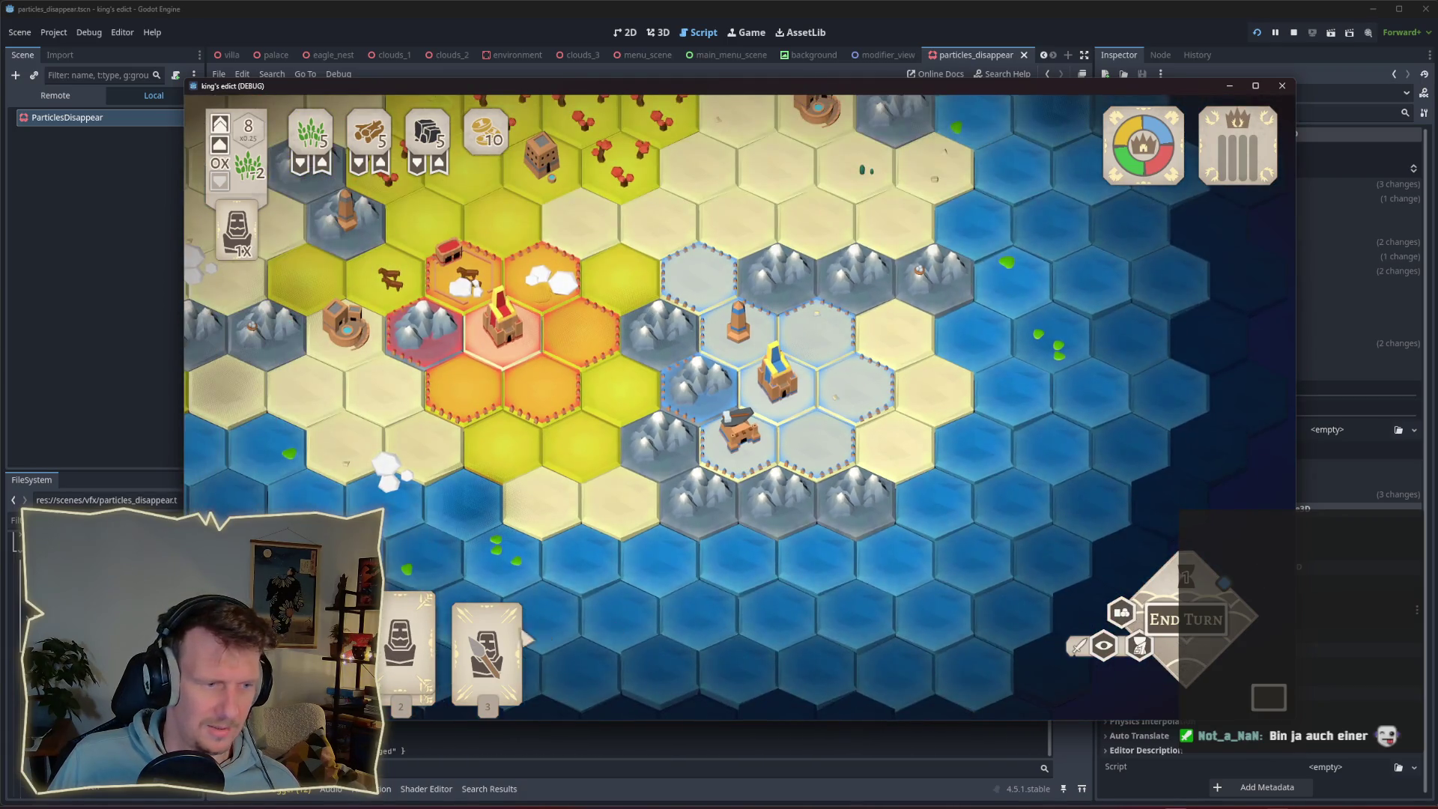
Place the left hand card's unit on a tile and end the turn.
left_click(408, 621)
left_click(710, 393)
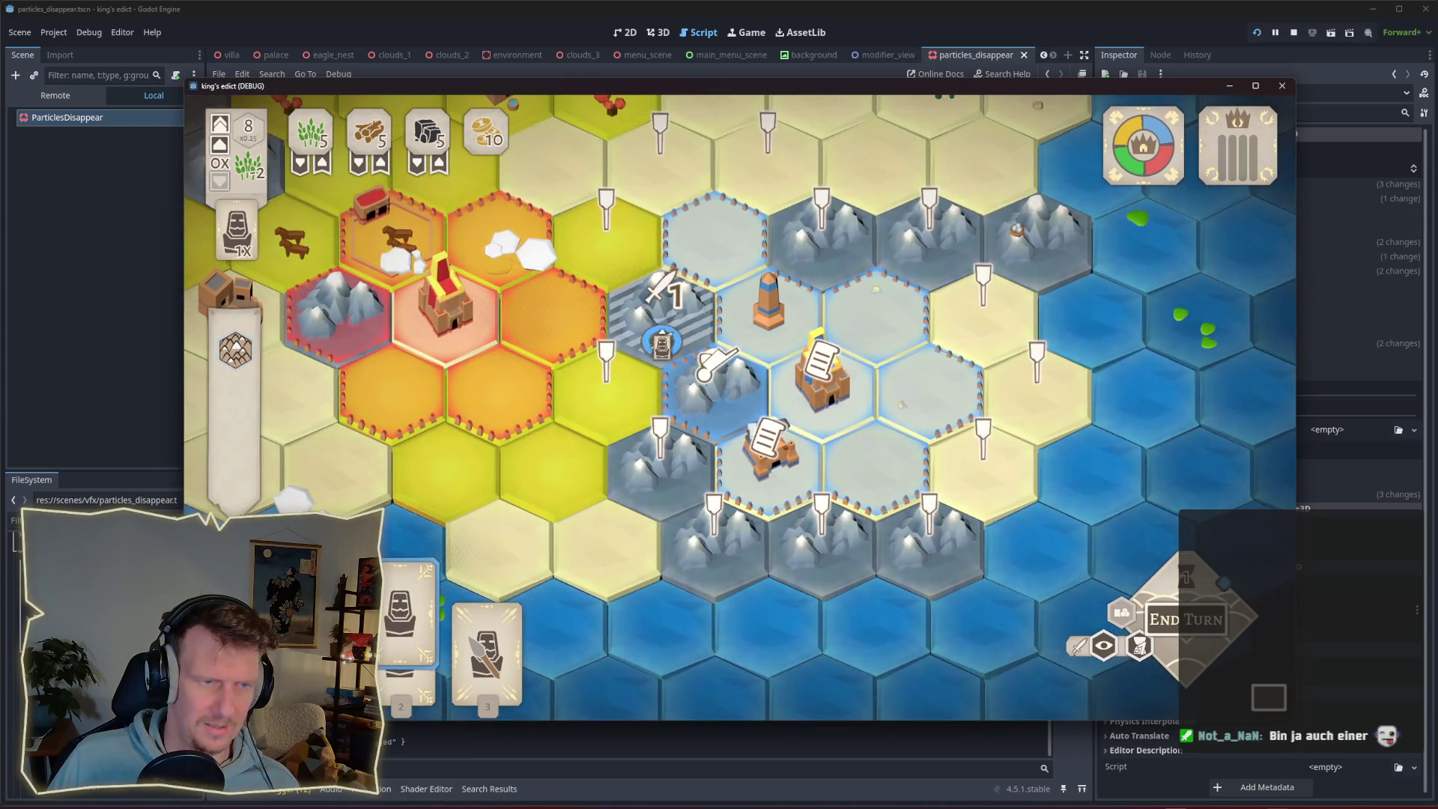
left_click(1176, 621)
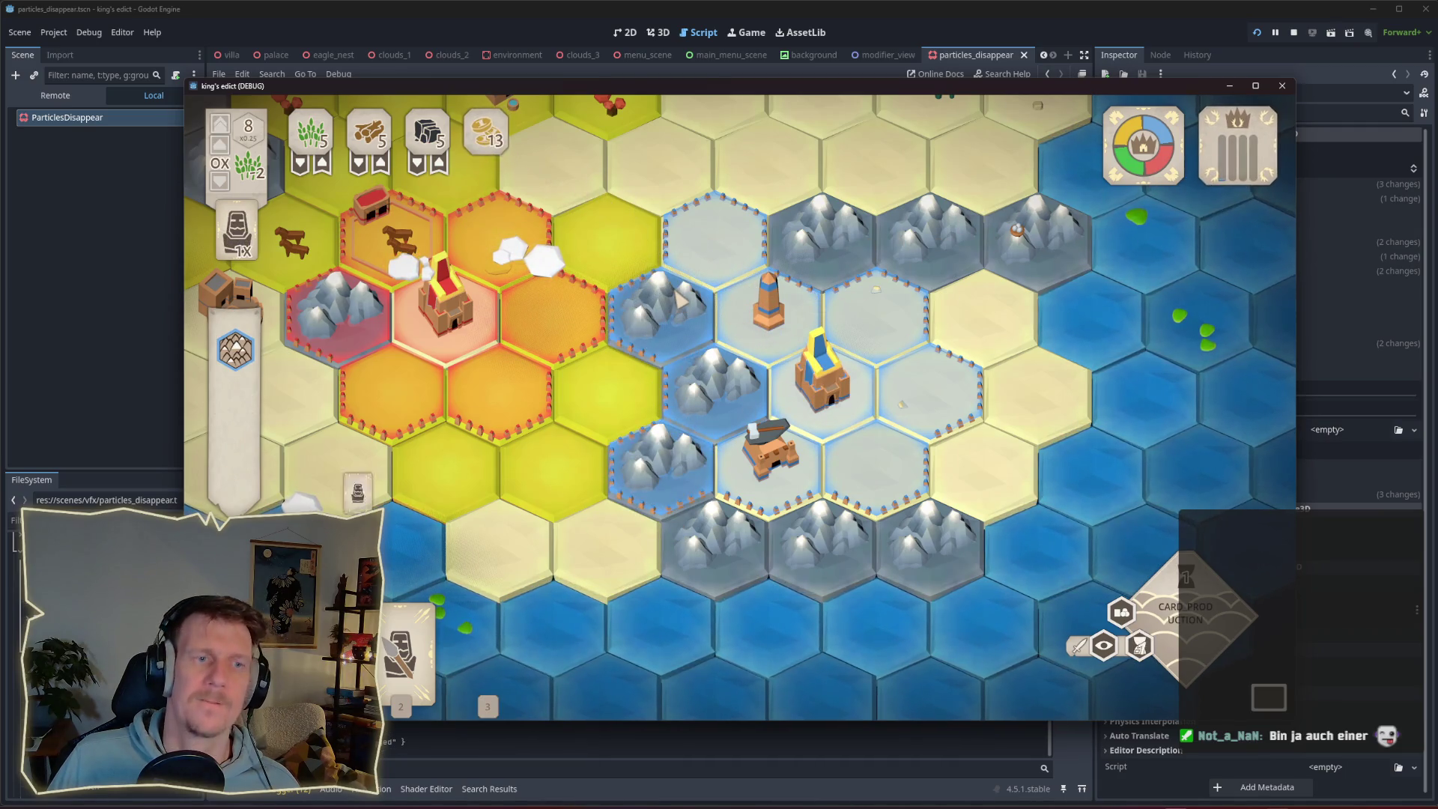
Pick up and return the third card, then drag another hand card onto a hex.
left_click(486, 633)
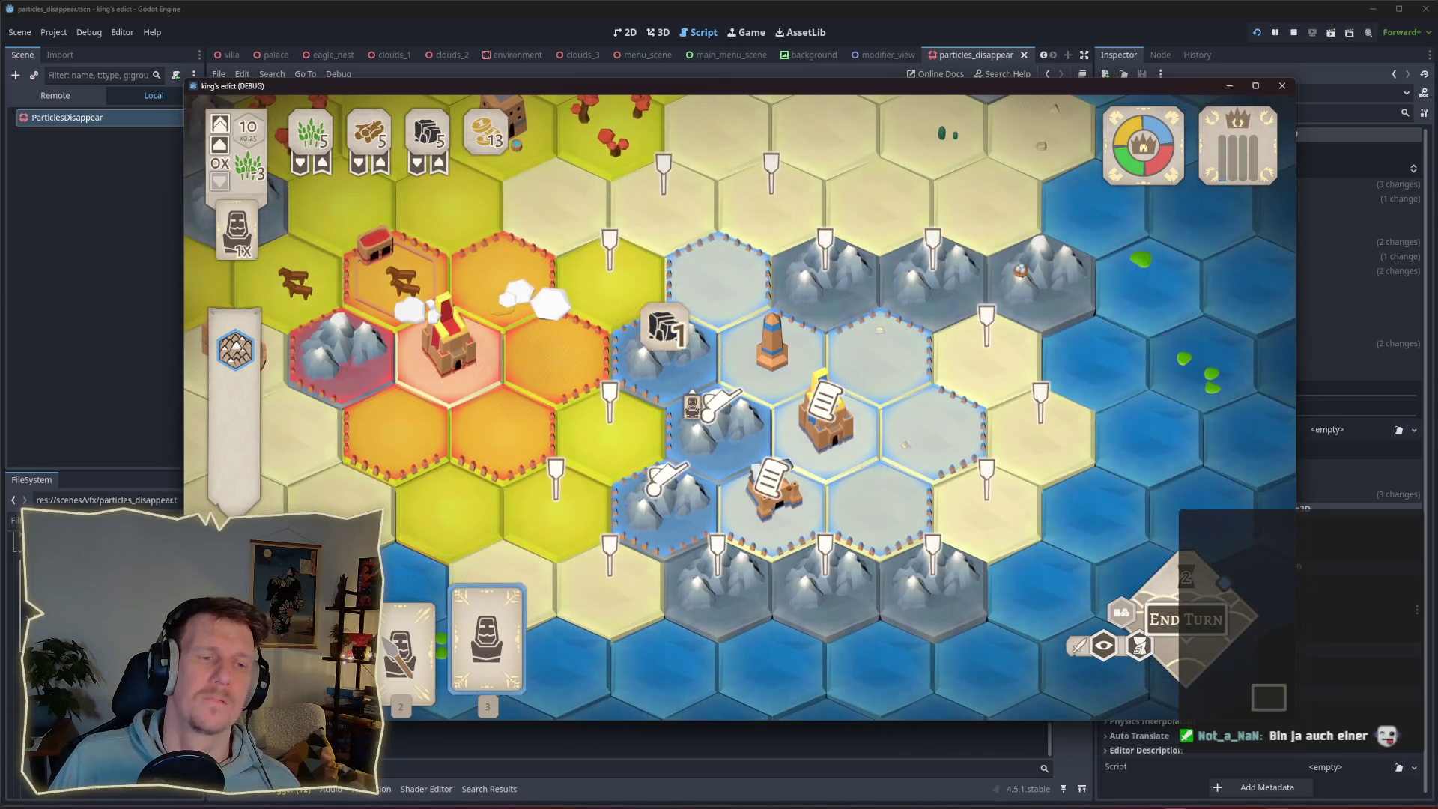
left_click(676, 369)
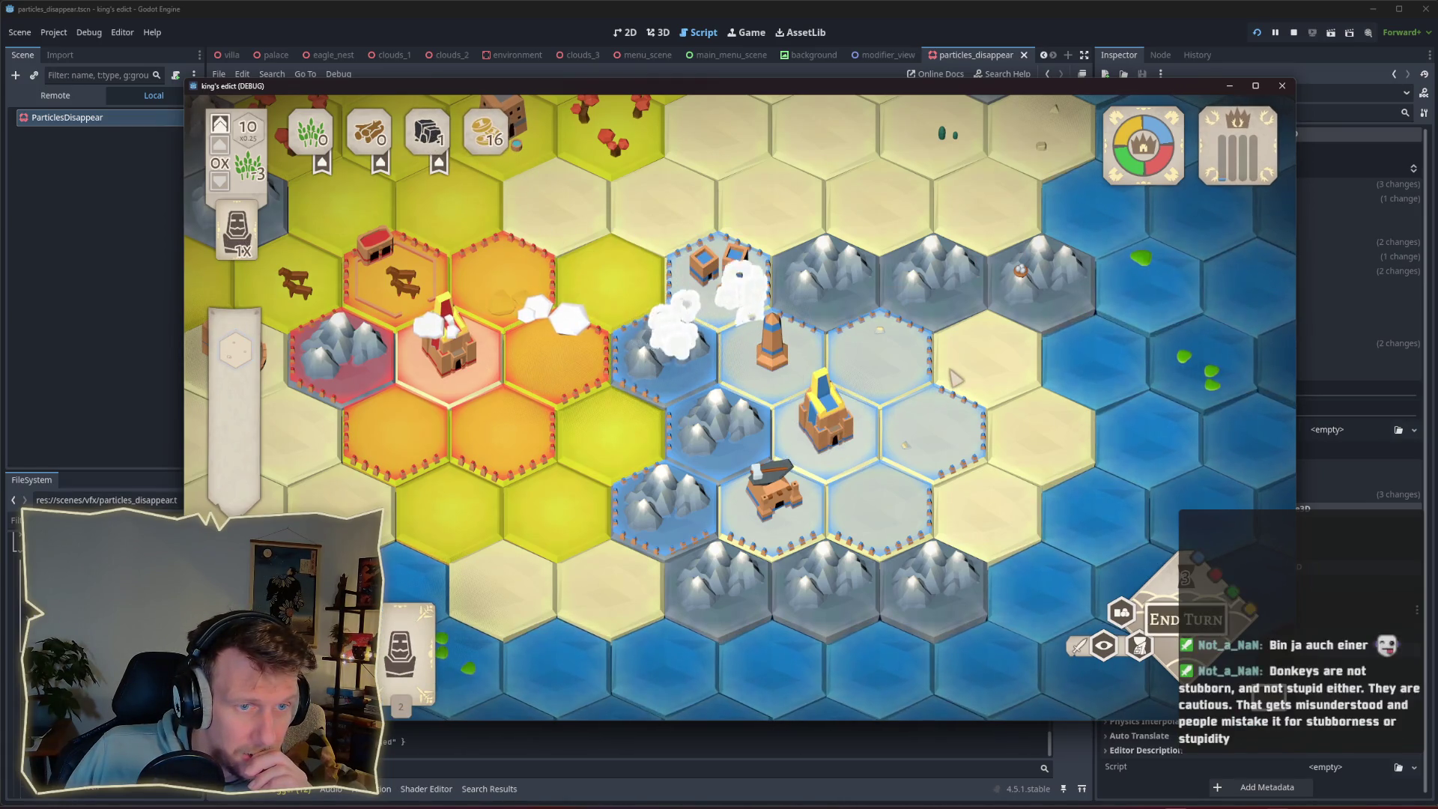
scroll(952, 378, "down", 5)
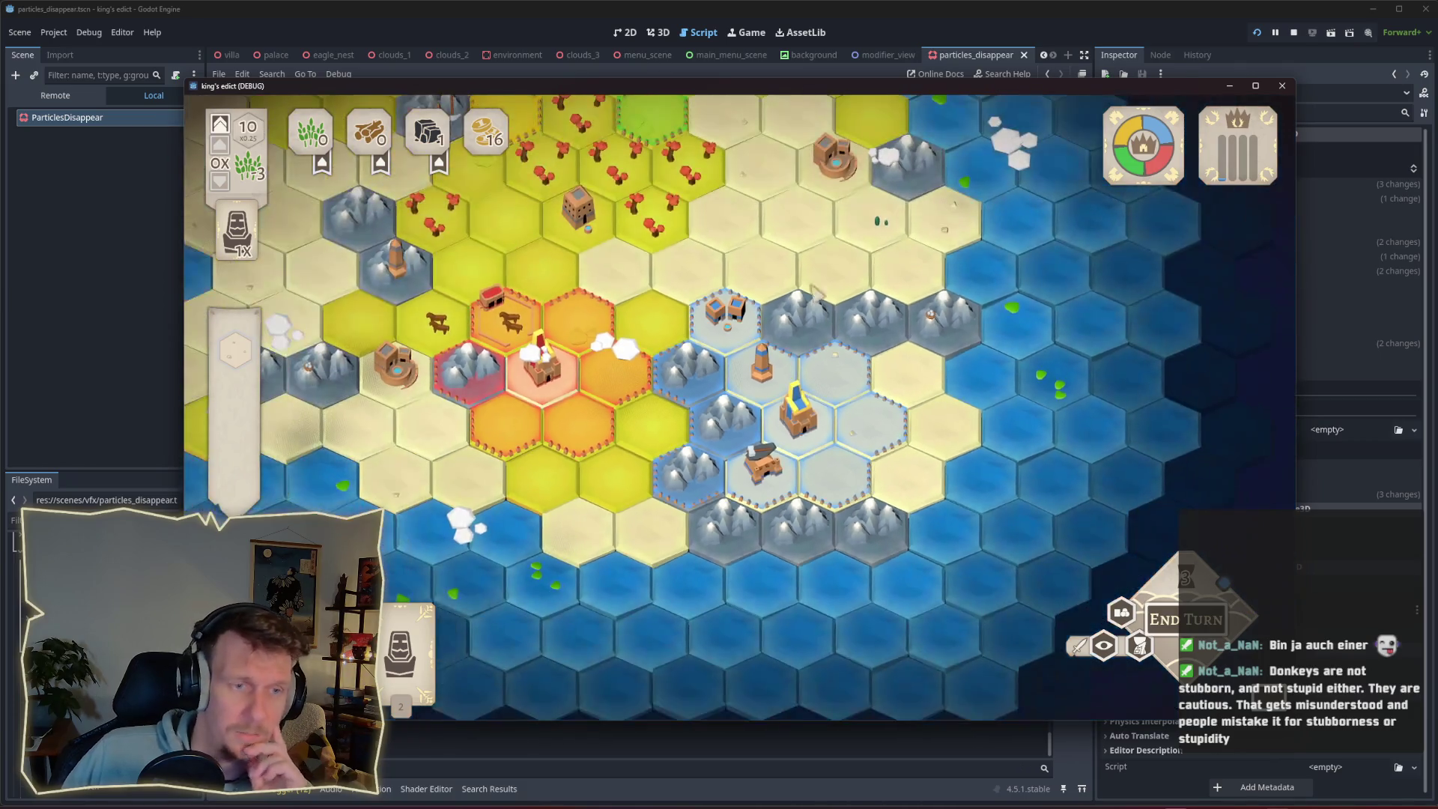
scroll(768, 359, "up", 3)
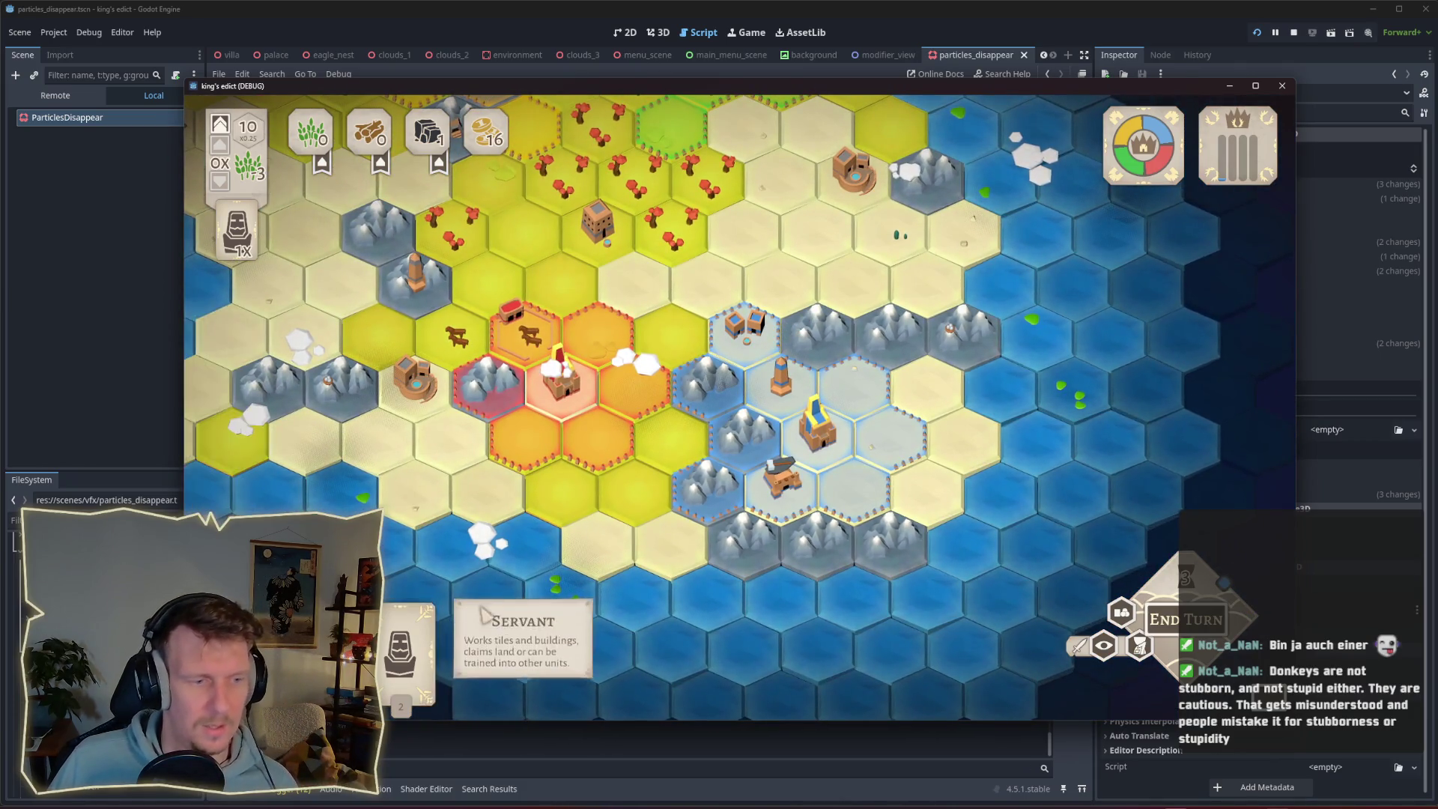
mouse_move(399, 652)
left_mouse_down()
mouse_move(824, 412)
mouse_move(711, 371)
left_mouse_up()
scroll(835, 467, "up", 2)
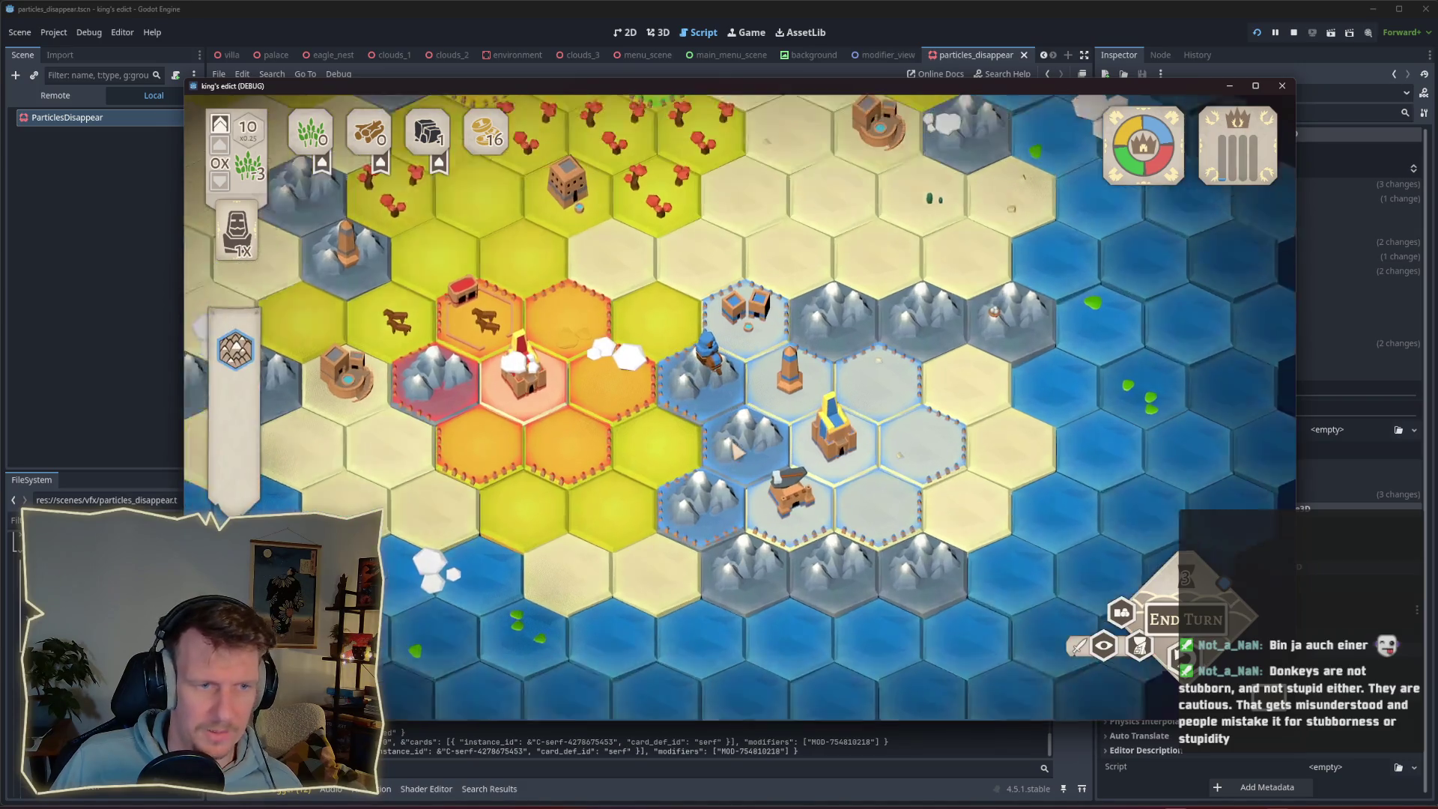
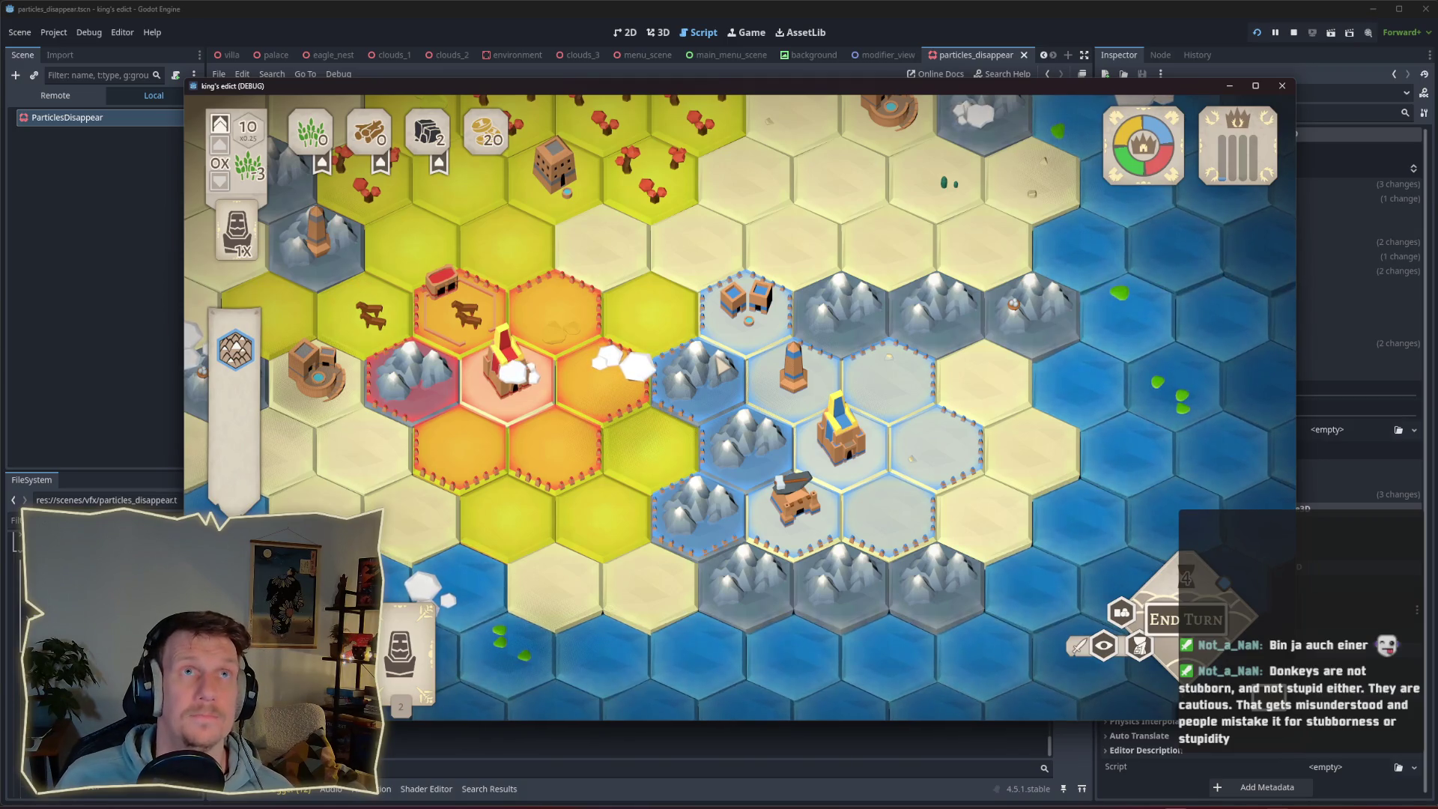
Place the Servant on the mountain hex and remove it twice to watch the disappear puff.
left_click(717, 370)
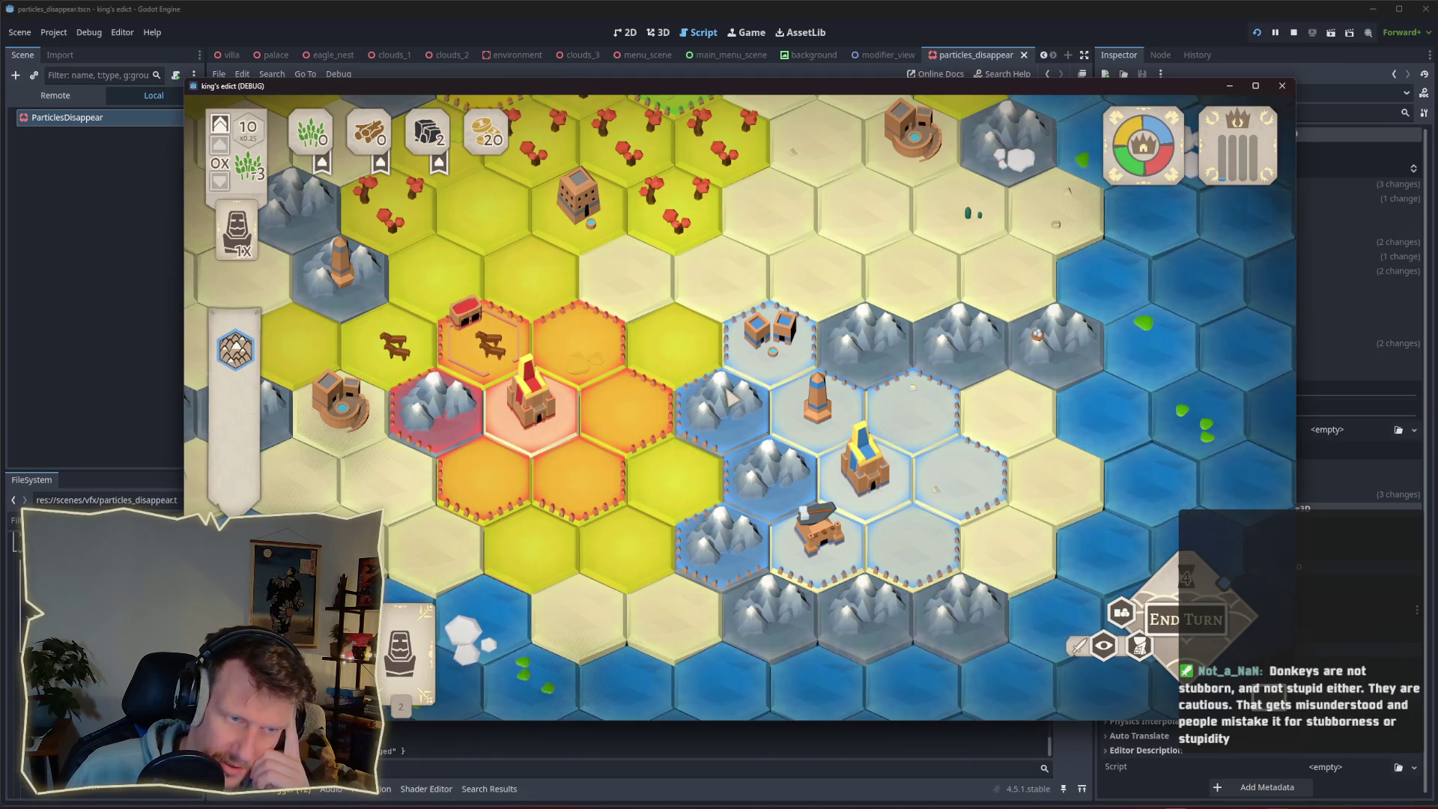
scroll(731, 395, "up", 2)
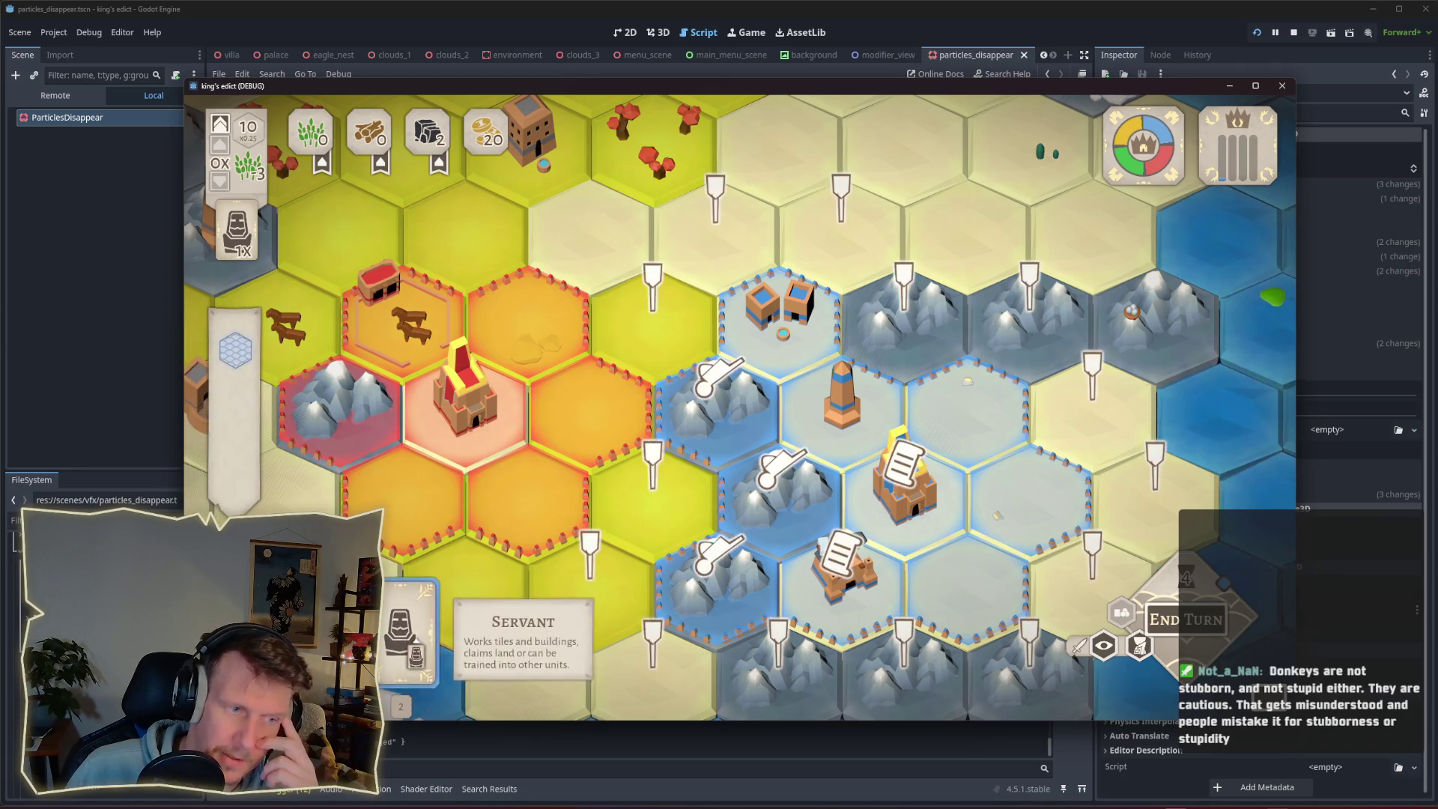
mouse_move(405, 651)
left_mouse_down()
mouse_move(715, 438)
mouse_move(723, 404)
left_mouse_up()
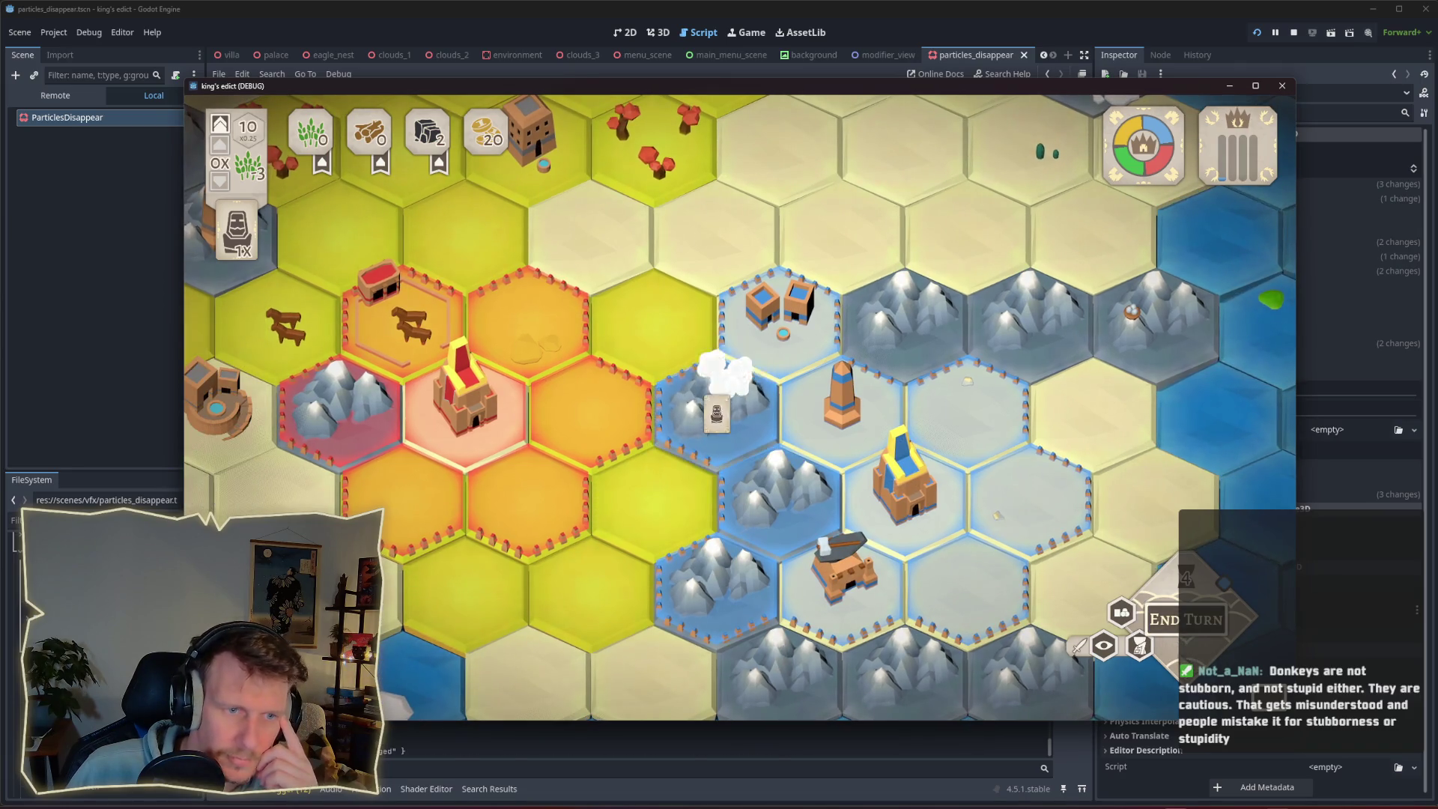
mouse_move(435, 660)
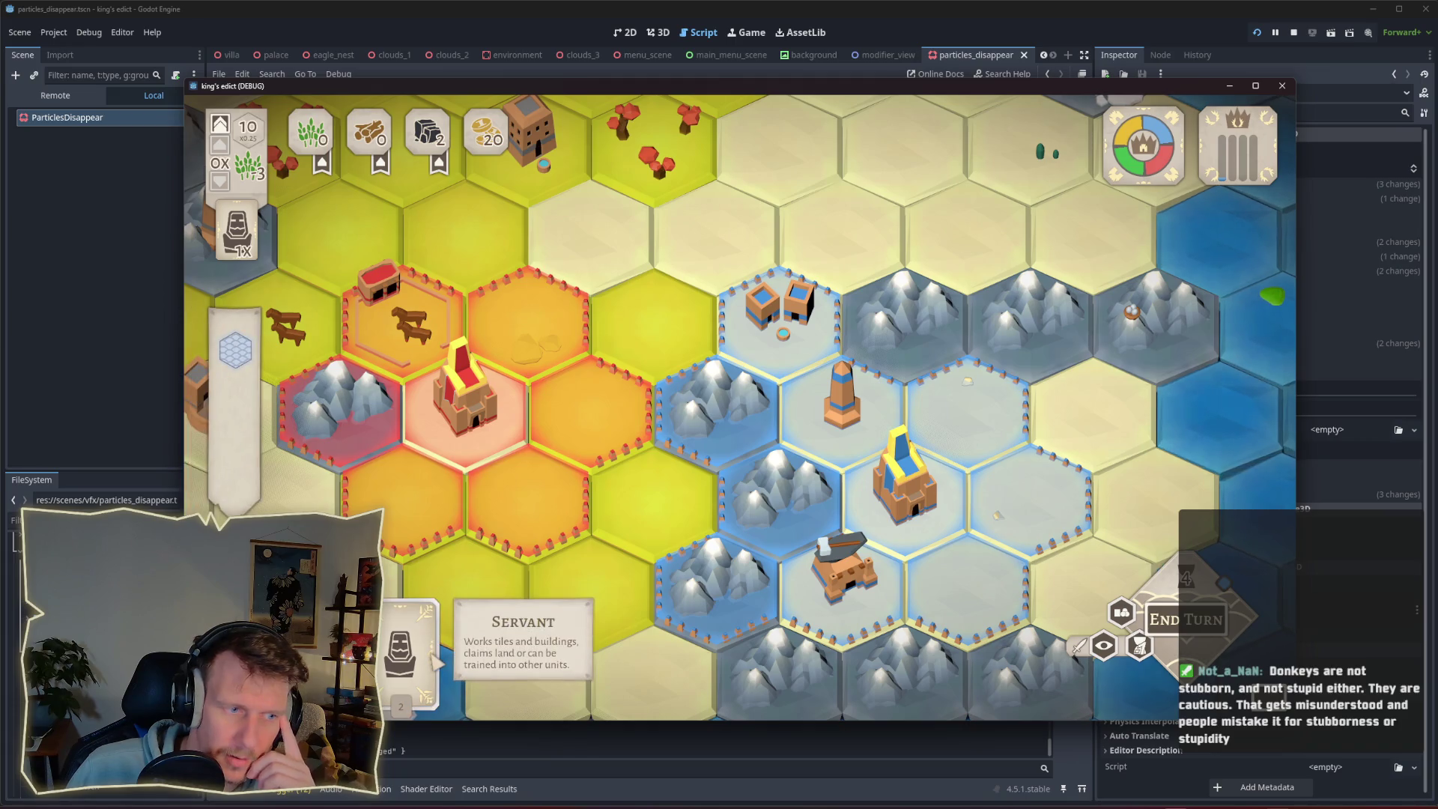
mouse_move(437, 659)
left_mouse_down()
mouse_move(719, 408)
mouse_move(730, 435)
left_mouse_up()
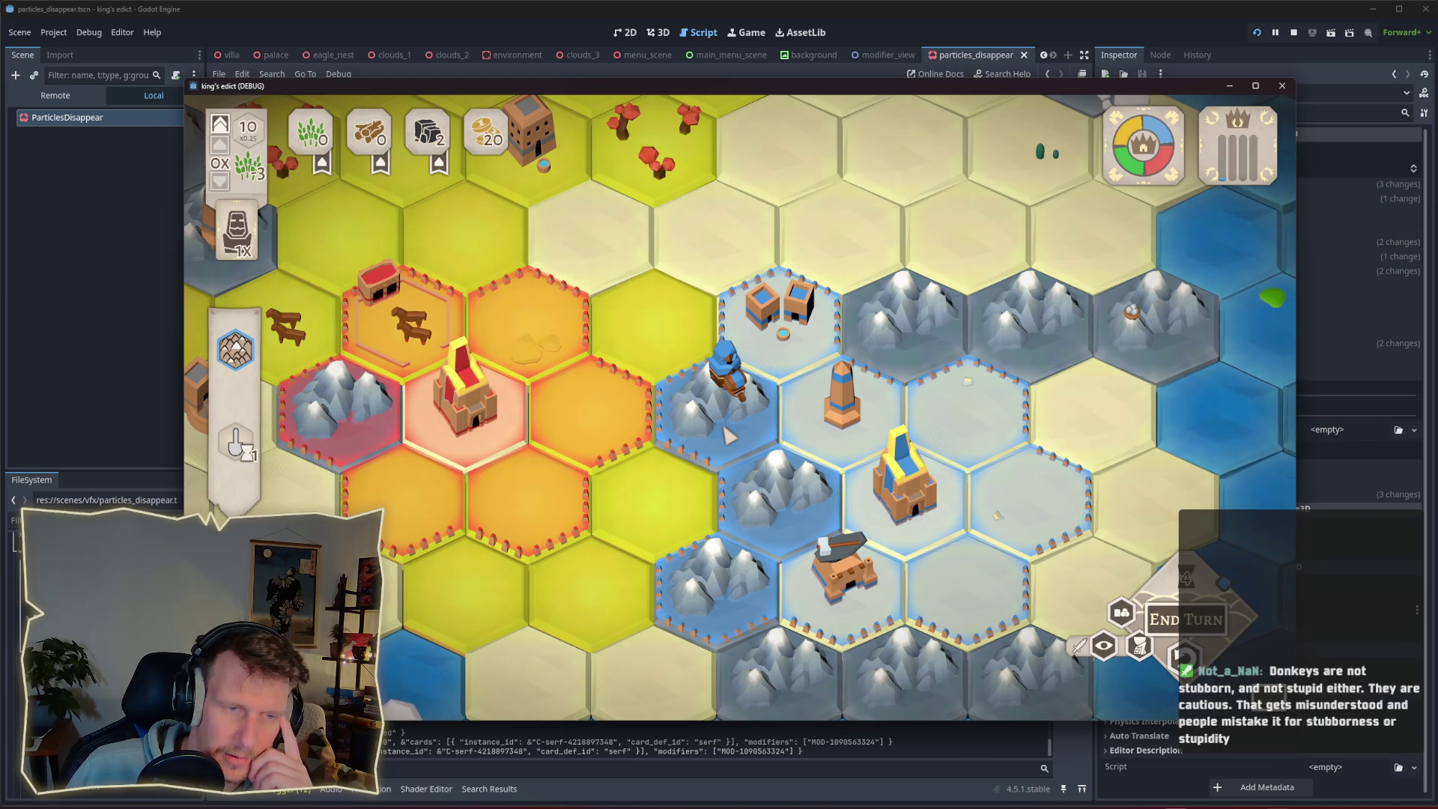
left_click(717, 383)
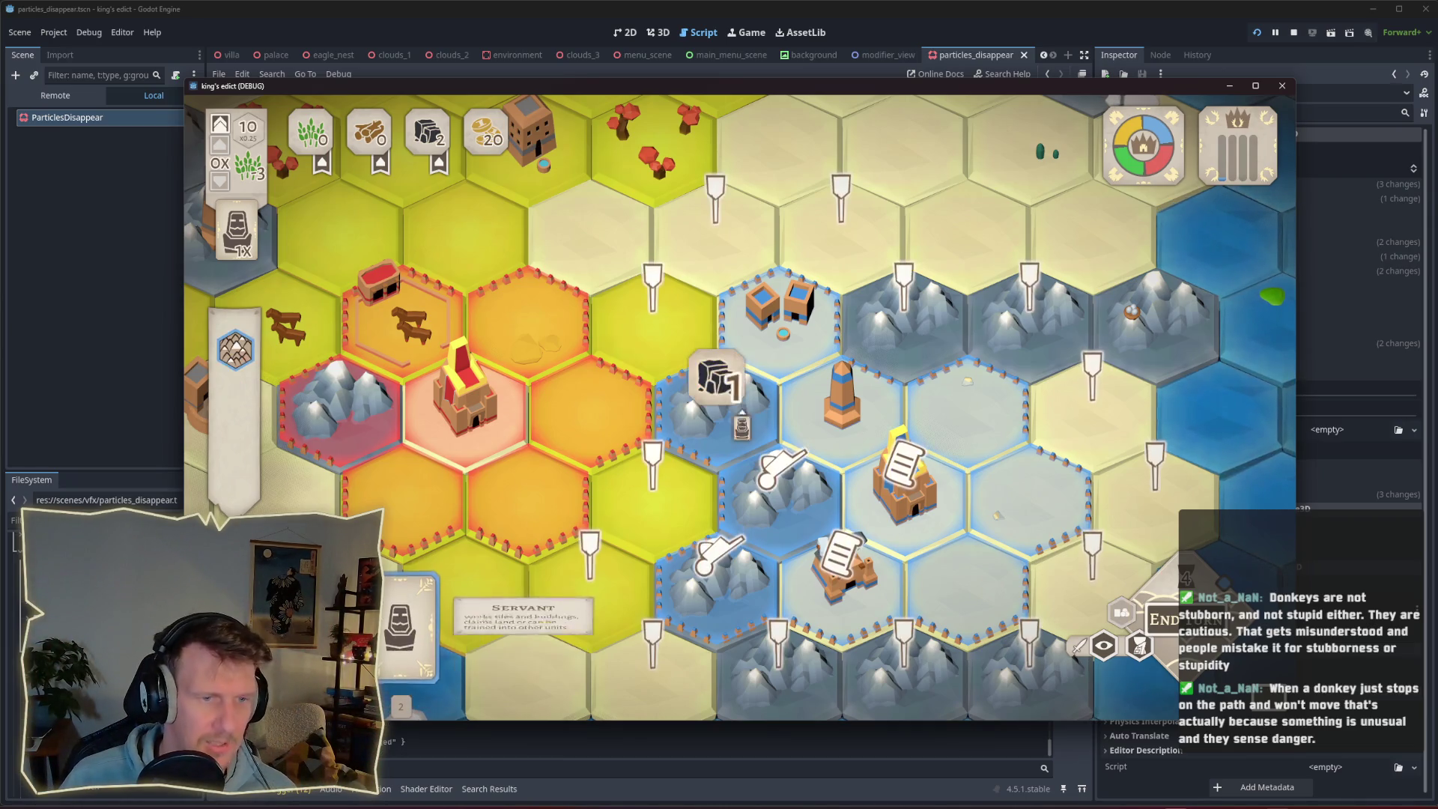
left_click_drag(415, 637, 722, 378)
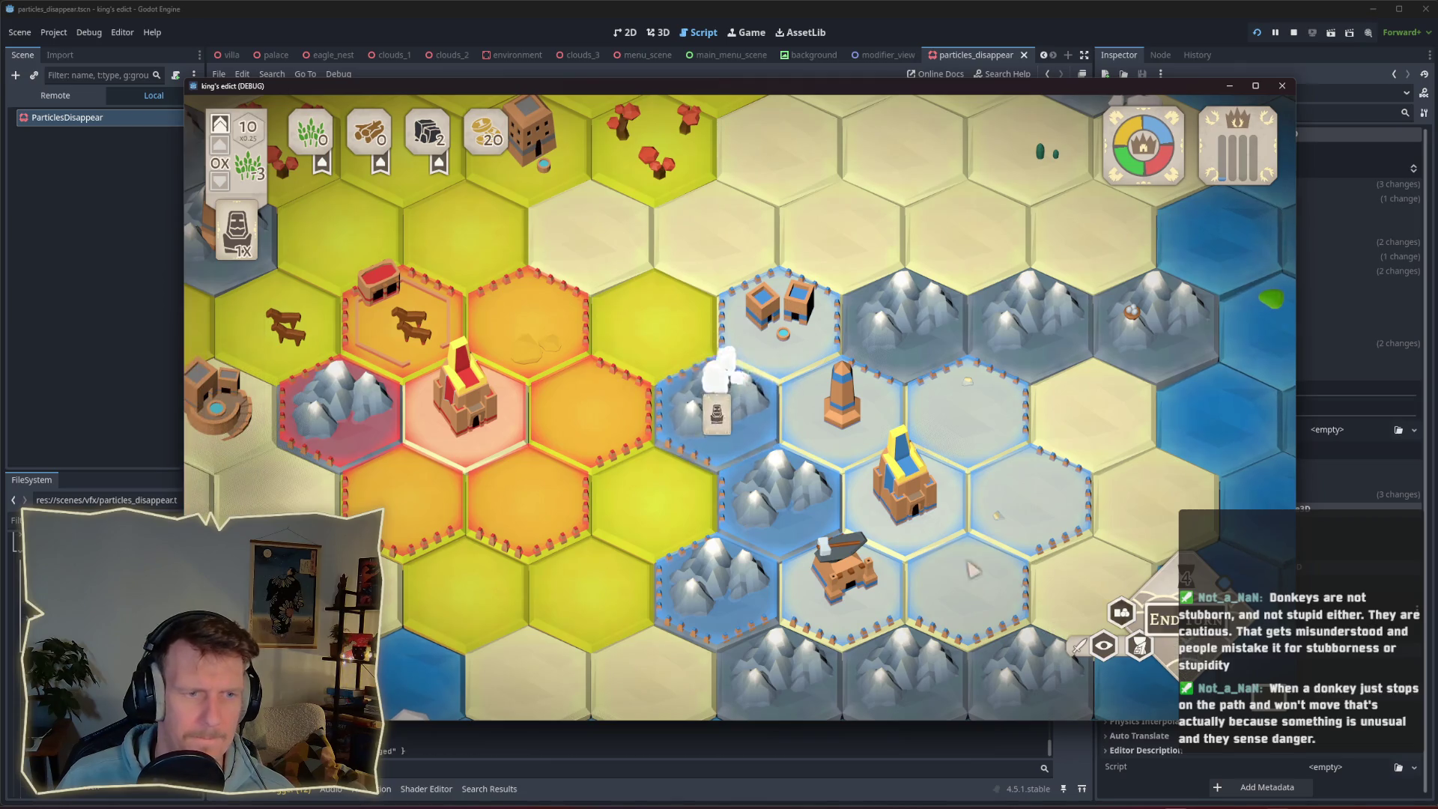
left_click(721, 381)
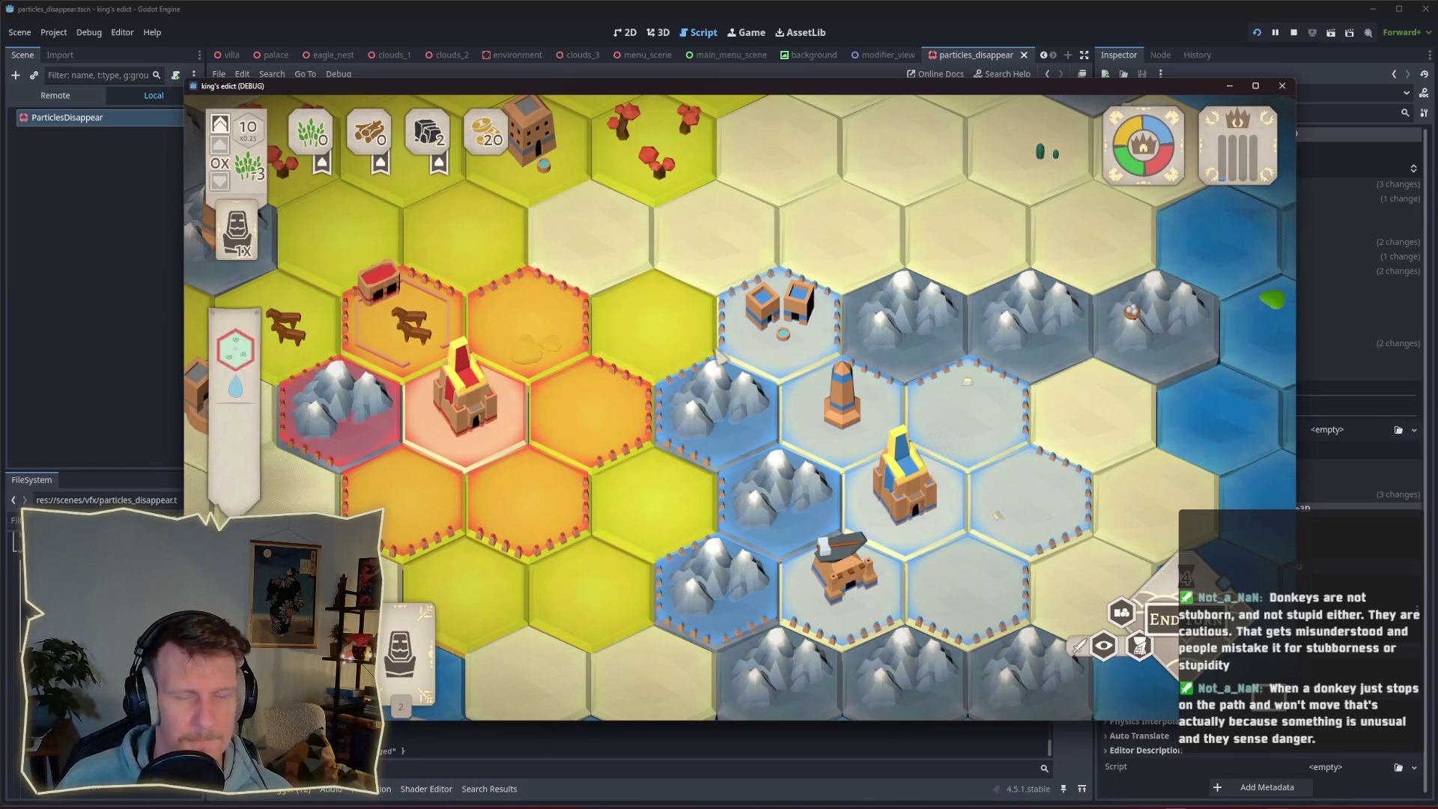
Back in the editor's 3D view, set the particles' Initial Velocity Min to 2.3.
key("alt+Tab")
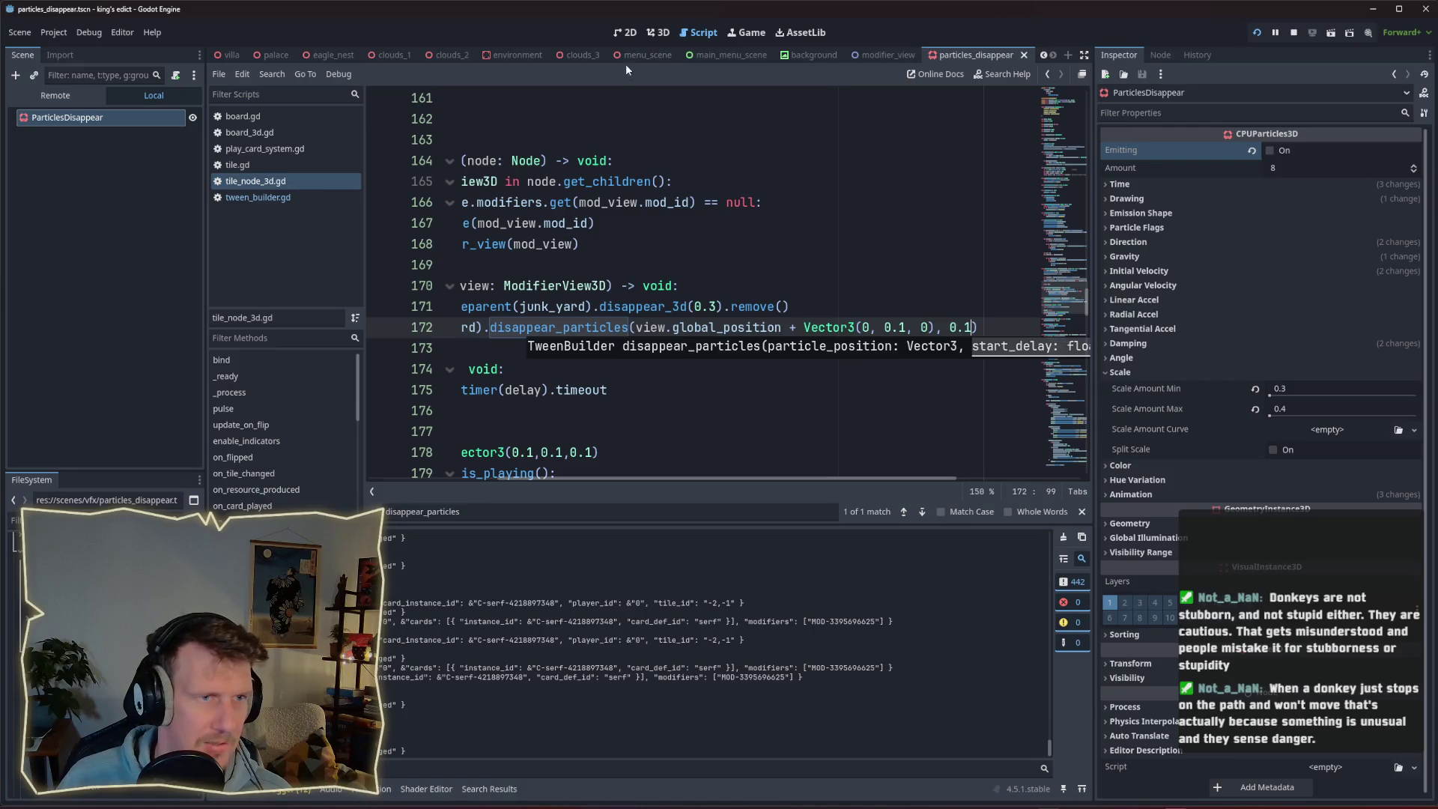
left_click(657, 33)
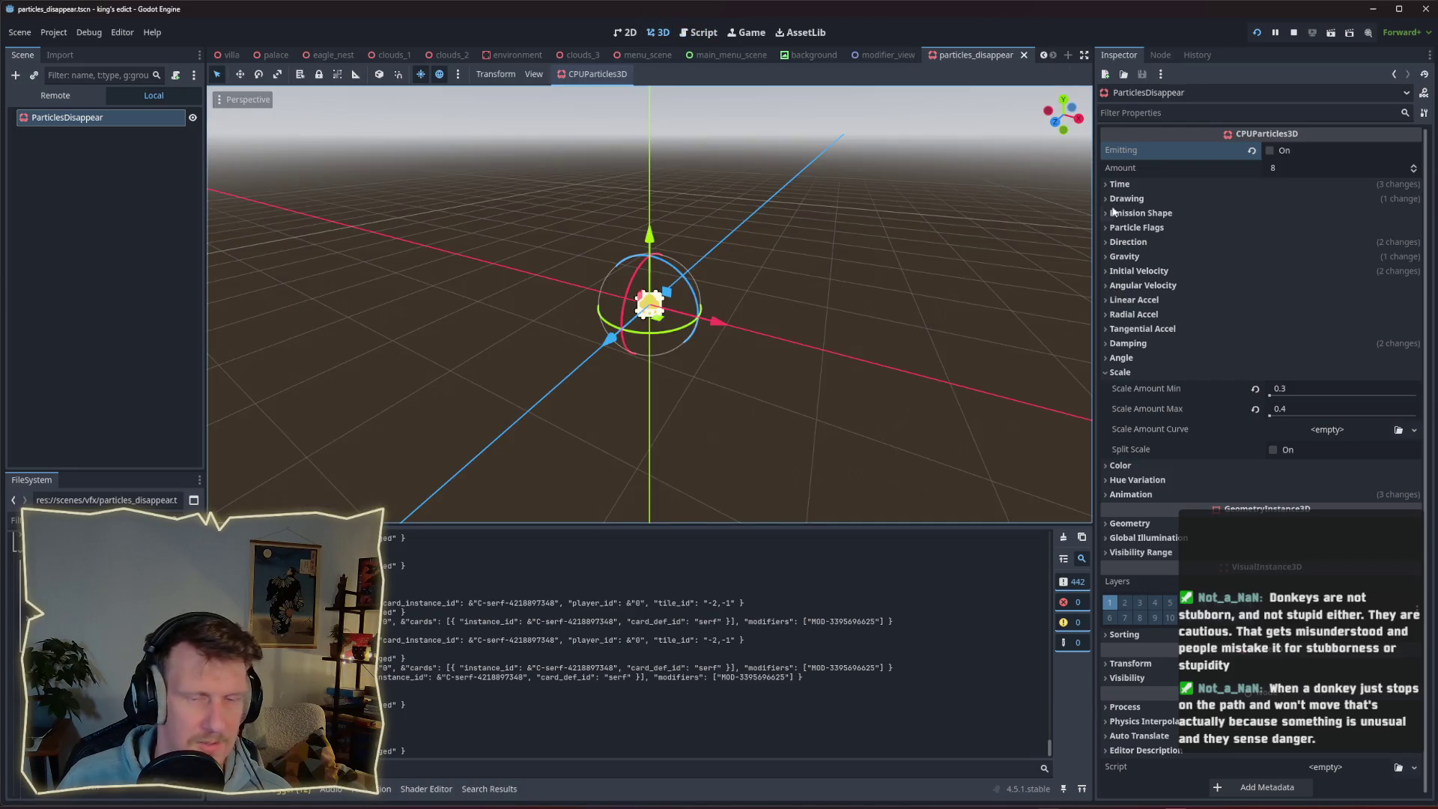
left_click(1150, 241)
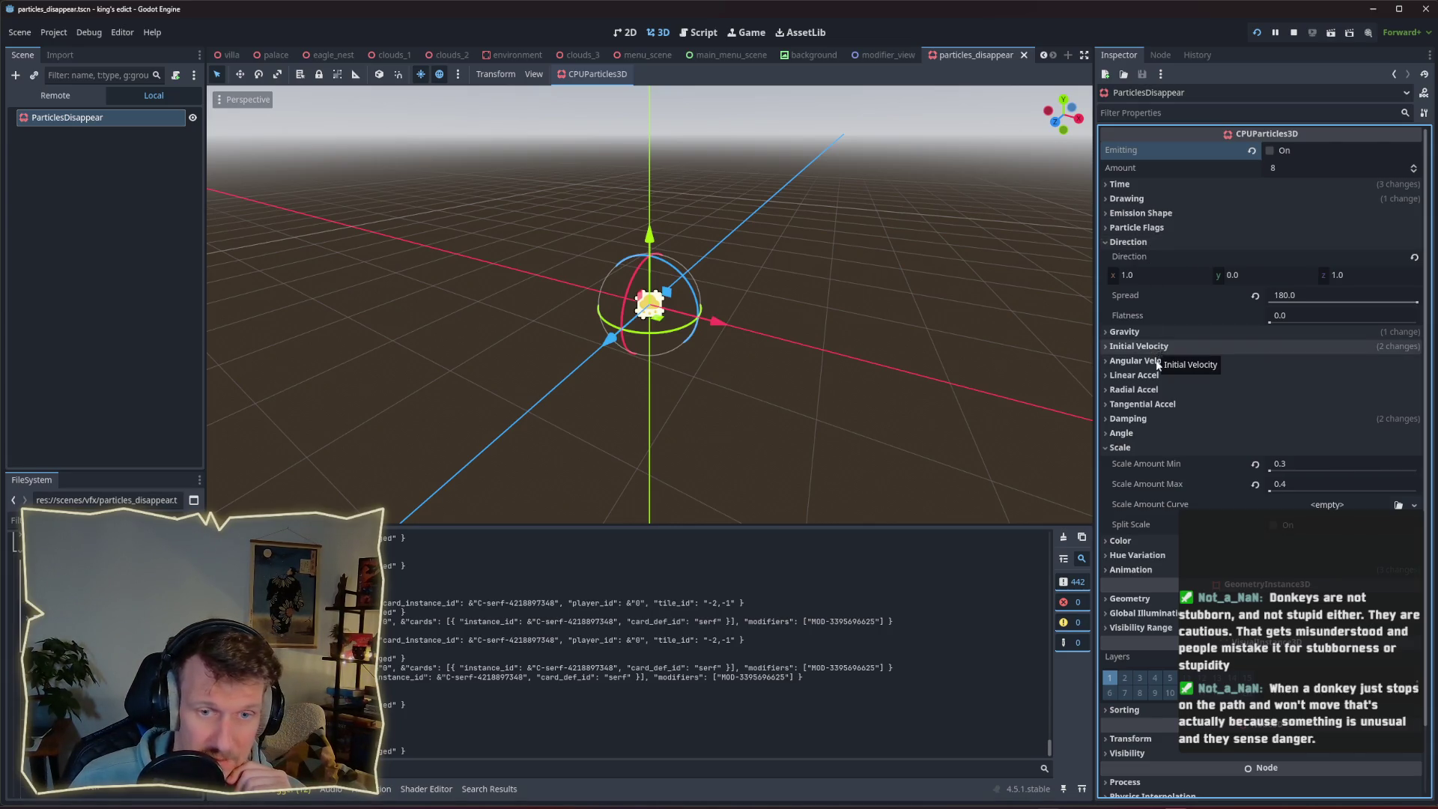
left_click(1148, 449)
left_click(1157, 347)
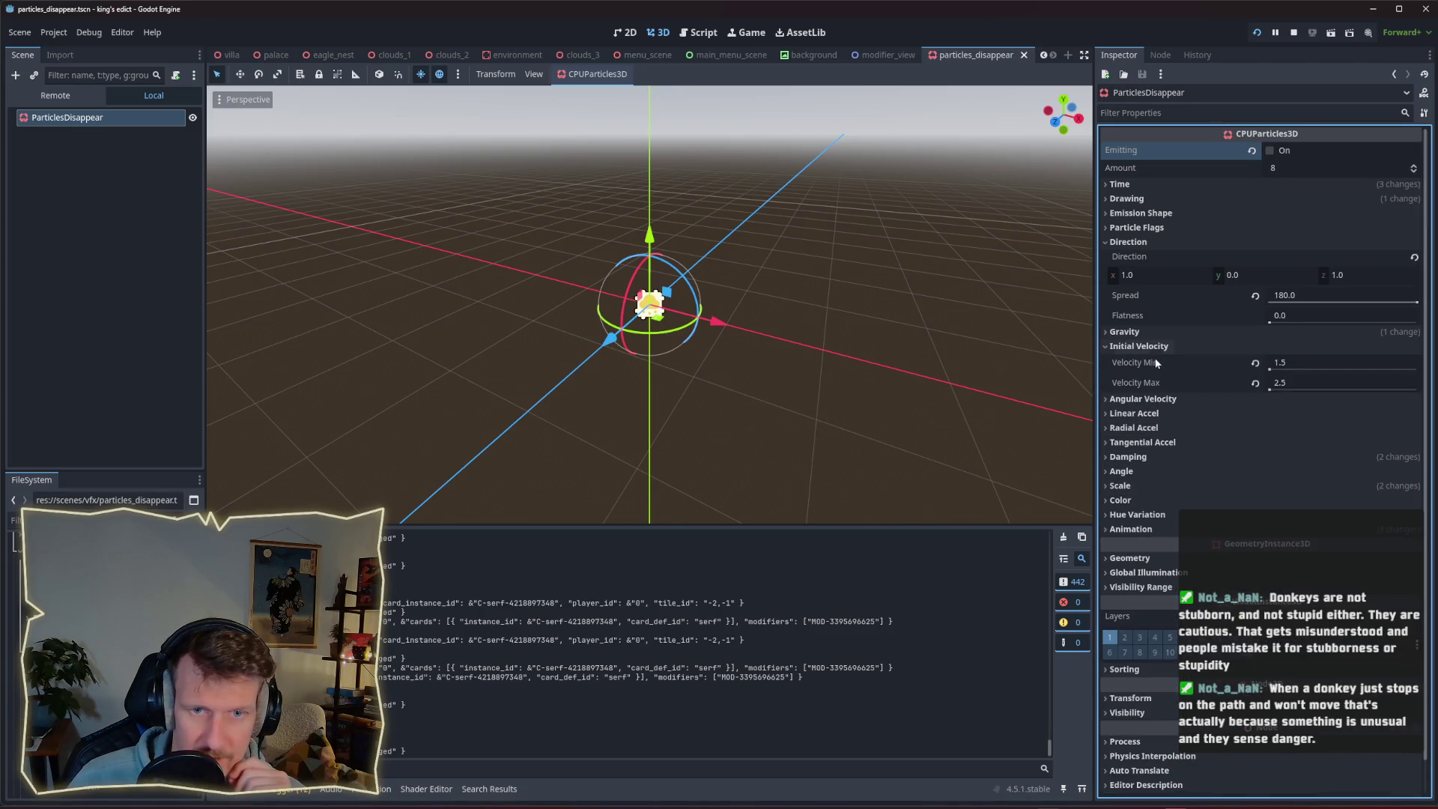
left_click(1294, 382)
left_click(1304, 360)
type("2.3")
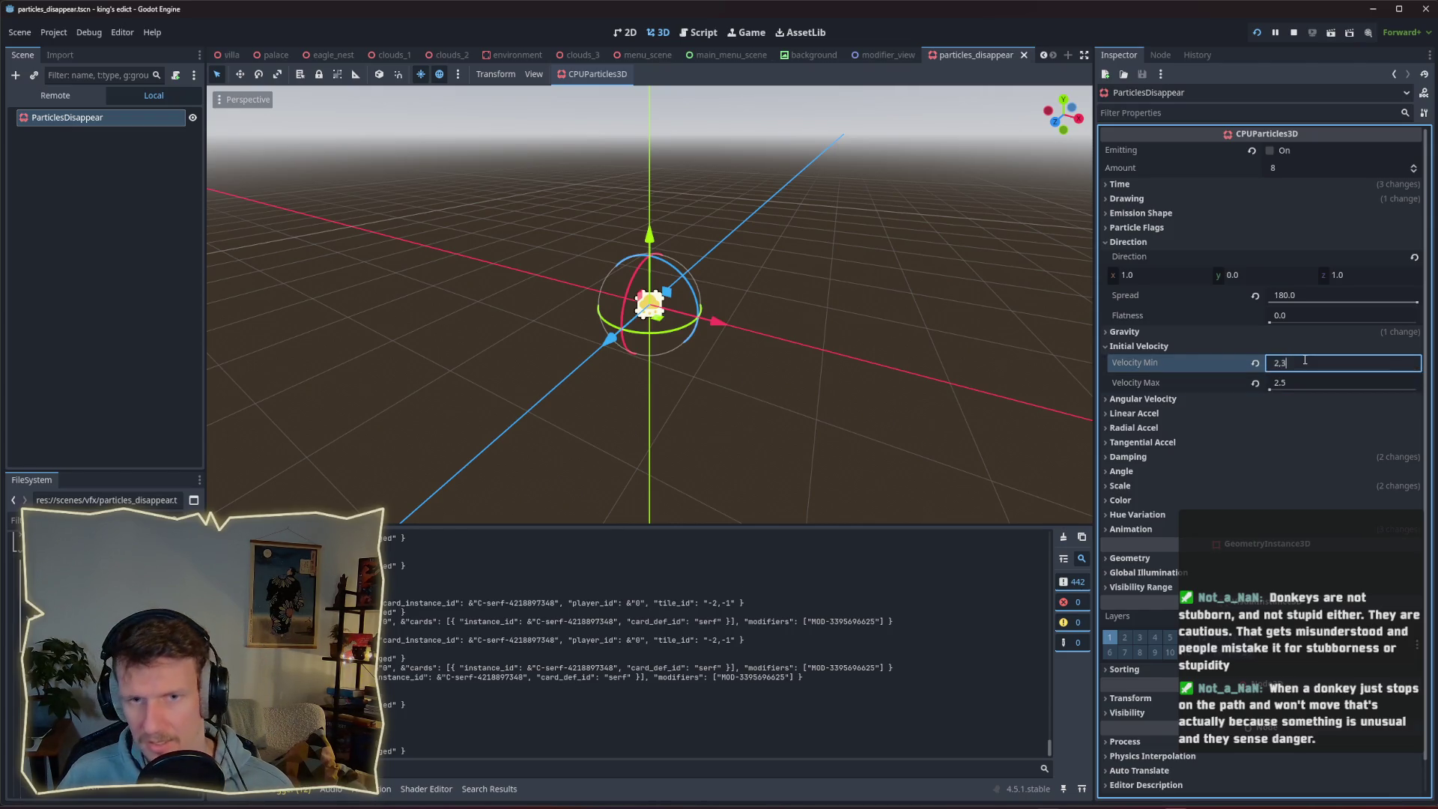
key("Return")
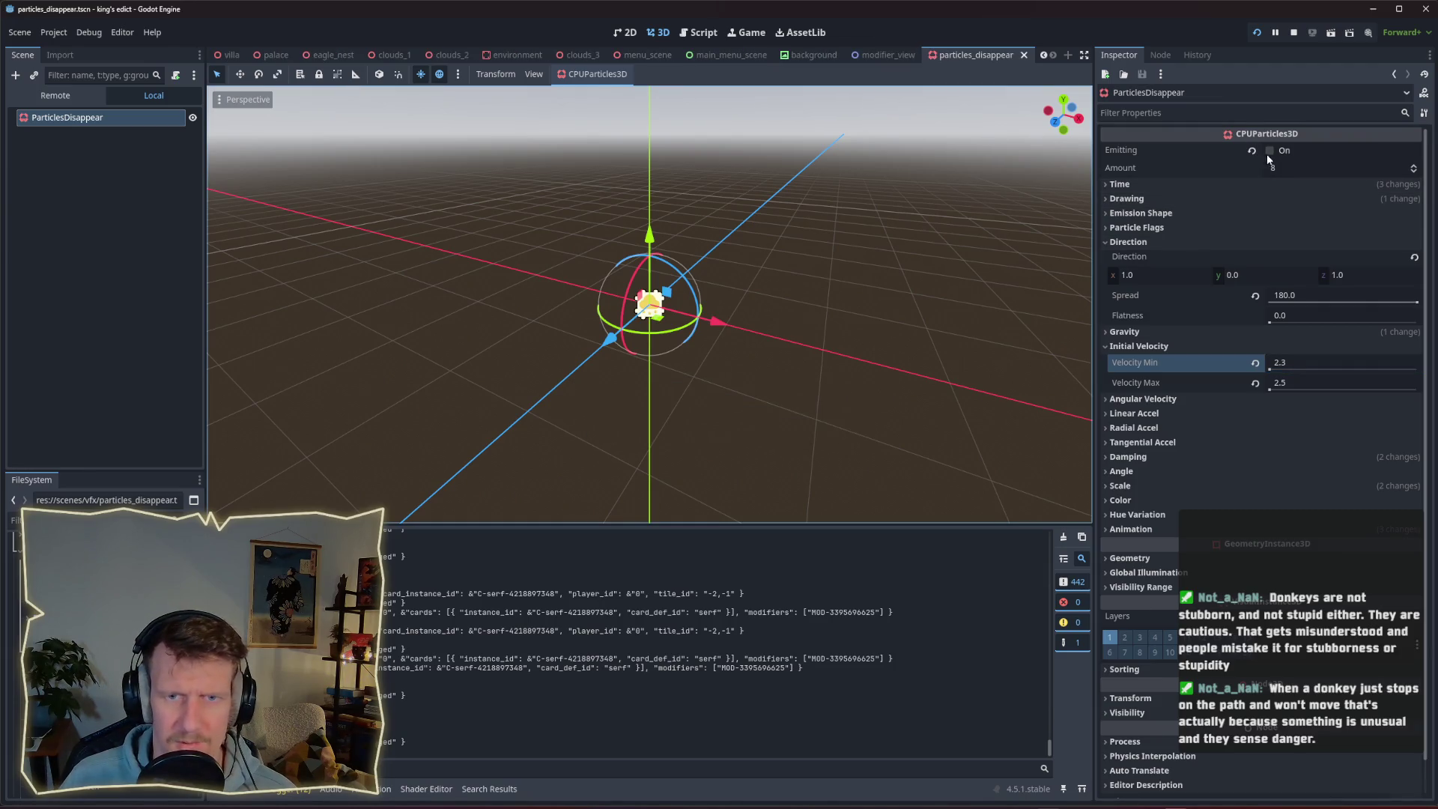
Toggle Emitting several times to preview the faster particle burst.
left_click(1269, 151)
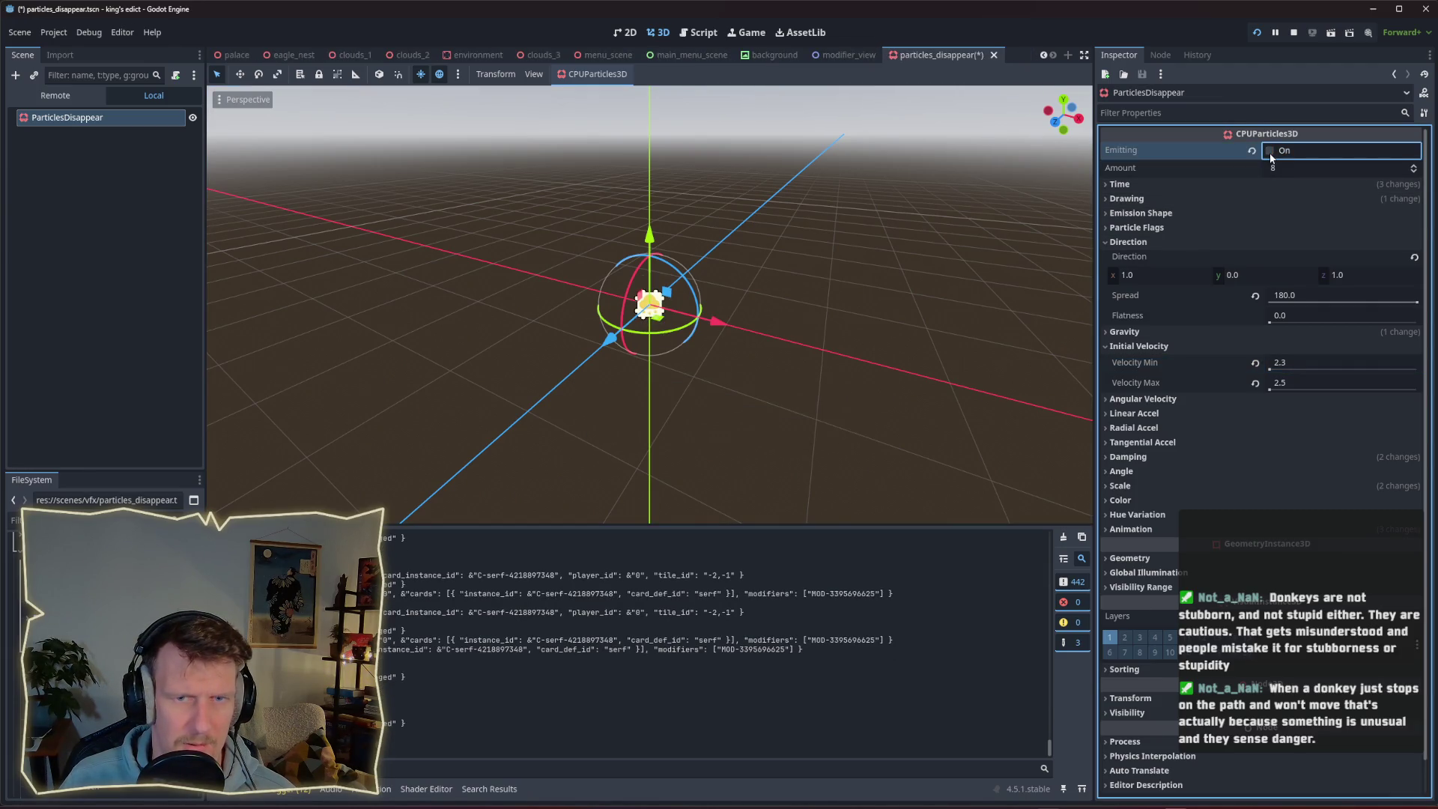
left_click(1269, 151)
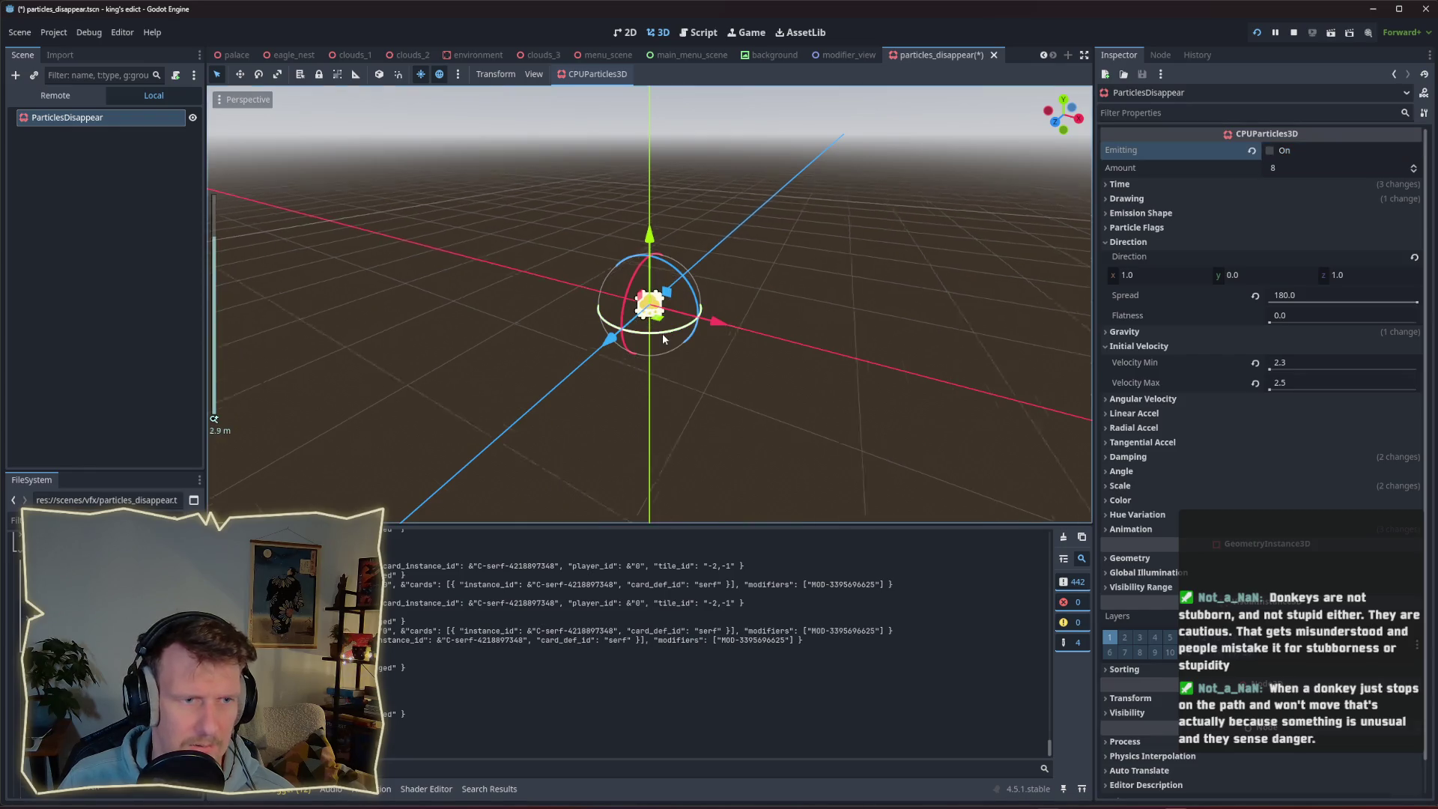
left_click(1269, 151)
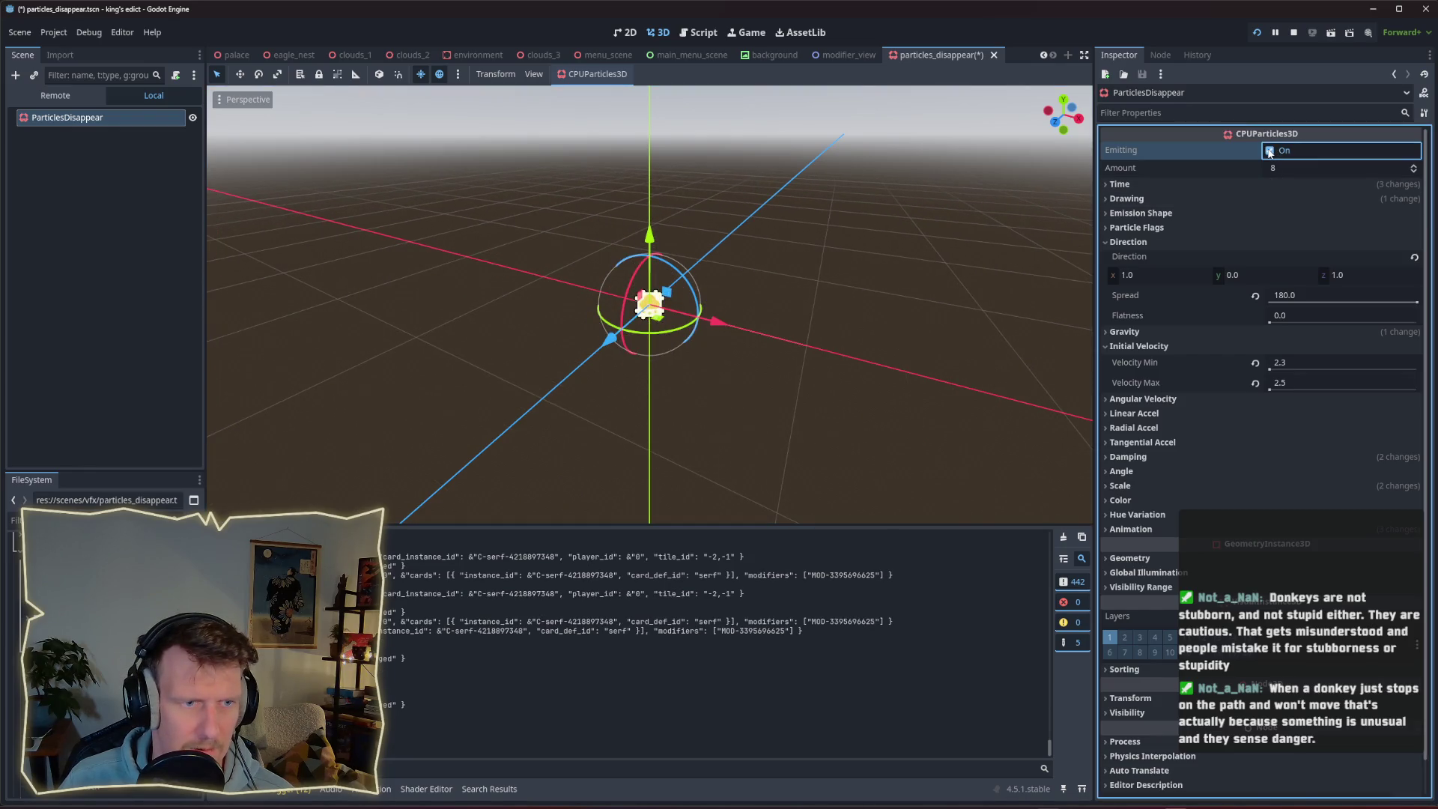
left_click(1270, 151)
left_click(1269, 151)
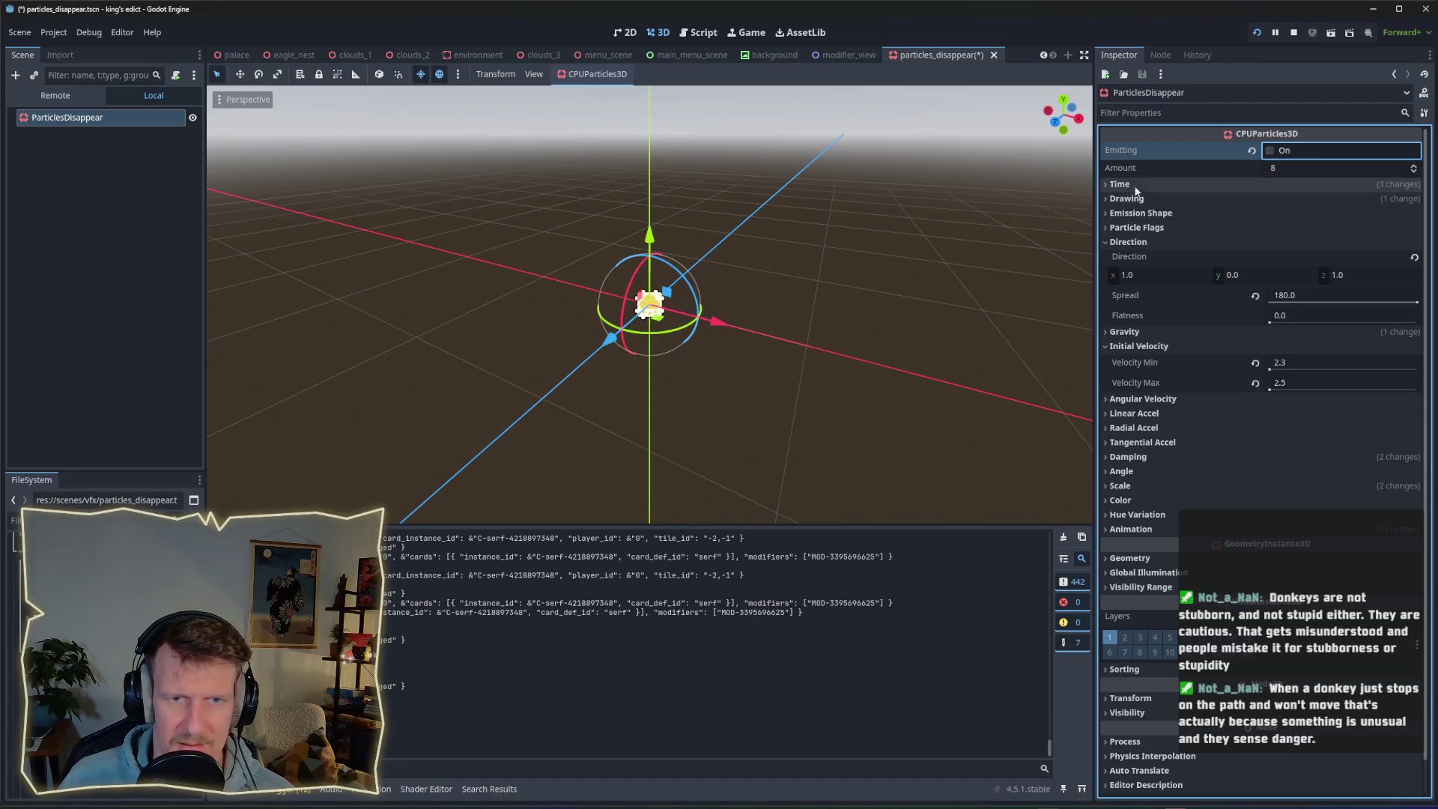
Lower the particle Amount to 5, then to 4 particles.
left_click(1285, 171)
type("5")
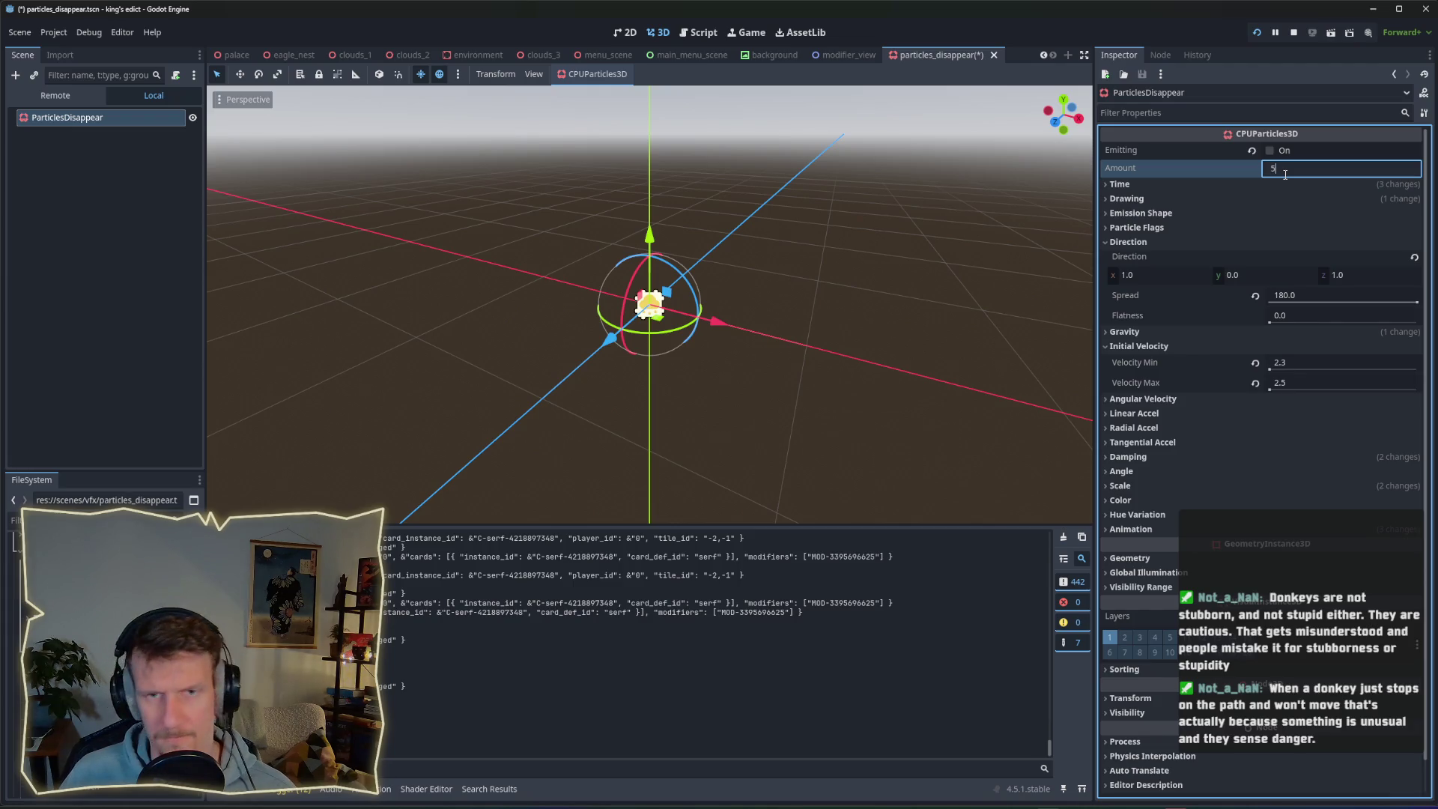
key("Return")
left_click(1275, 153)
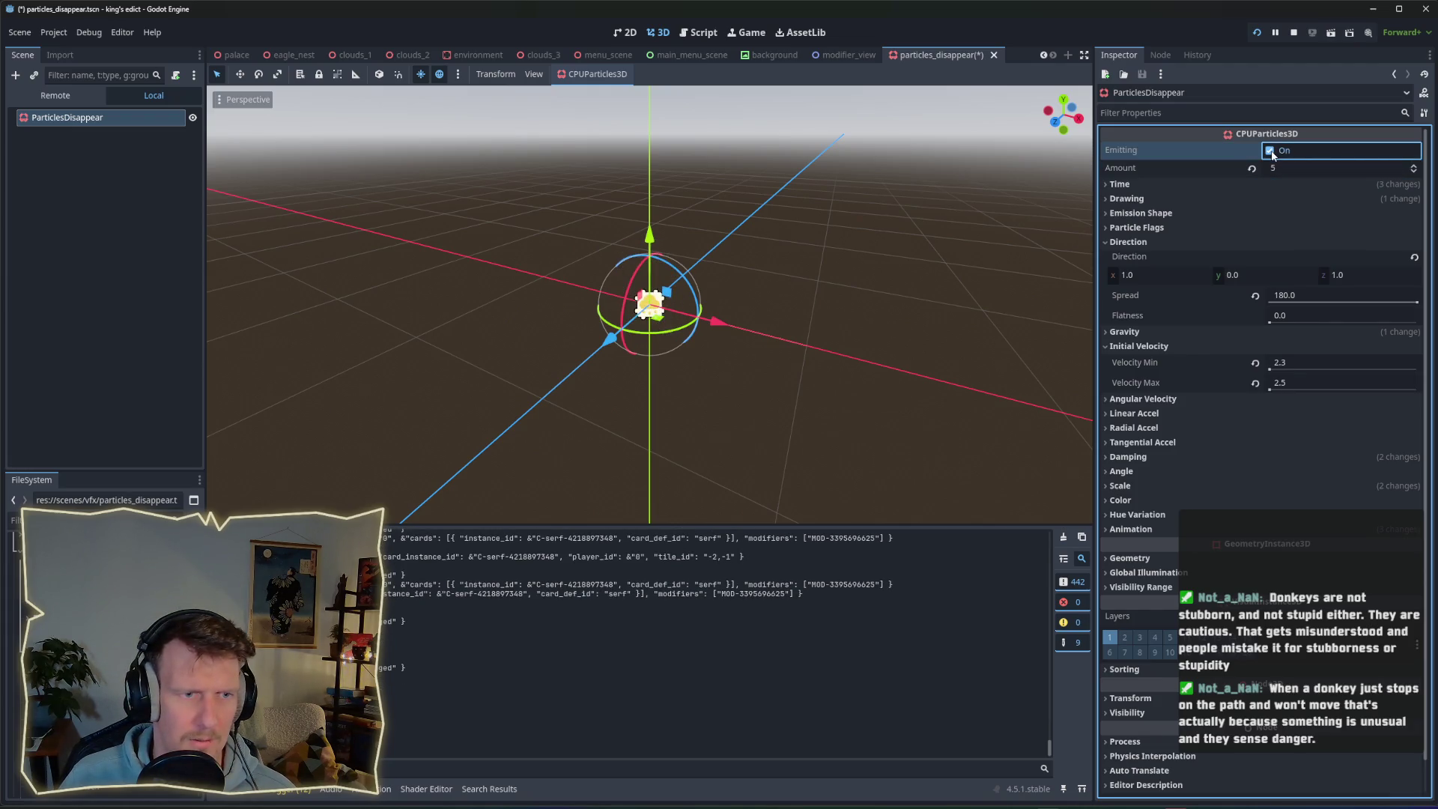
left_click(1274, 171)
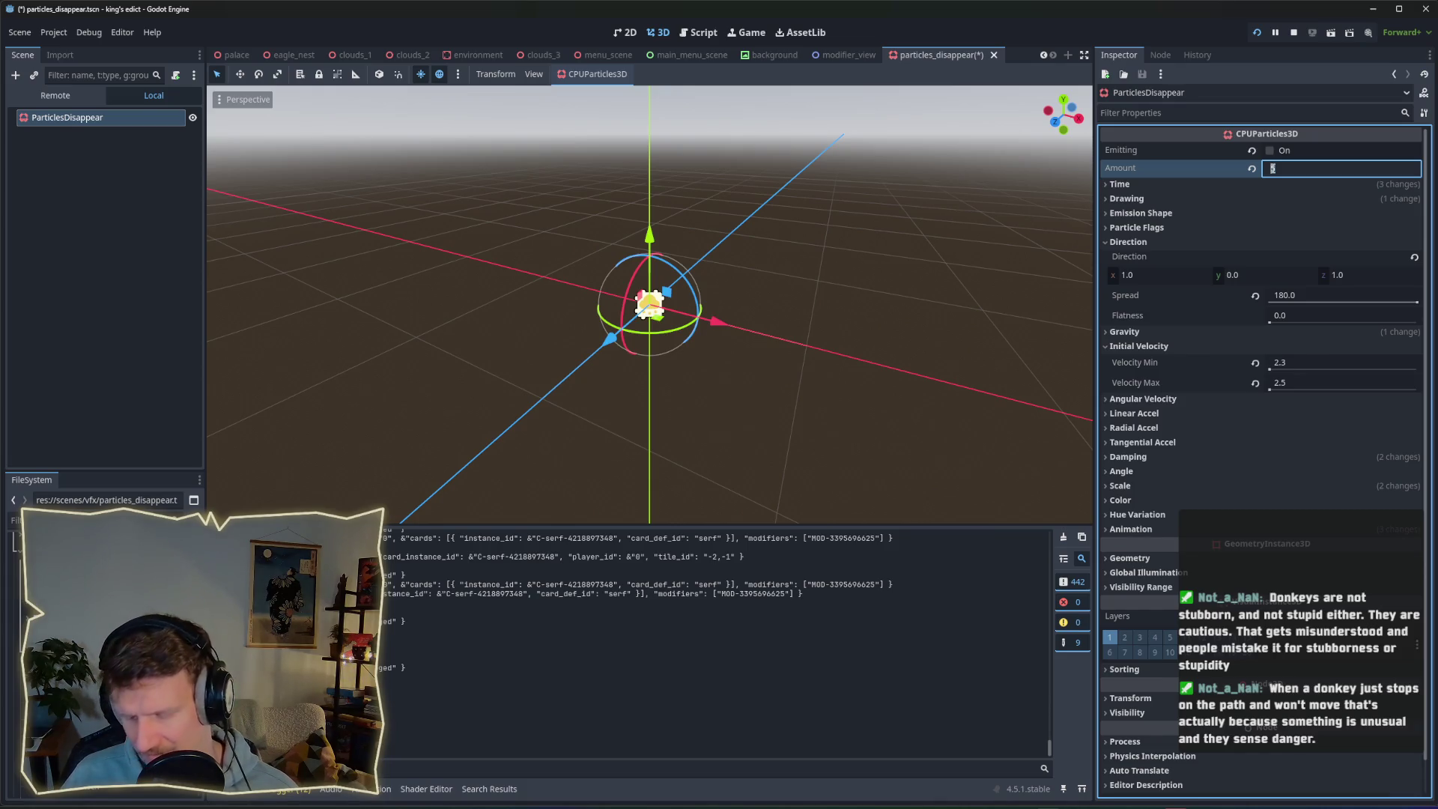
key("Return")
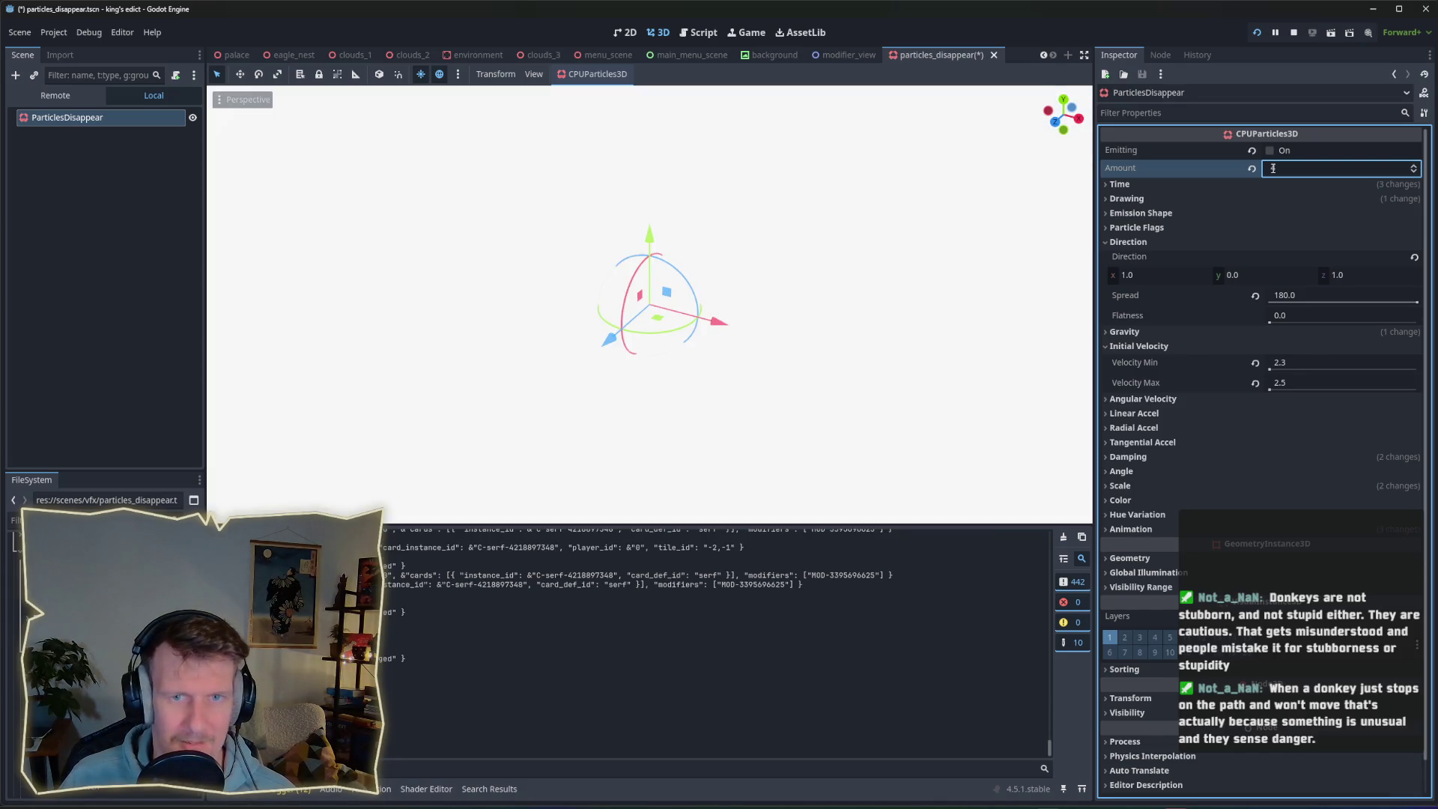
scroll(810, 332, "down", 15)
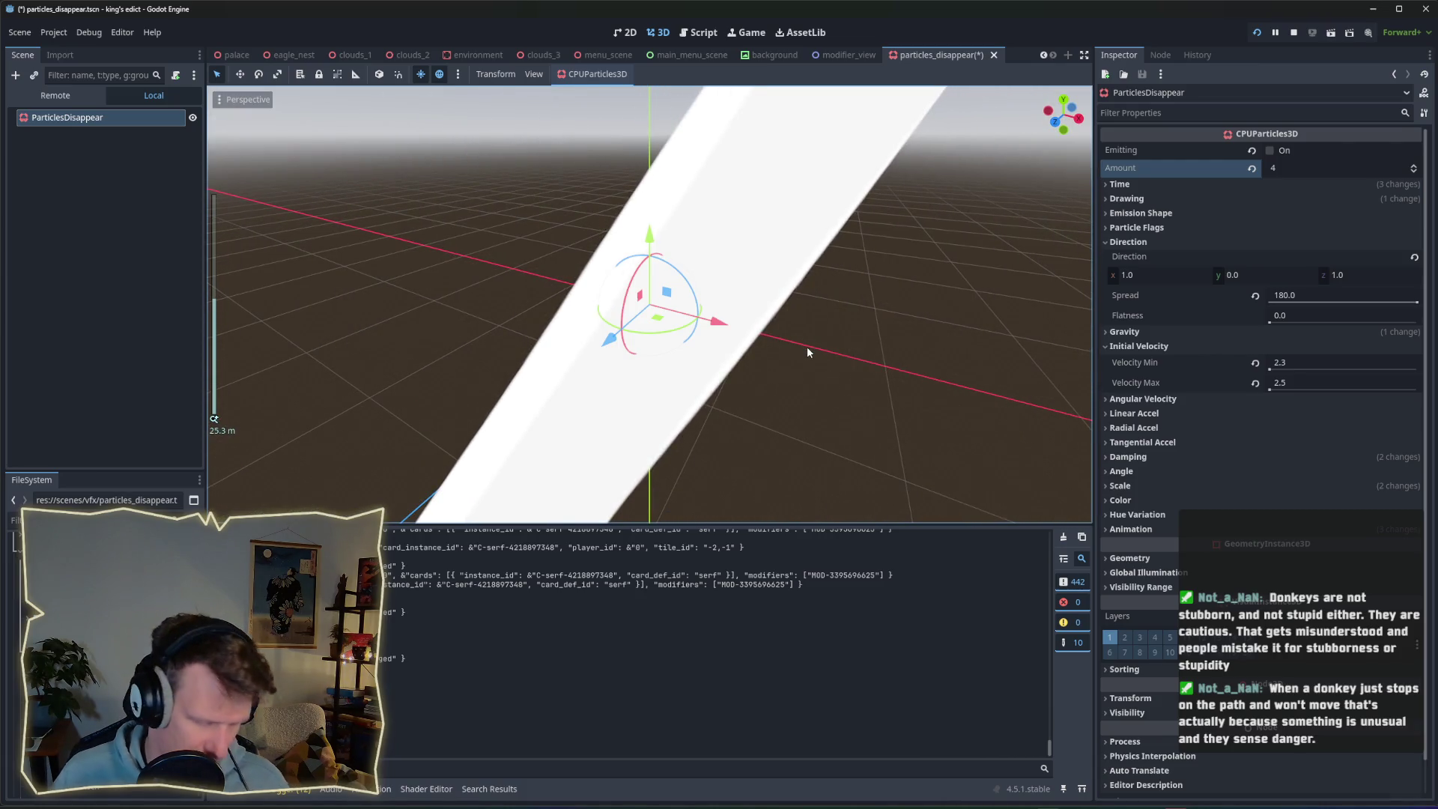
left_click(1280, 169)
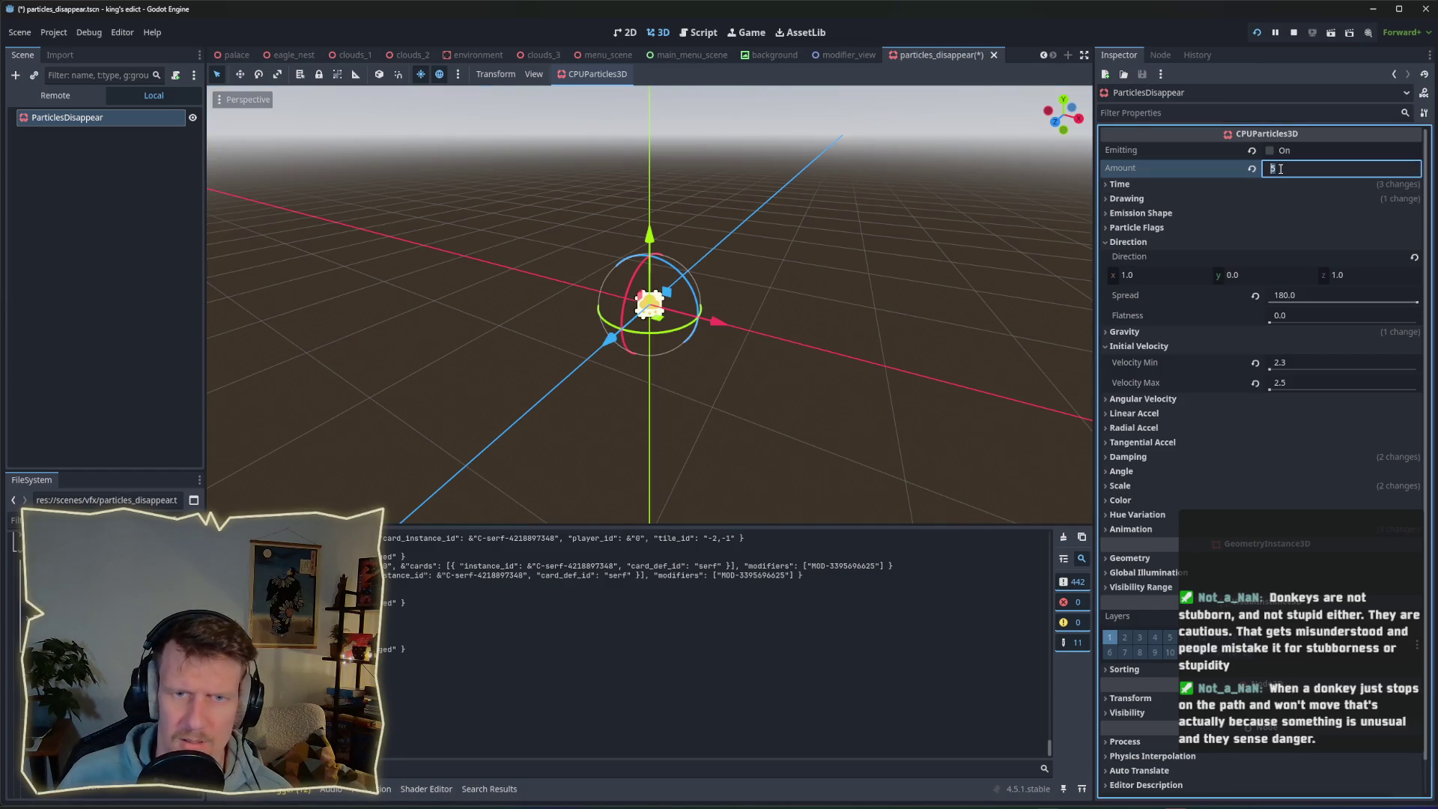
type("4")
key("Return")
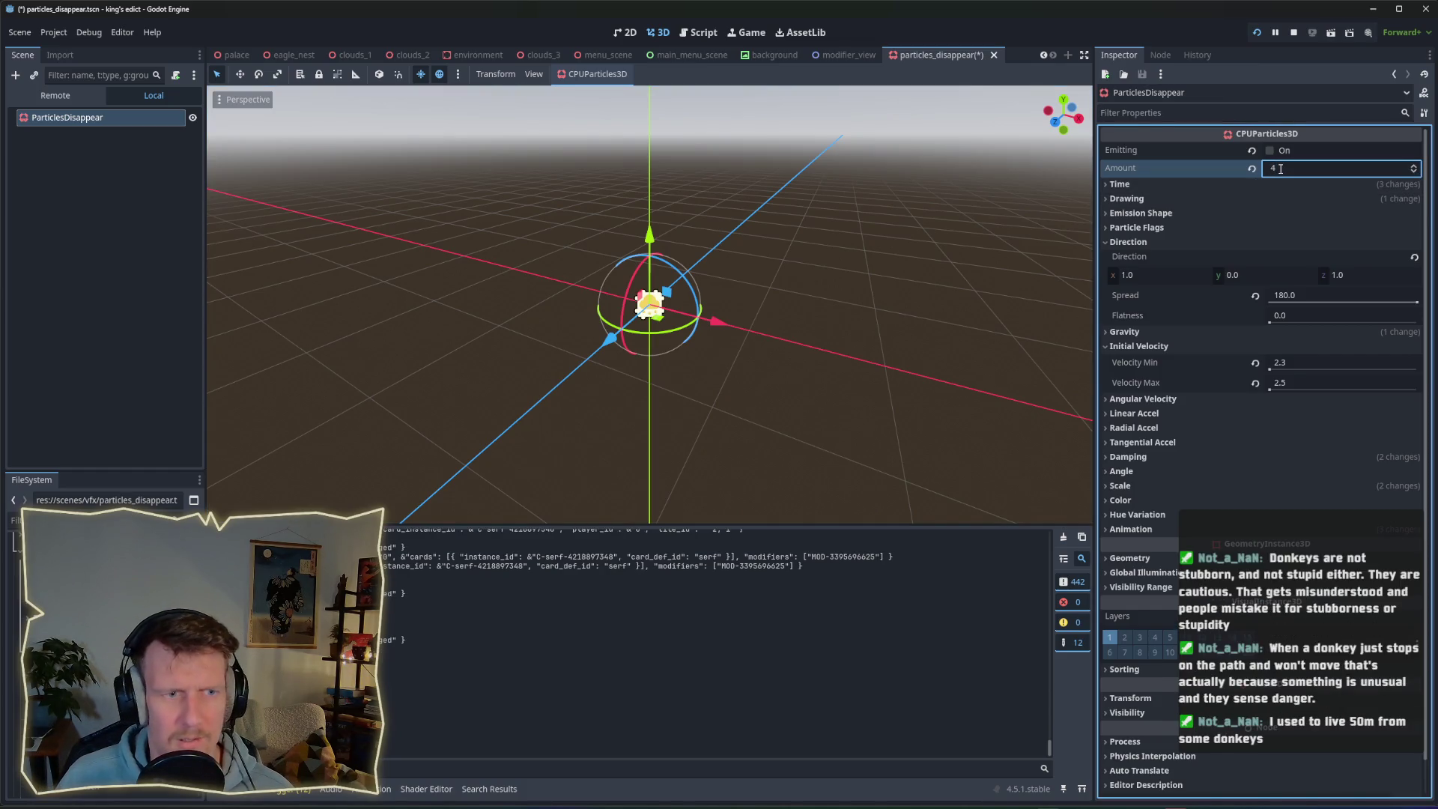
Replay the 4-particle puff repeatedly via Emitting to judge its look.
left_click(1269, 152)
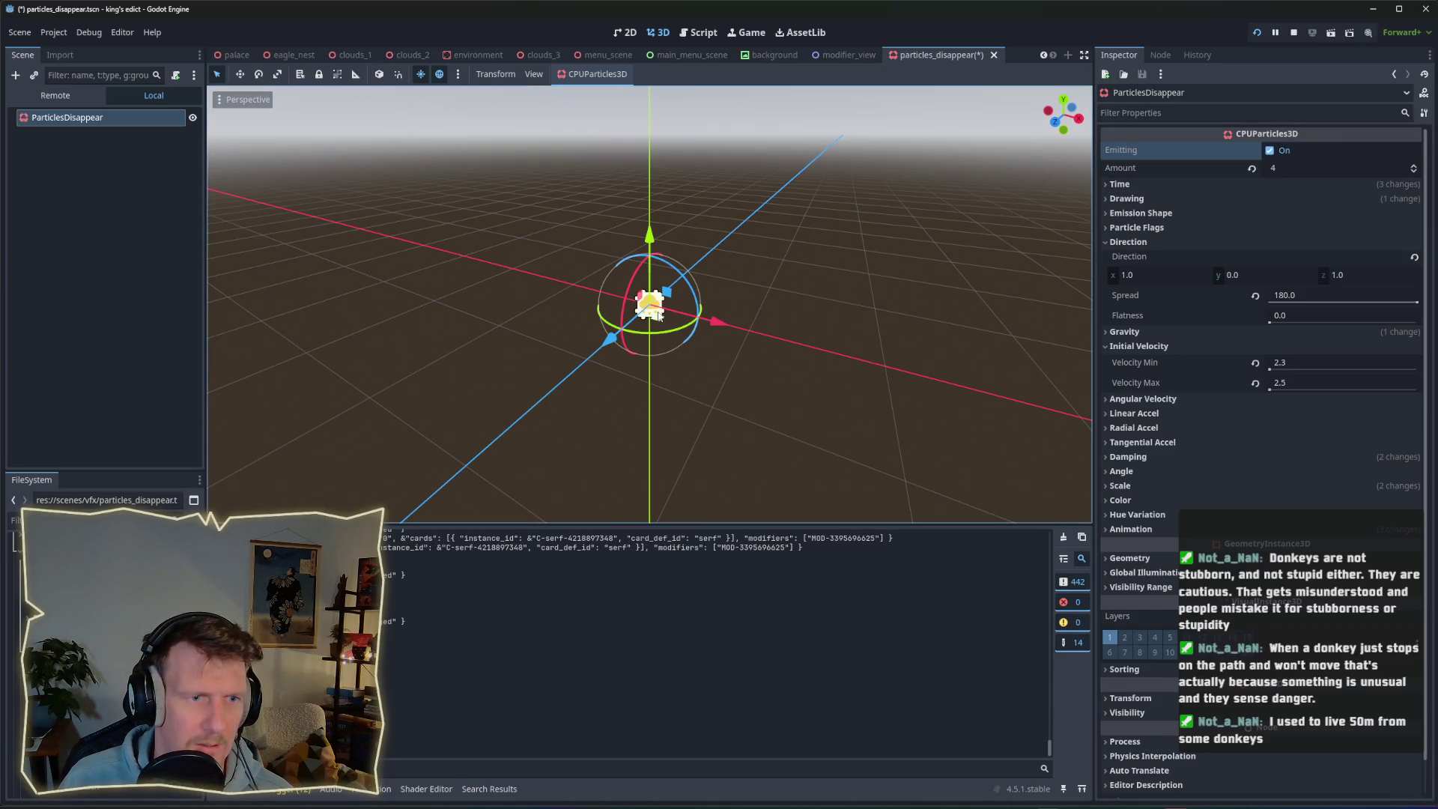
left_click(1269, 151)
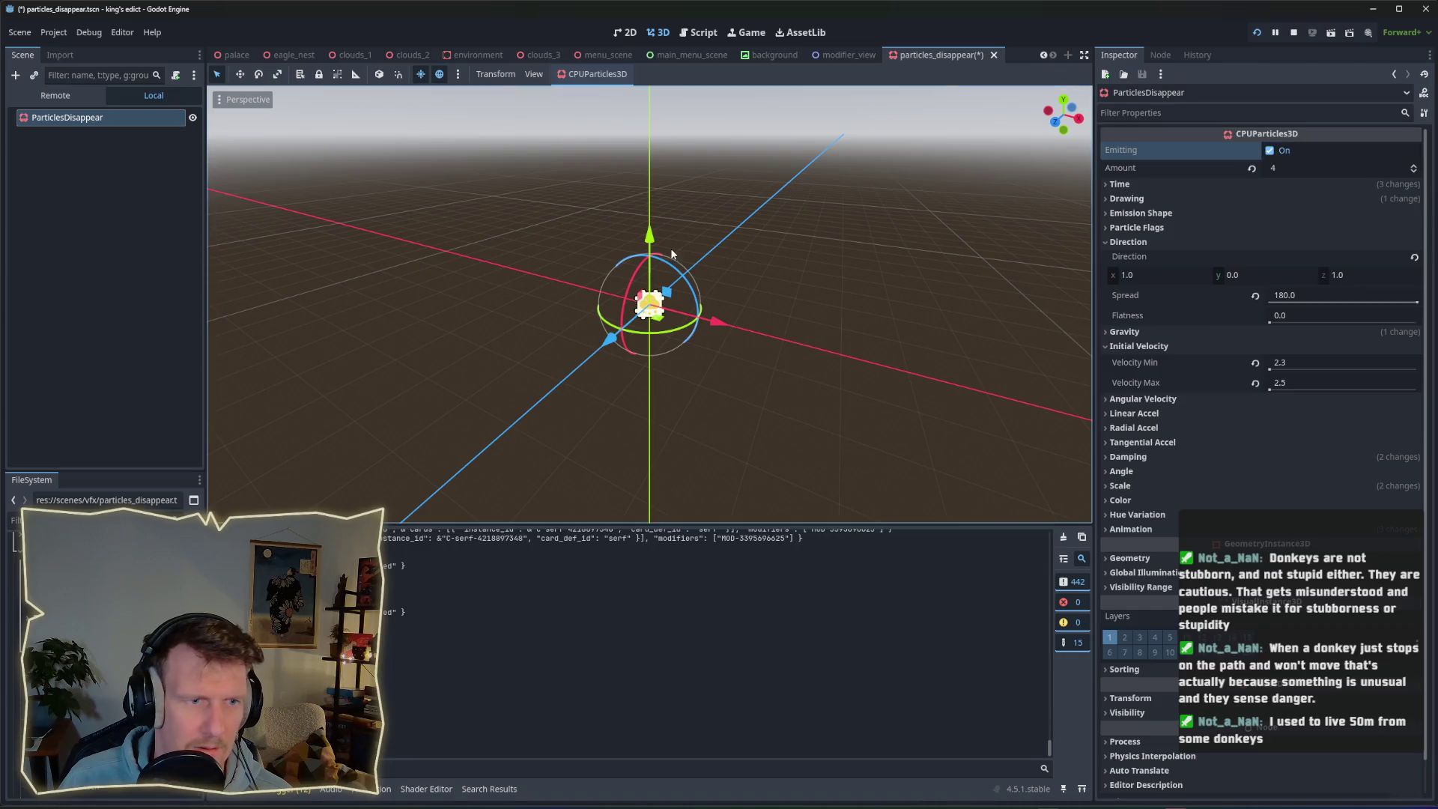
left_click(1269, 152)
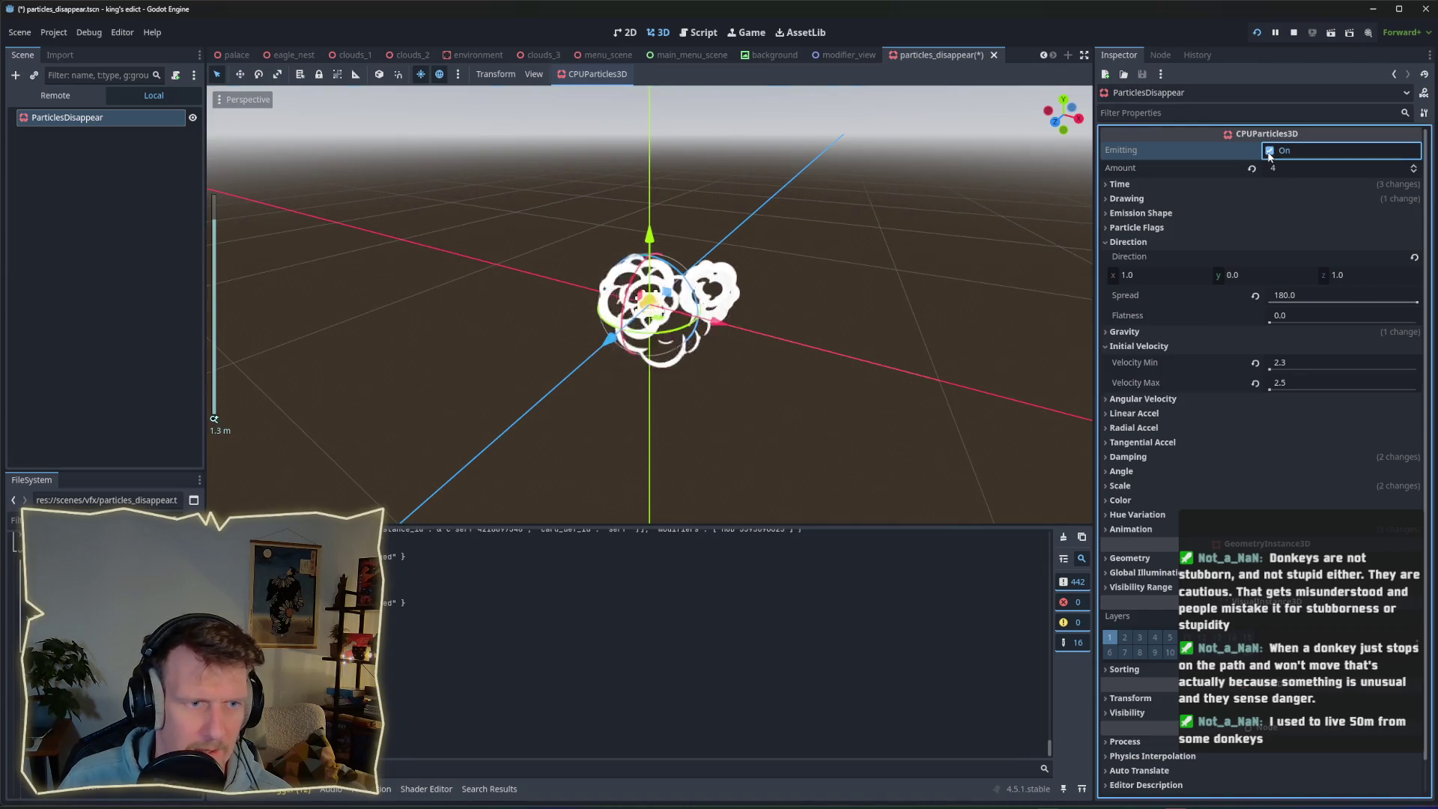
left_click(1270, 151)
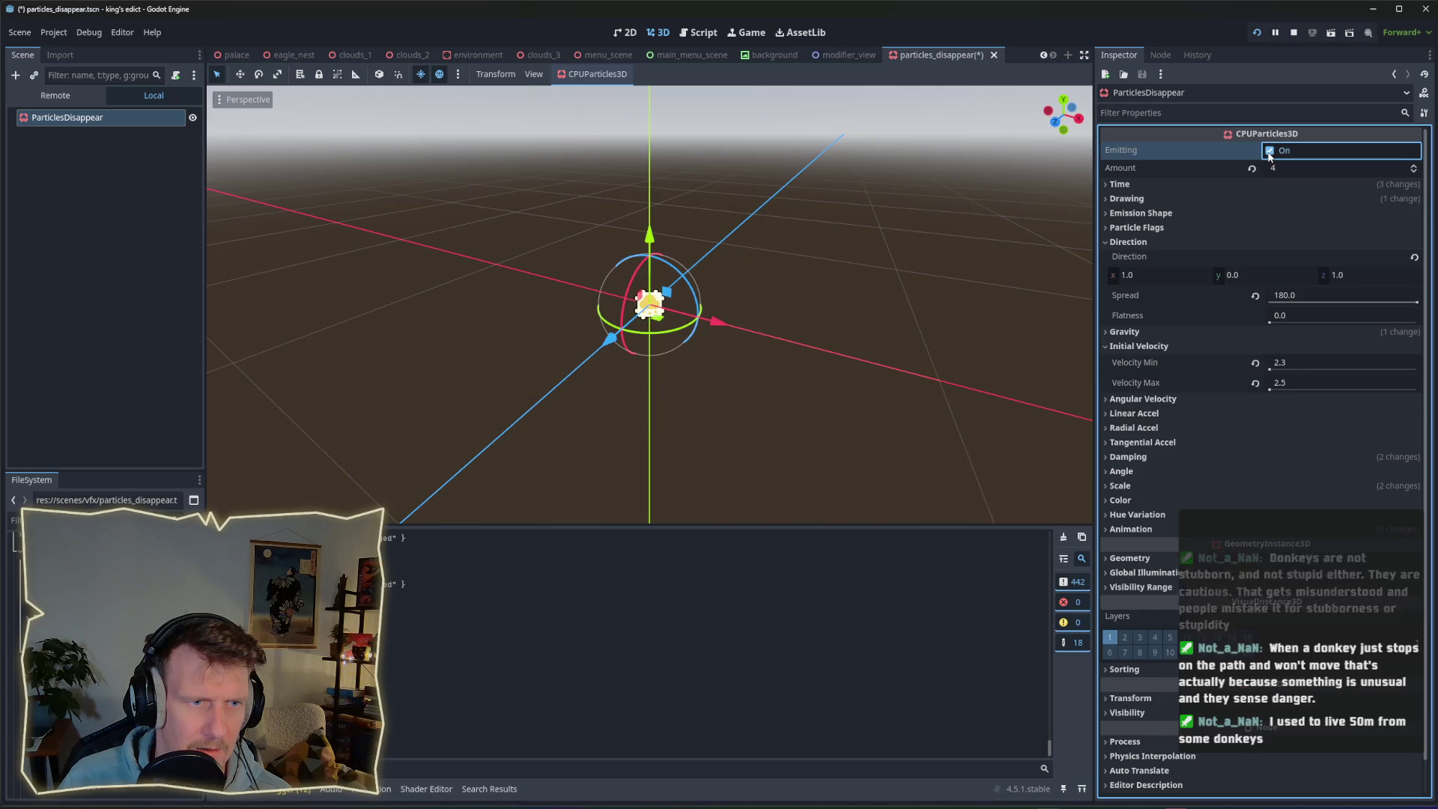
left_click(1269, 151)
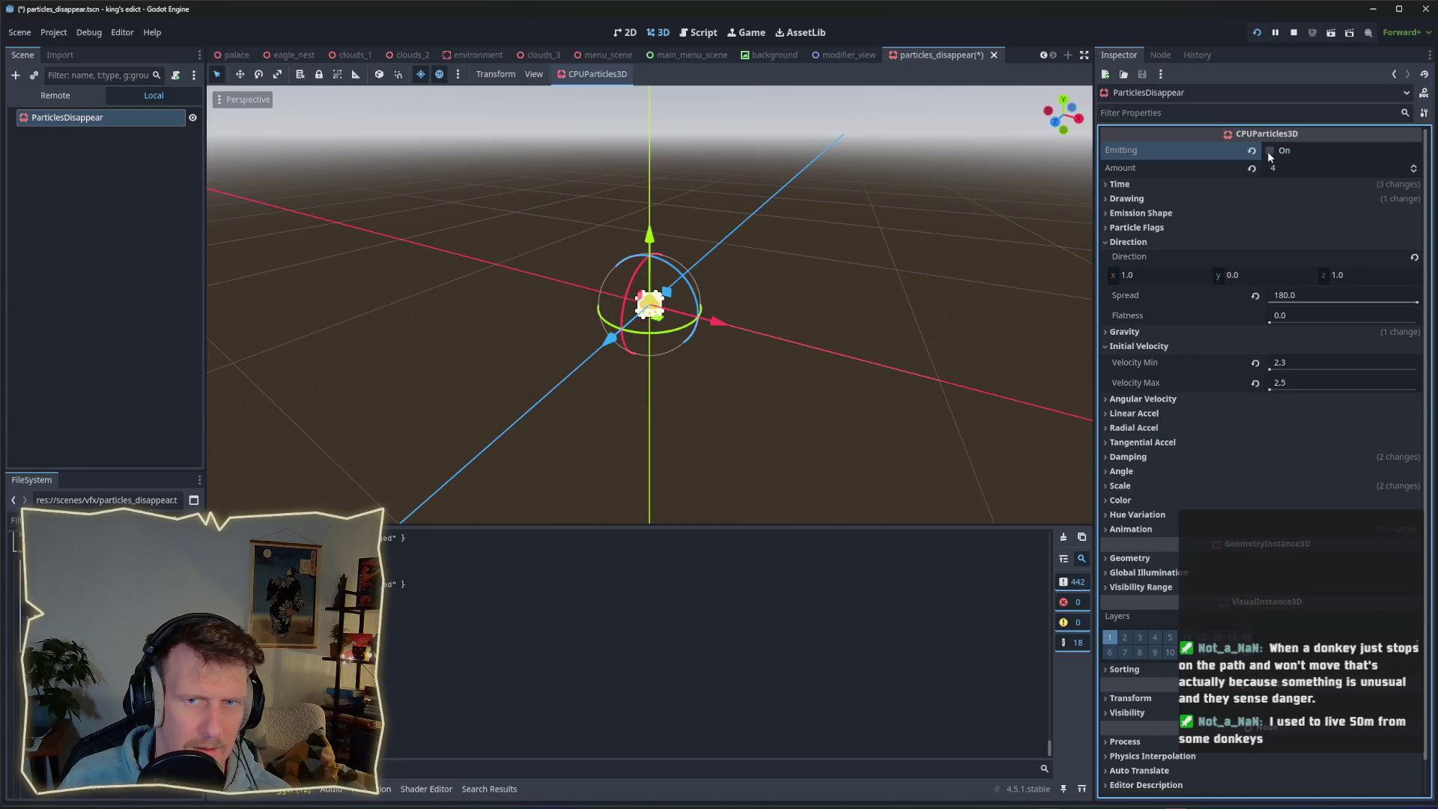
left_click(1268, 151)
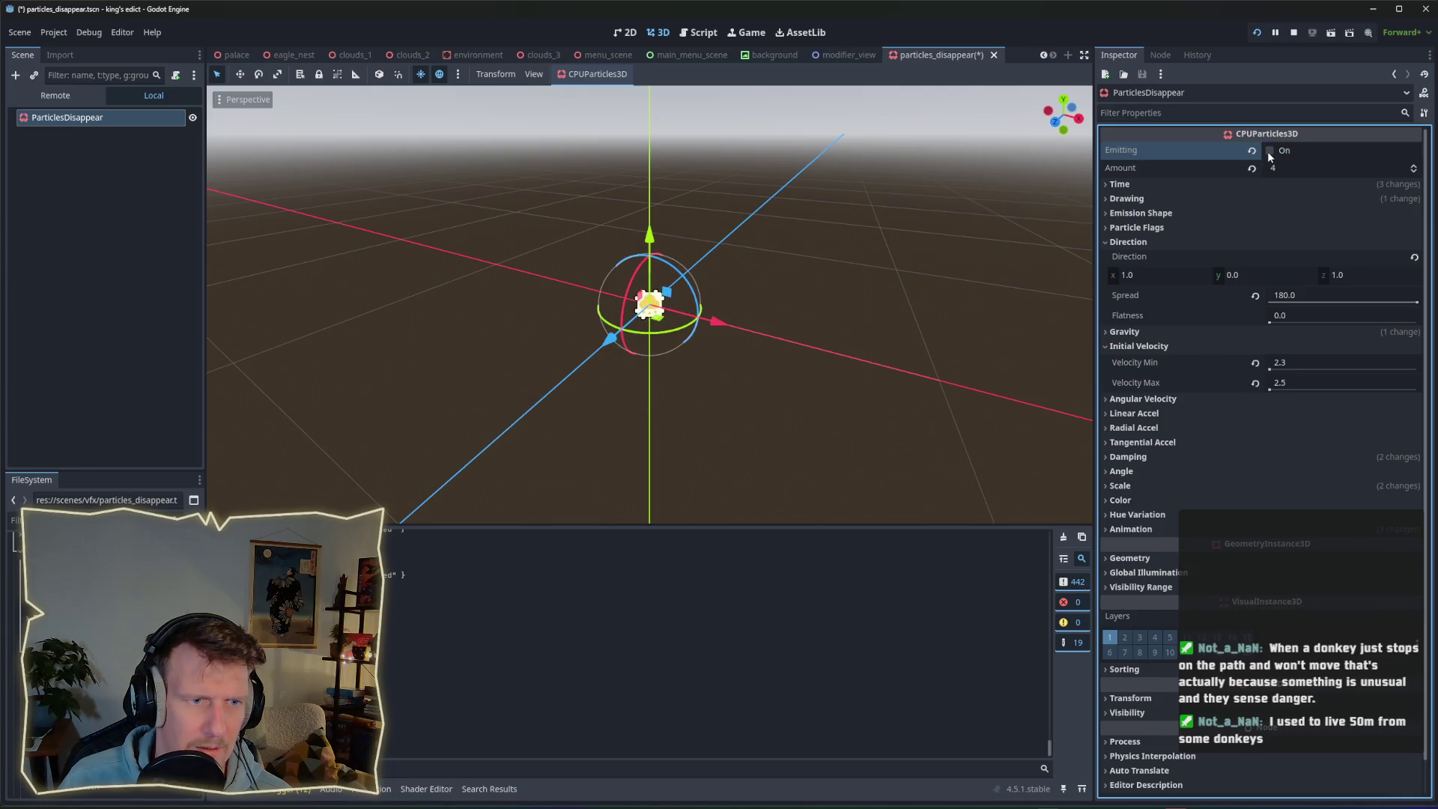
left_click(1269, 151)
left_click(1270, 151)
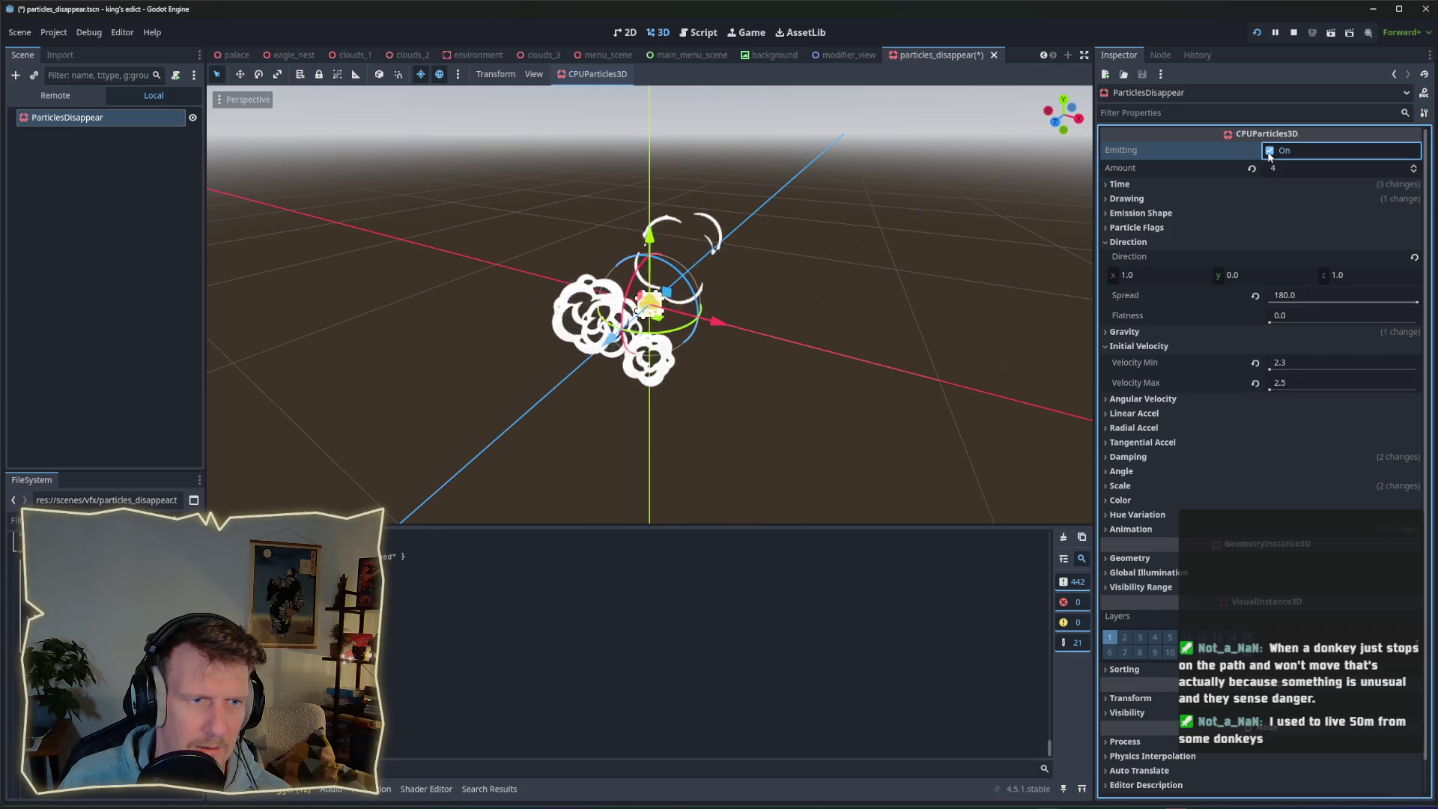
left_click(1270, 152)
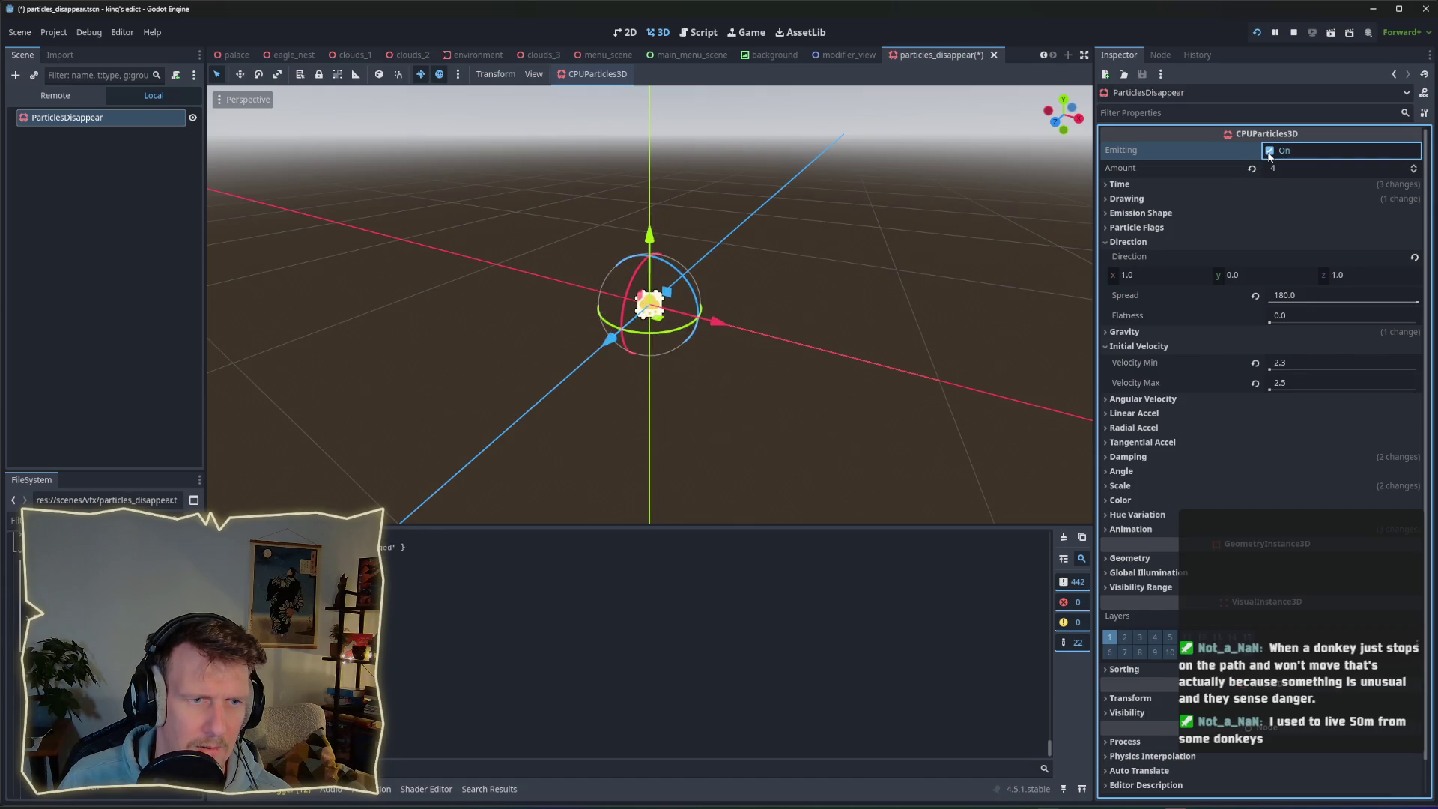
left_click(1269, 152)
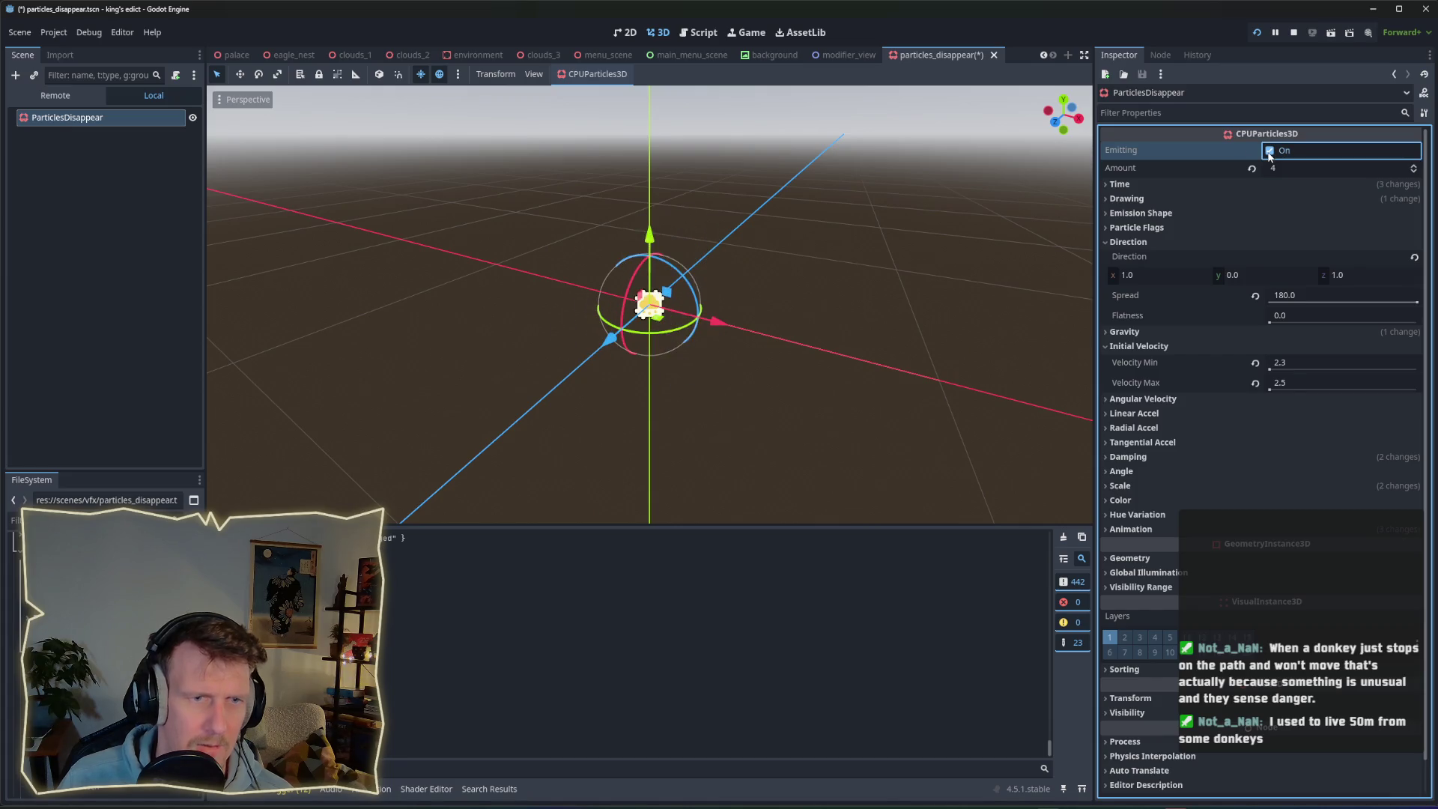
Set Direction Spread to 90, replay the narrower burst, and collapse Initial Velocity.
left_click(1318, 298)
type("90")
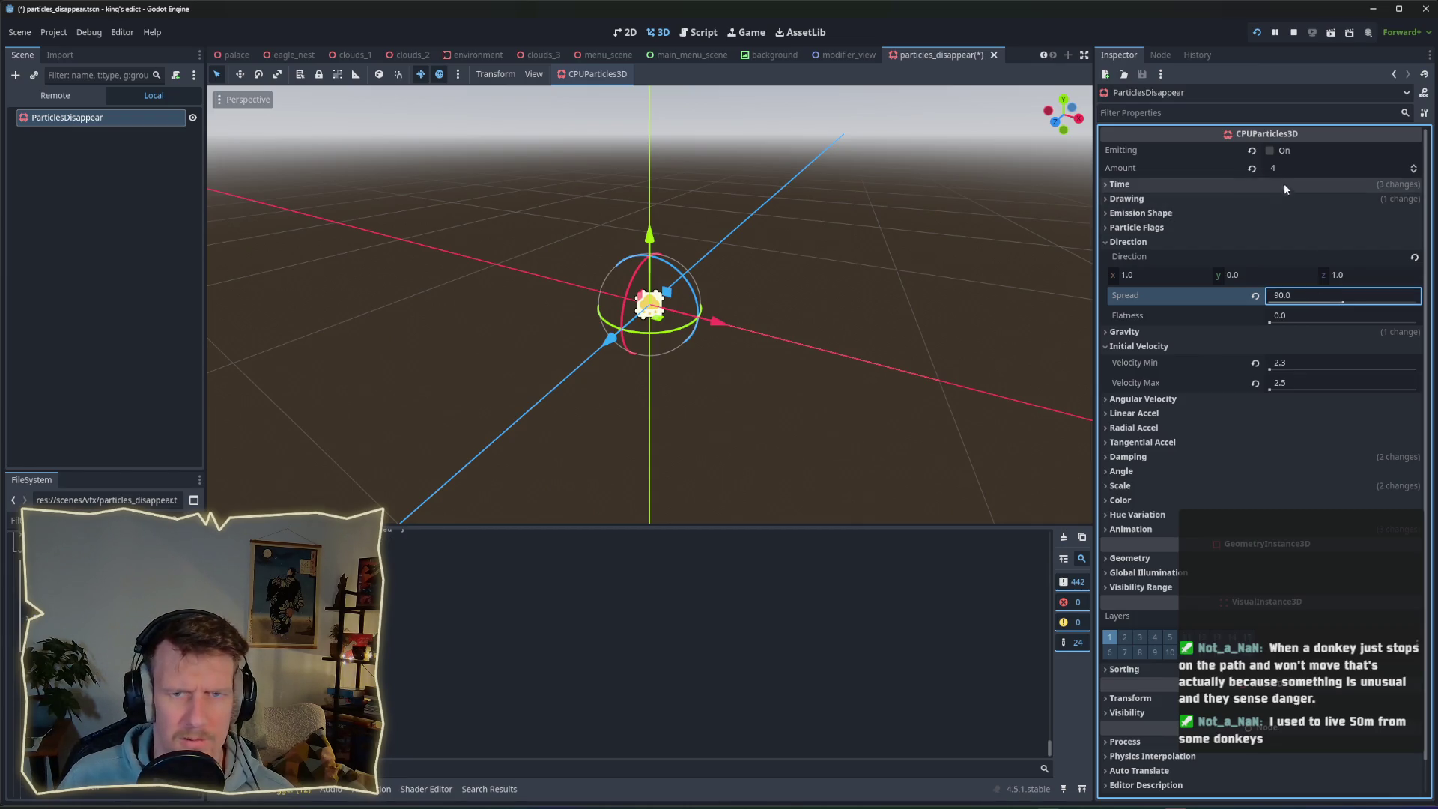
left_click(1271, 151)
left_click(1270, 152)
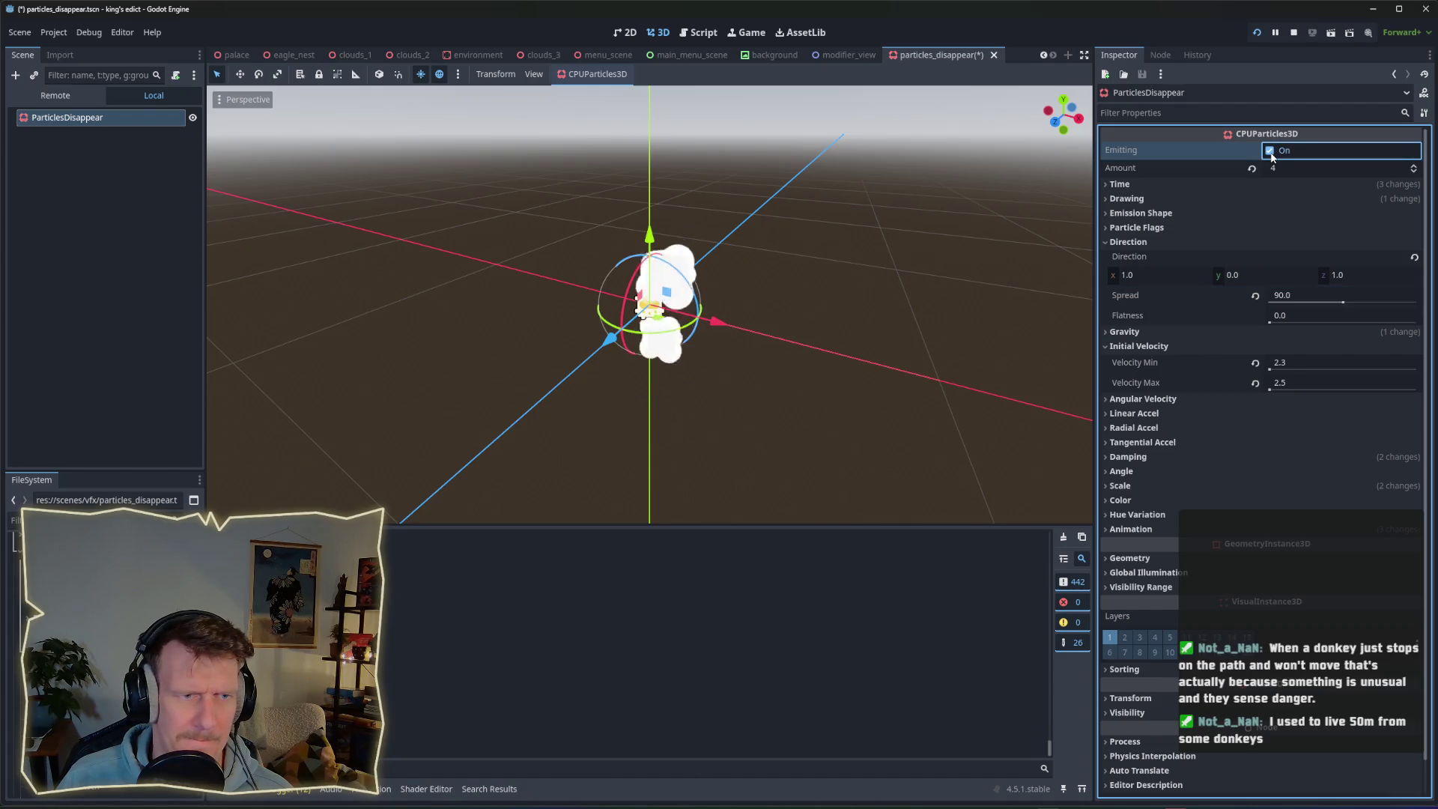
left_click(1271, 152)
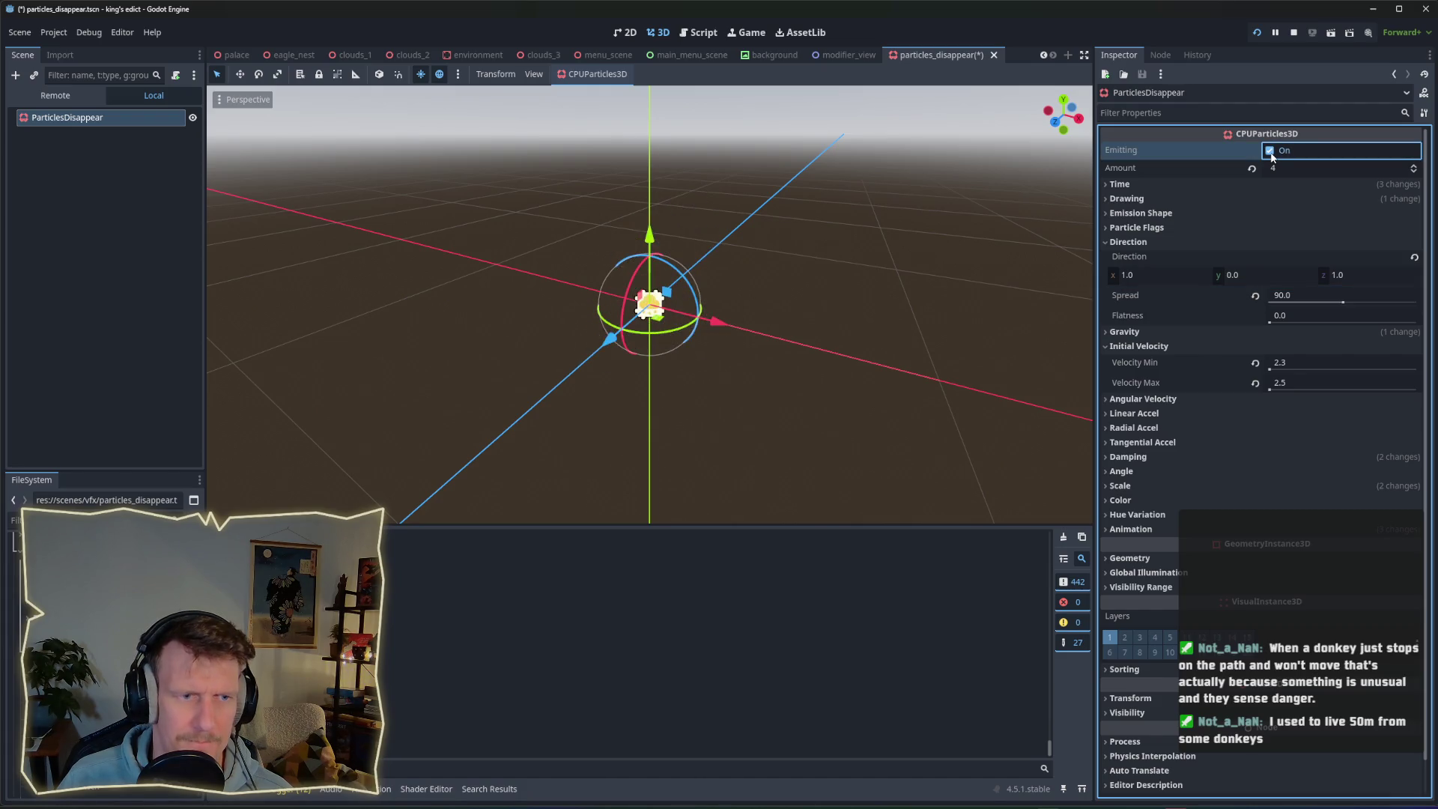
left_click(1270, 151)
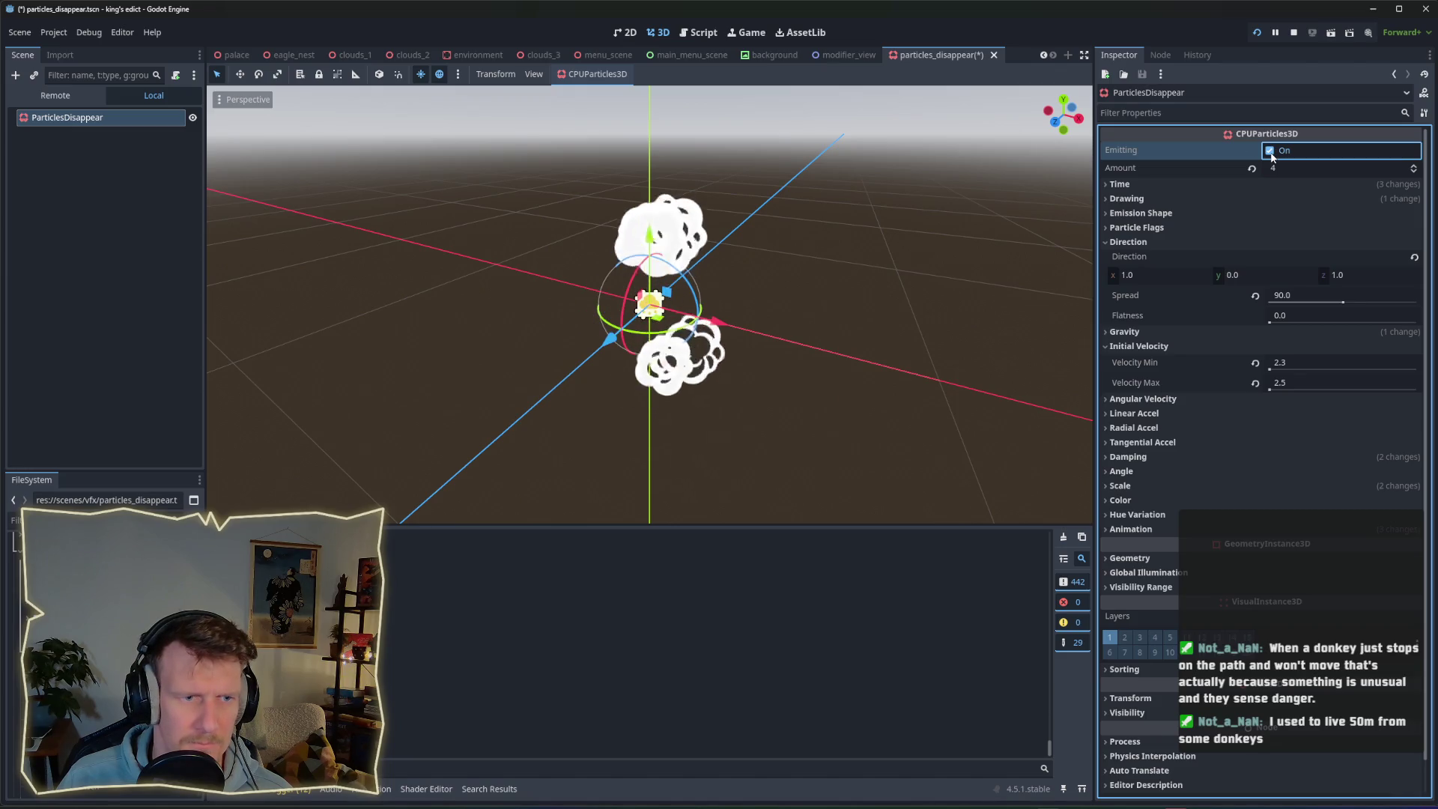
left_click(1271, 152)
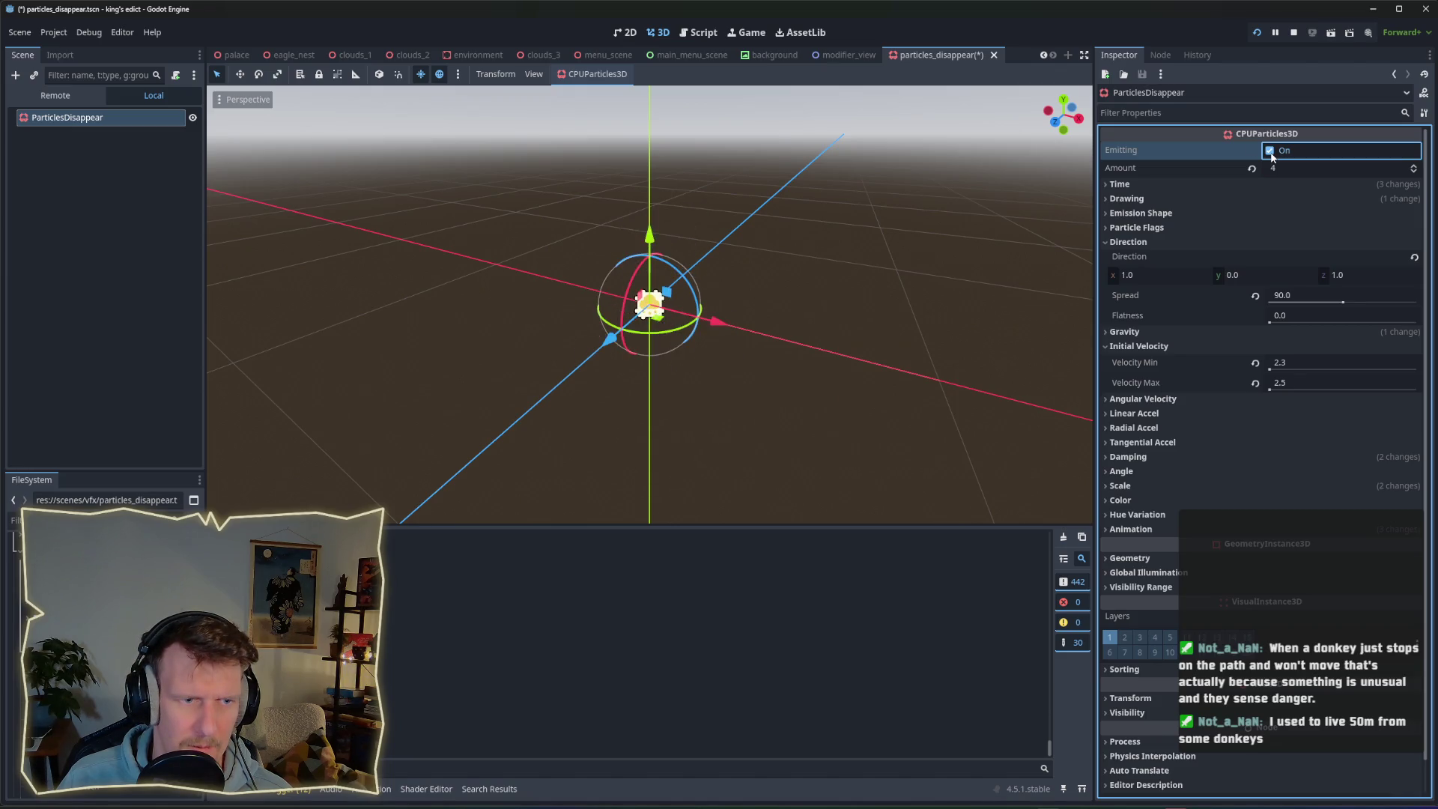
left_click(1270, 151)
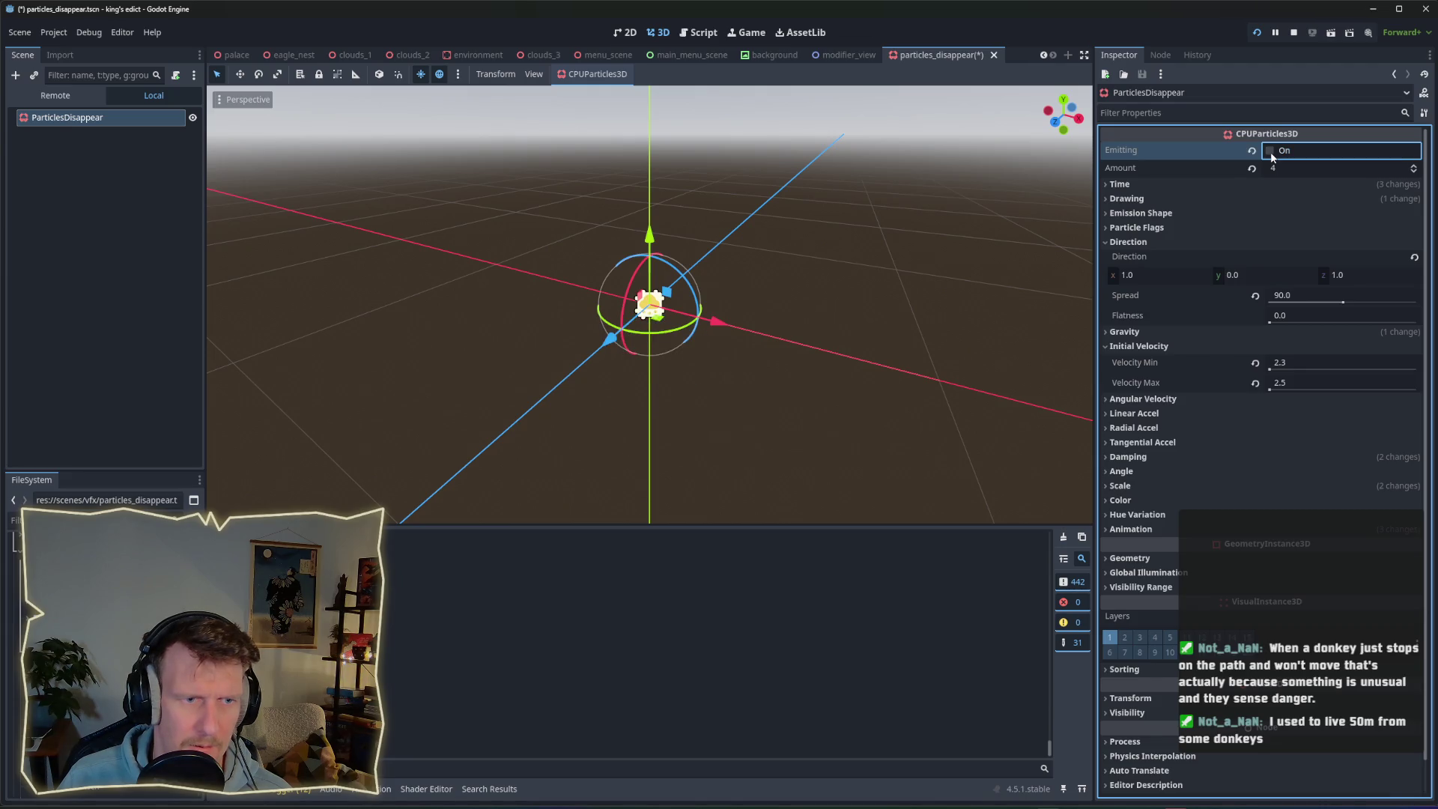
left_click(1271, 152)
left_click(1146, 346)
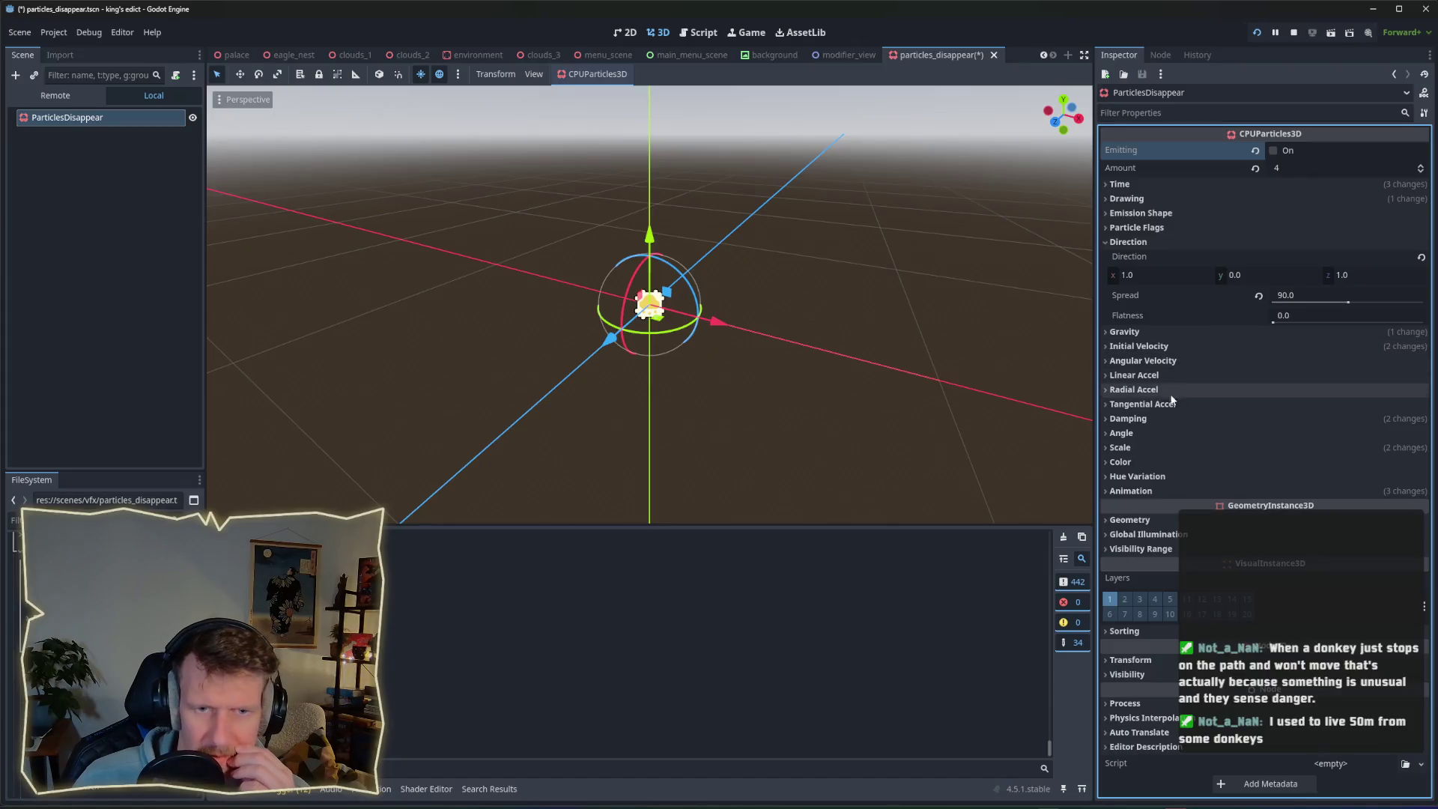
Set Damping to 12–15, save the scene, and replay the puff.
left_click(1168, 419)
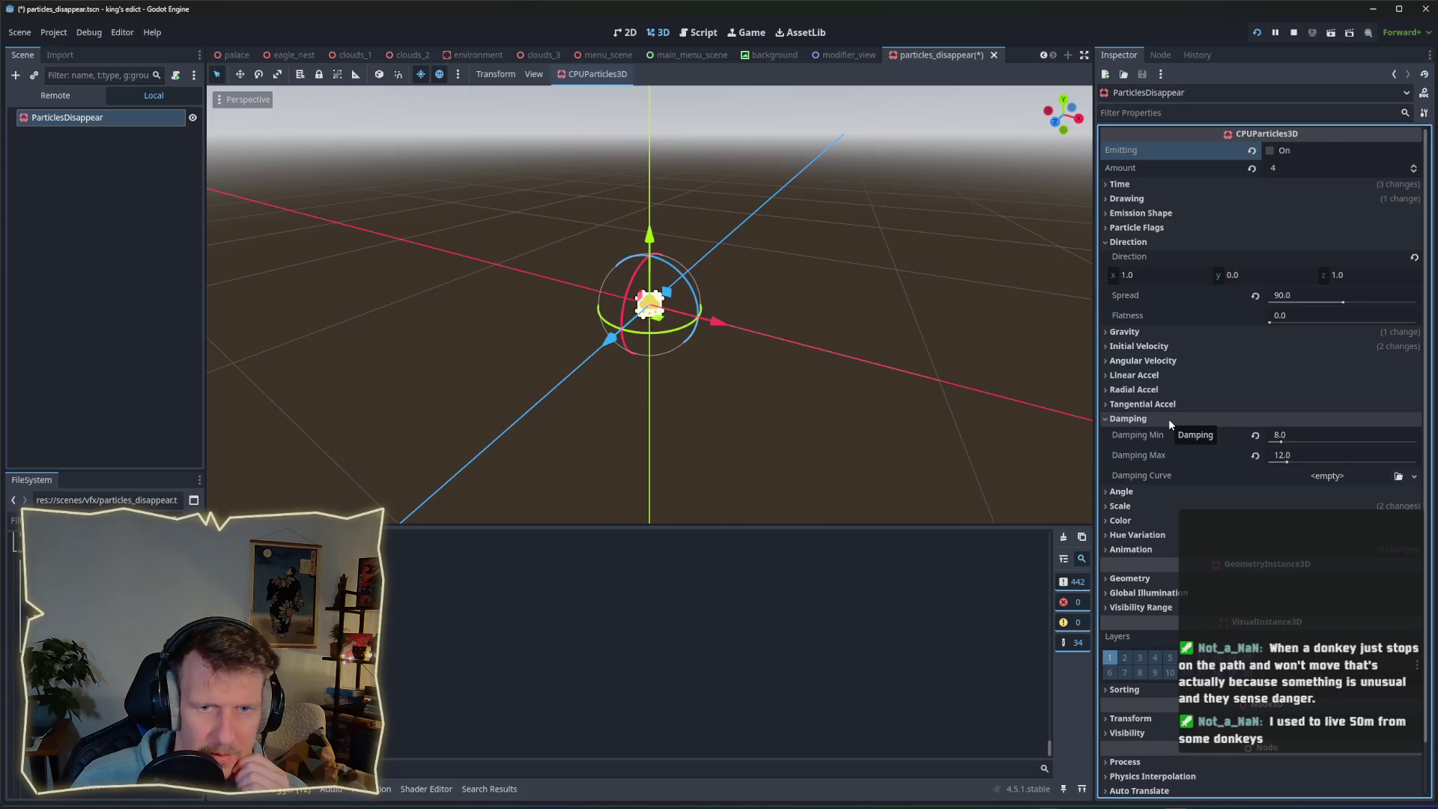
left_click(1301, 438)
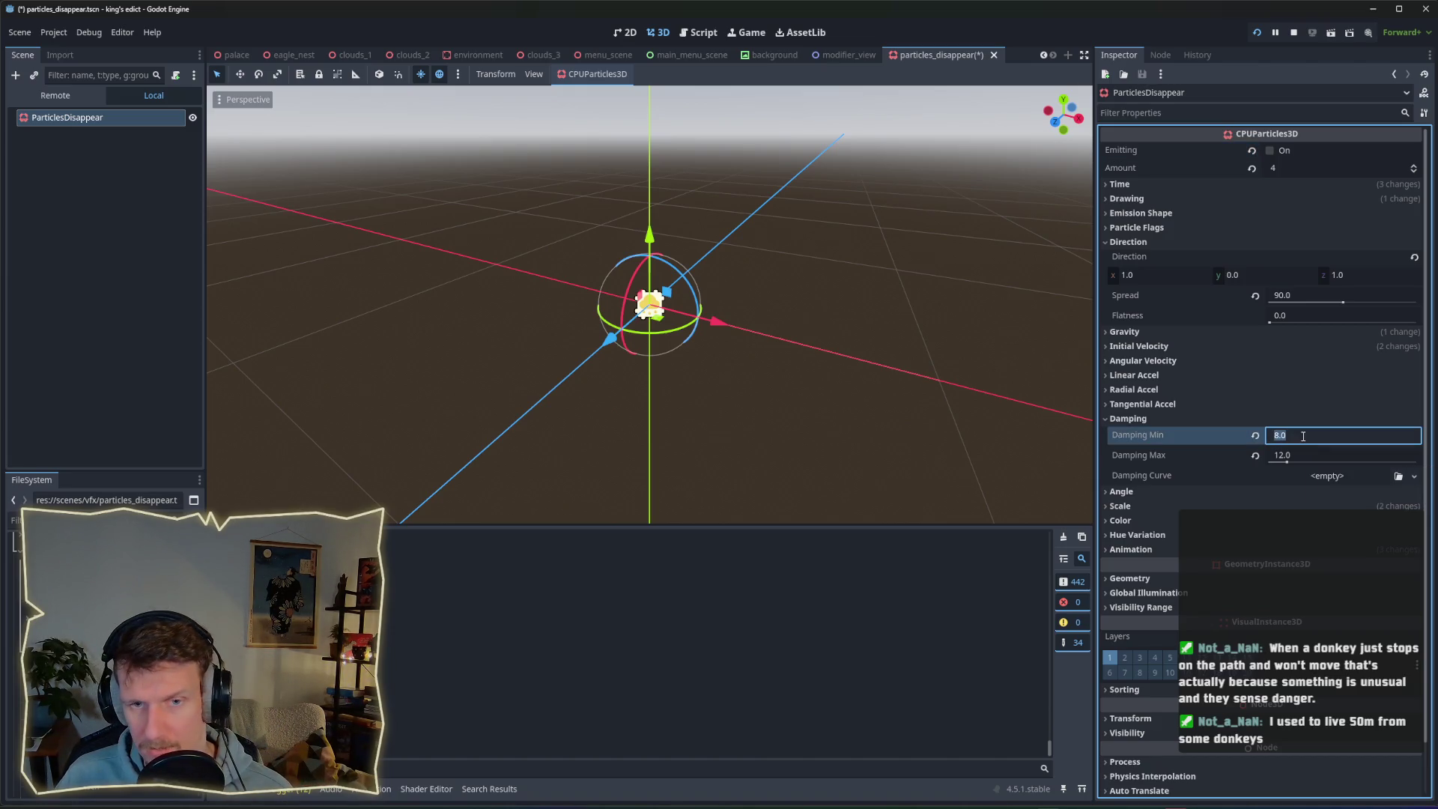
type("12")
key("Tab")
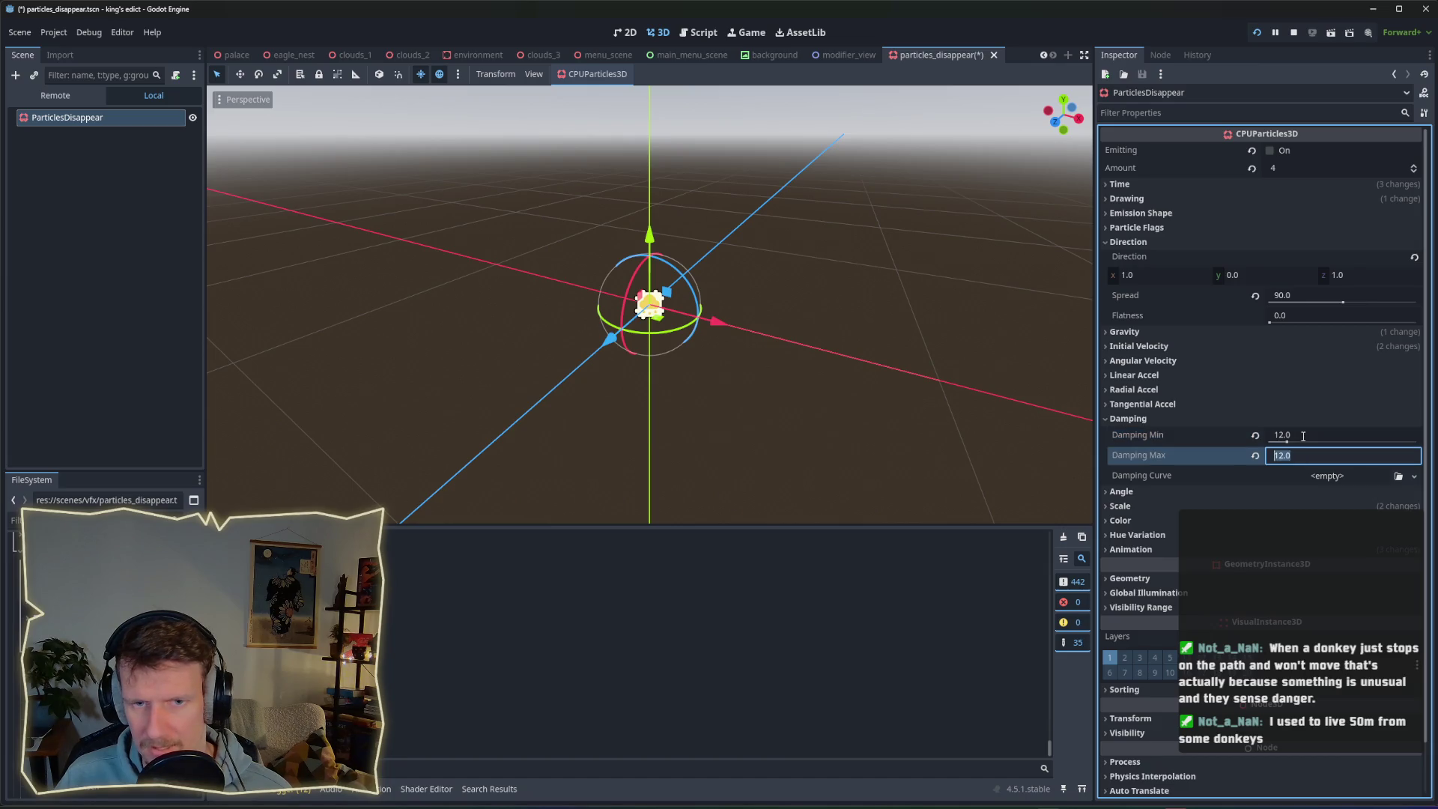
type("15")
key("ctrl+s")
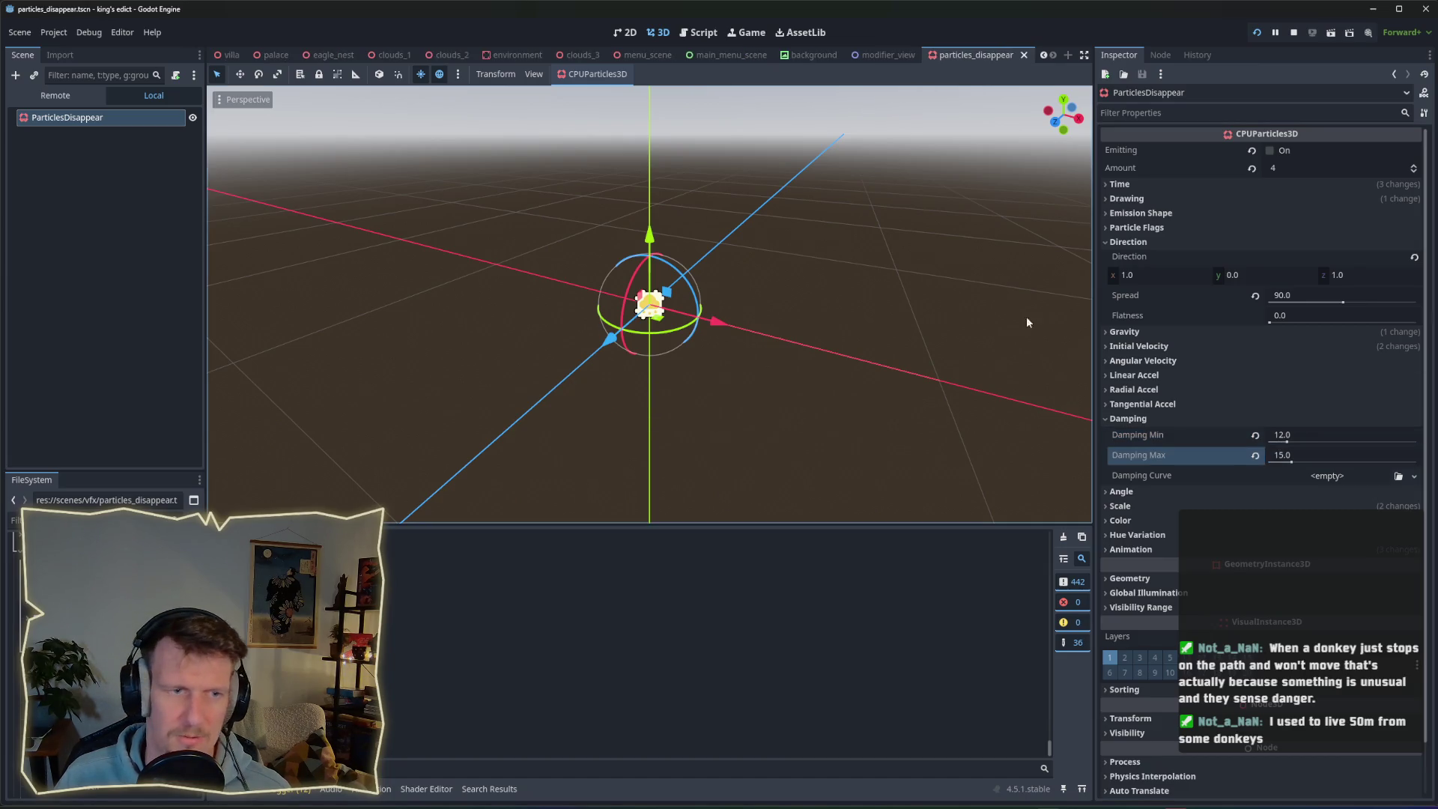
left_click(1269, 150)
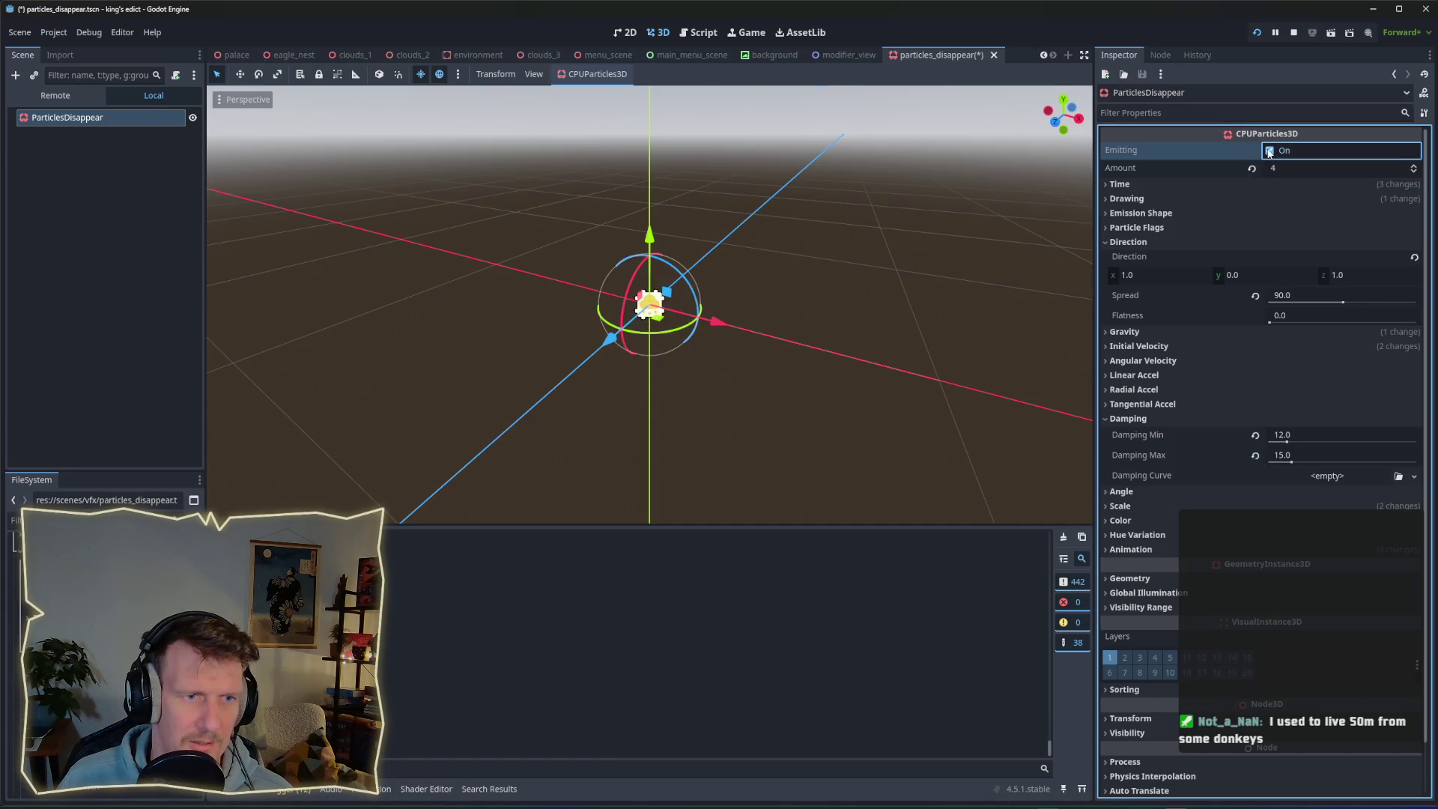
left_click(1270, 150)
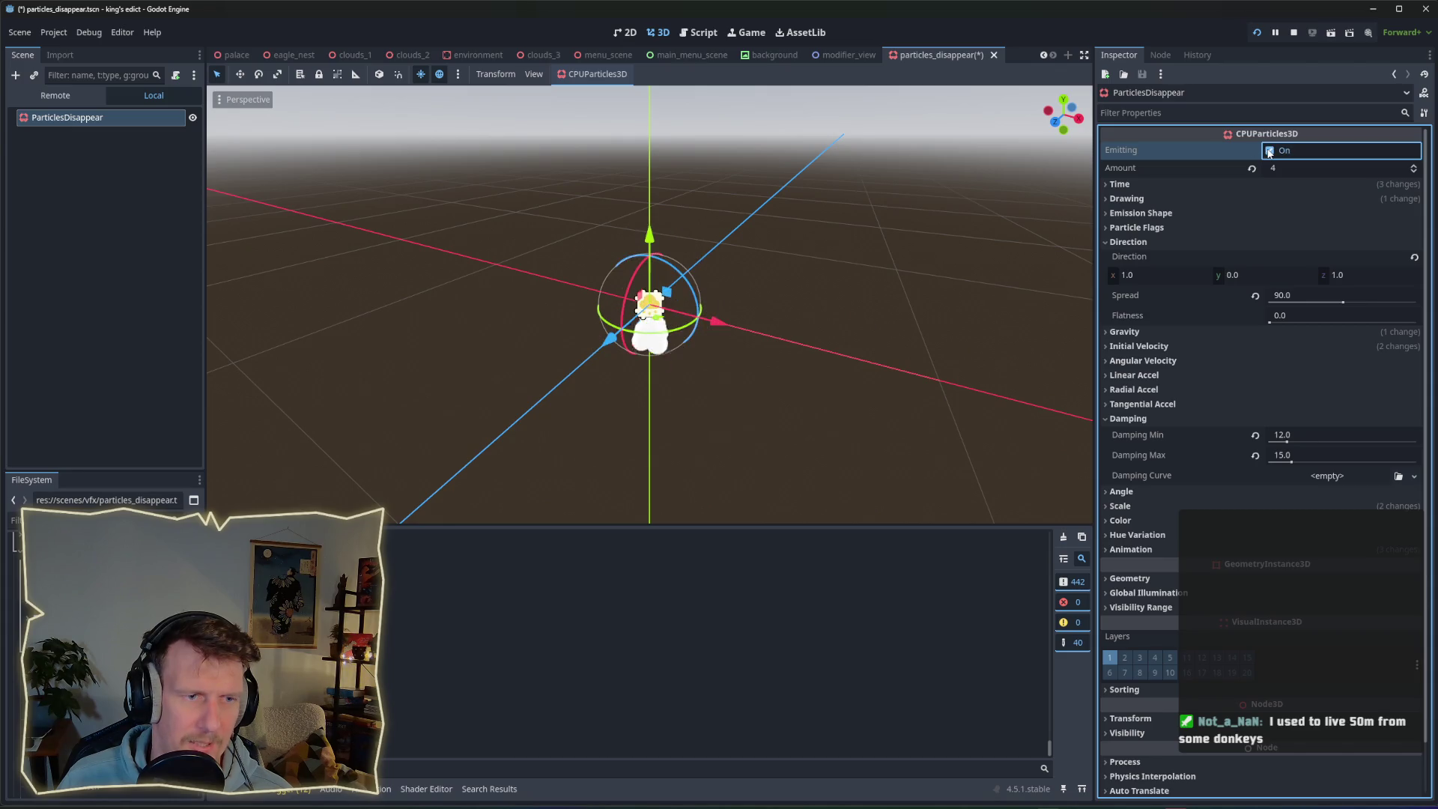
left_click(1269, 151)
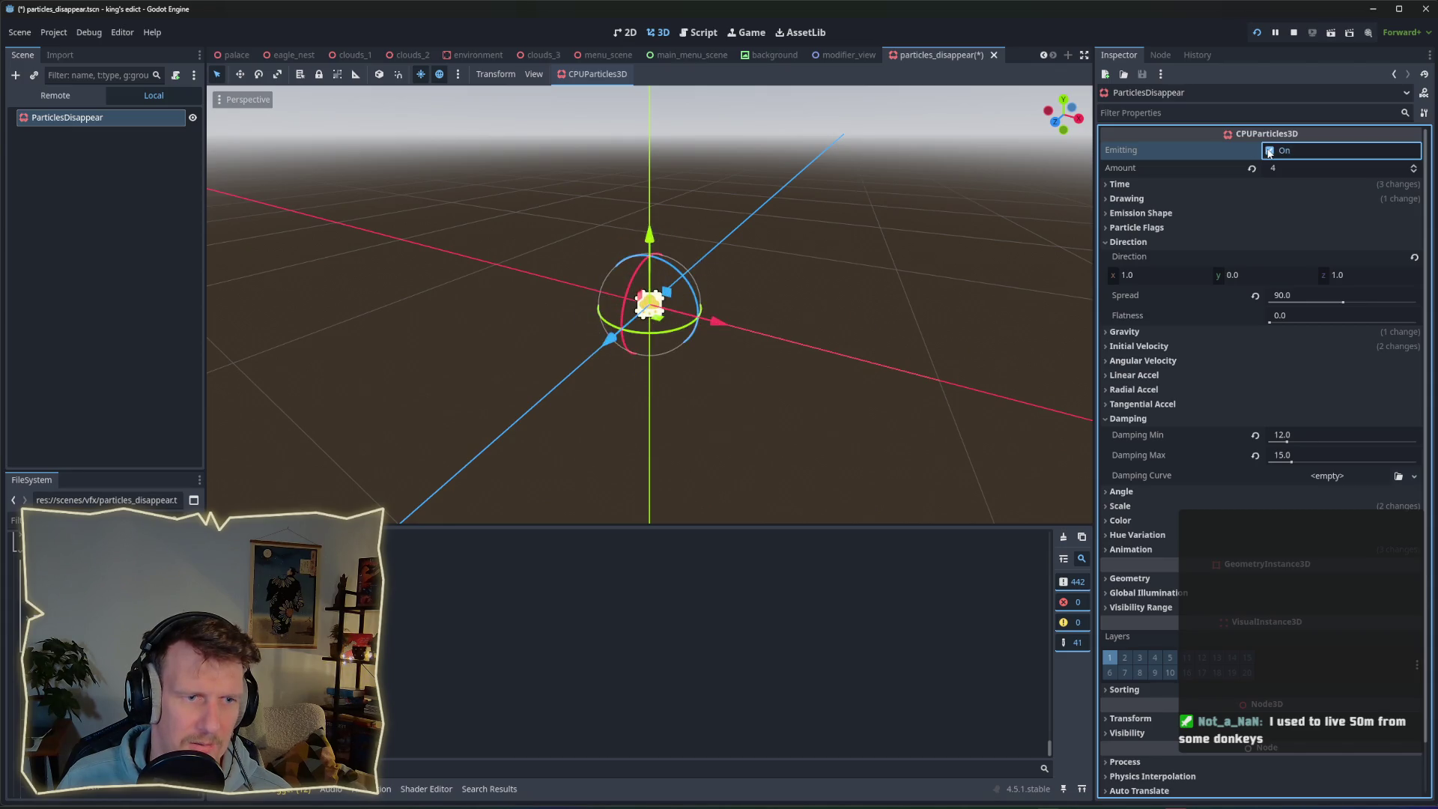
left_click(1270, 150)
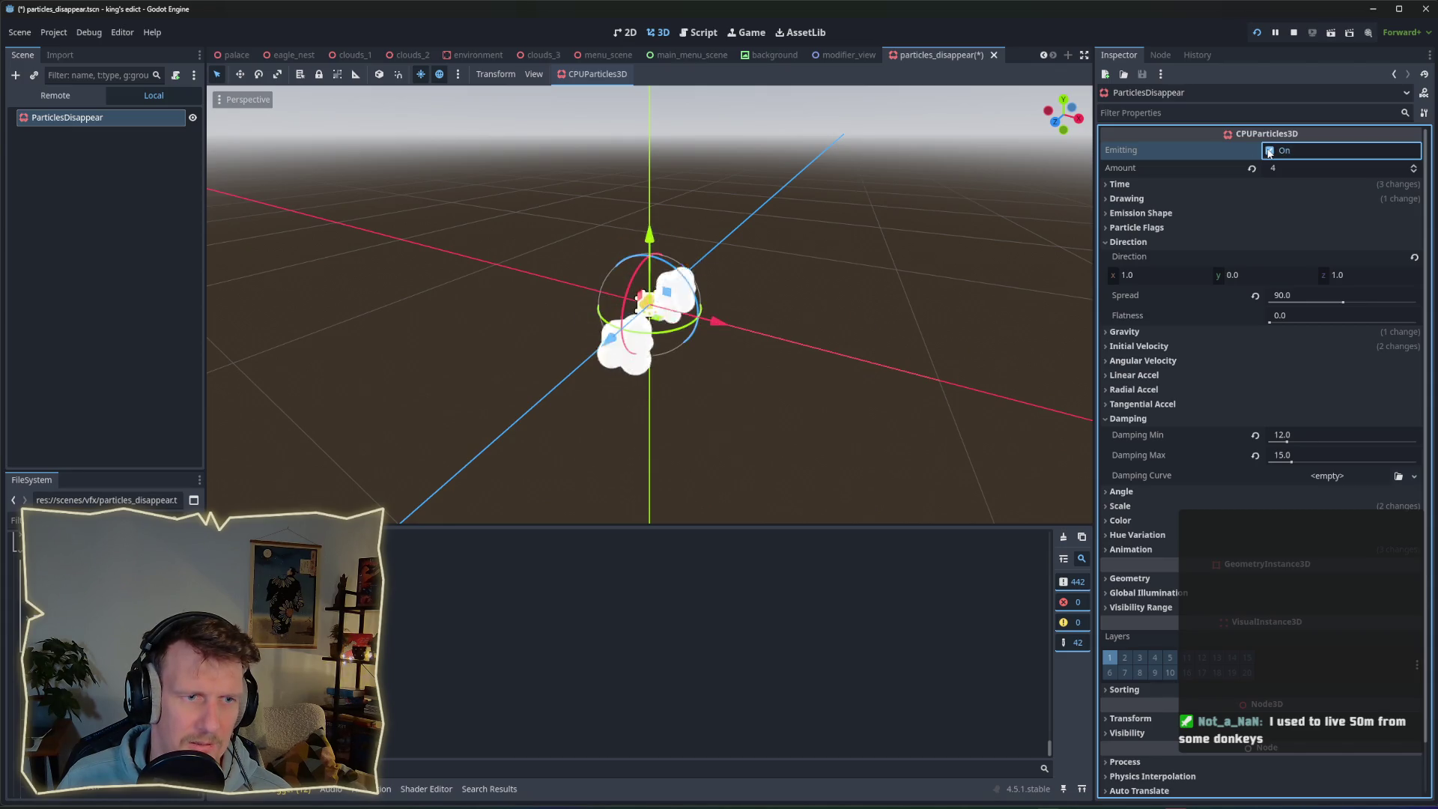
Raise Damping to 16–20 and replay the burst several times.
left_click(1301, 437)
type("16")
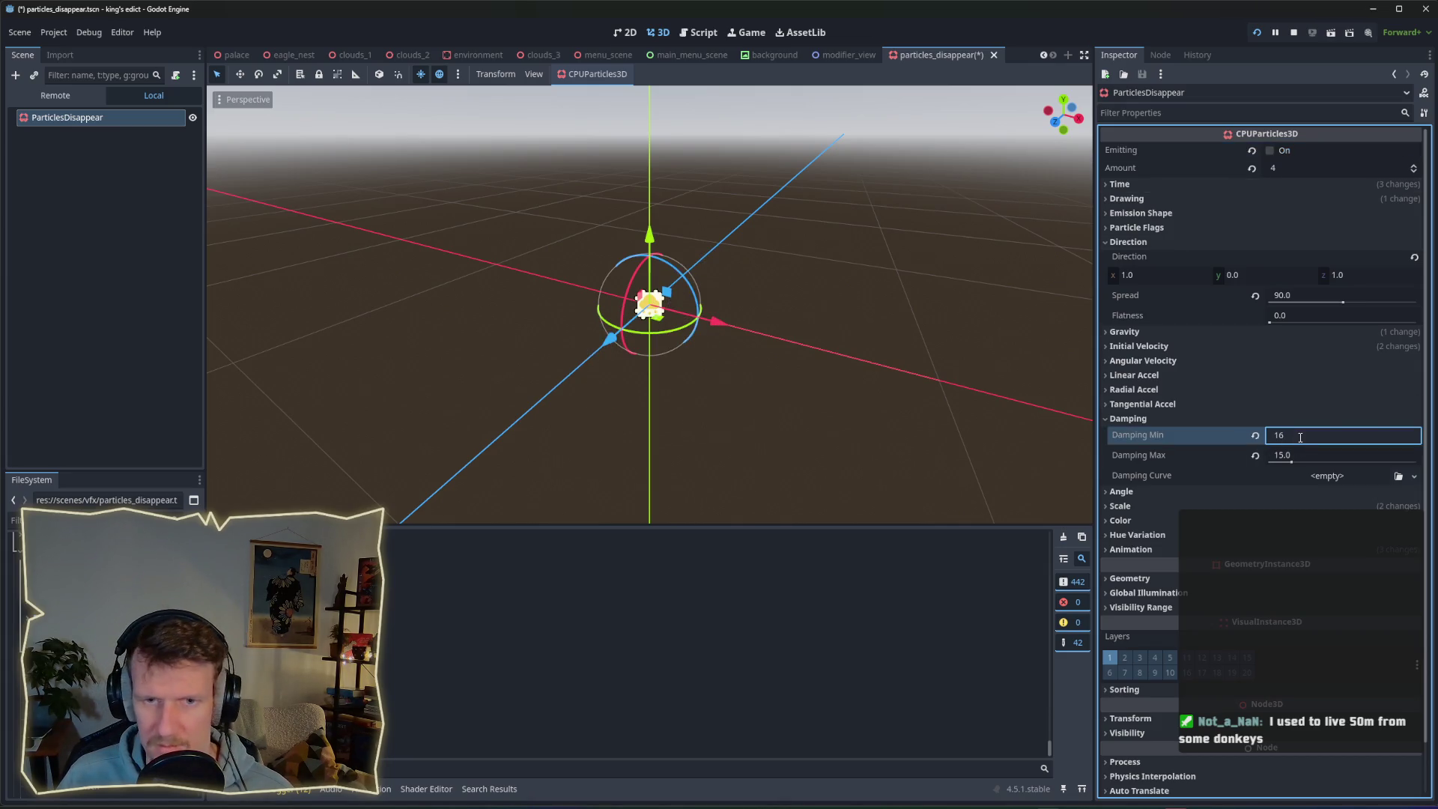
left_click(1300, 458)
type("20")
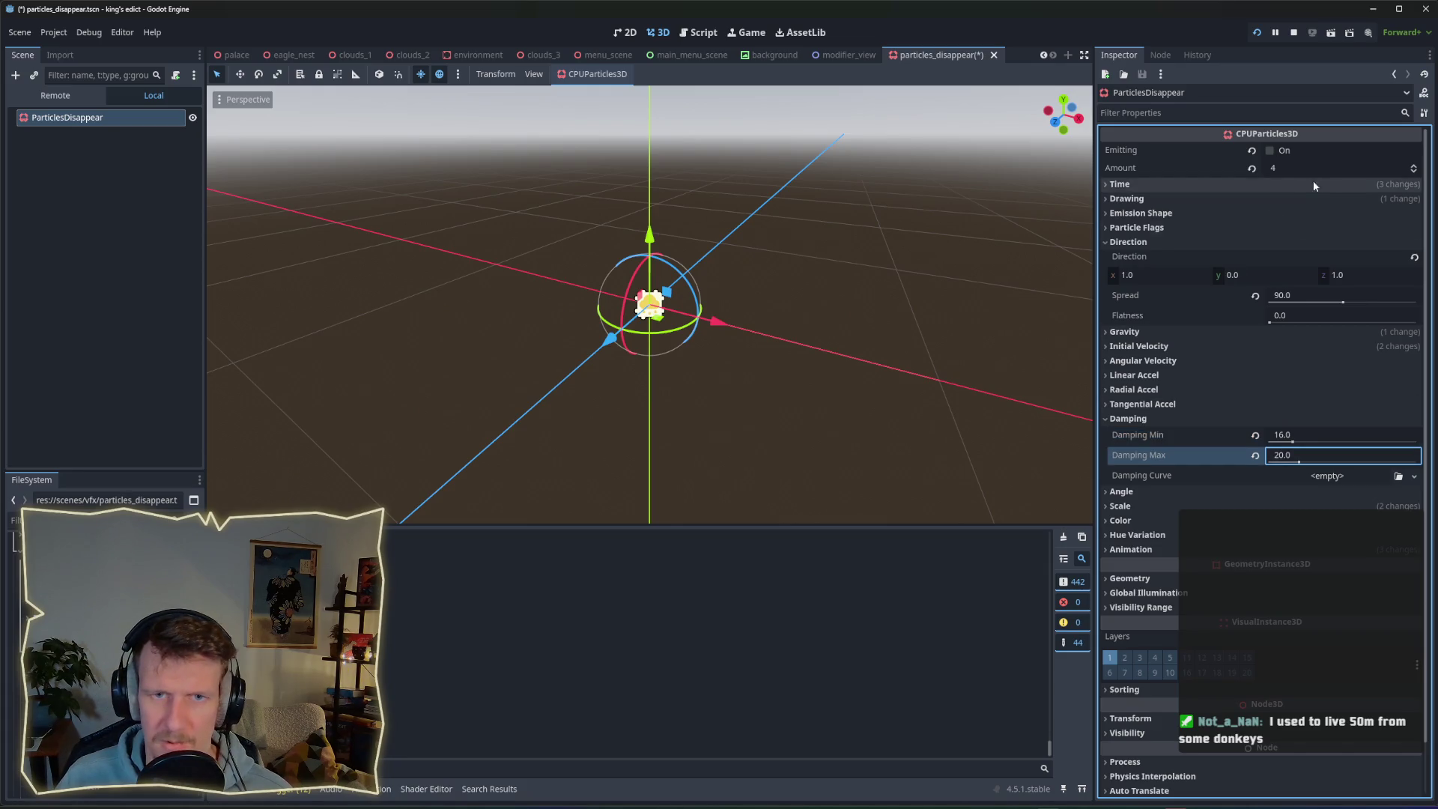
left_click(1270, 151)
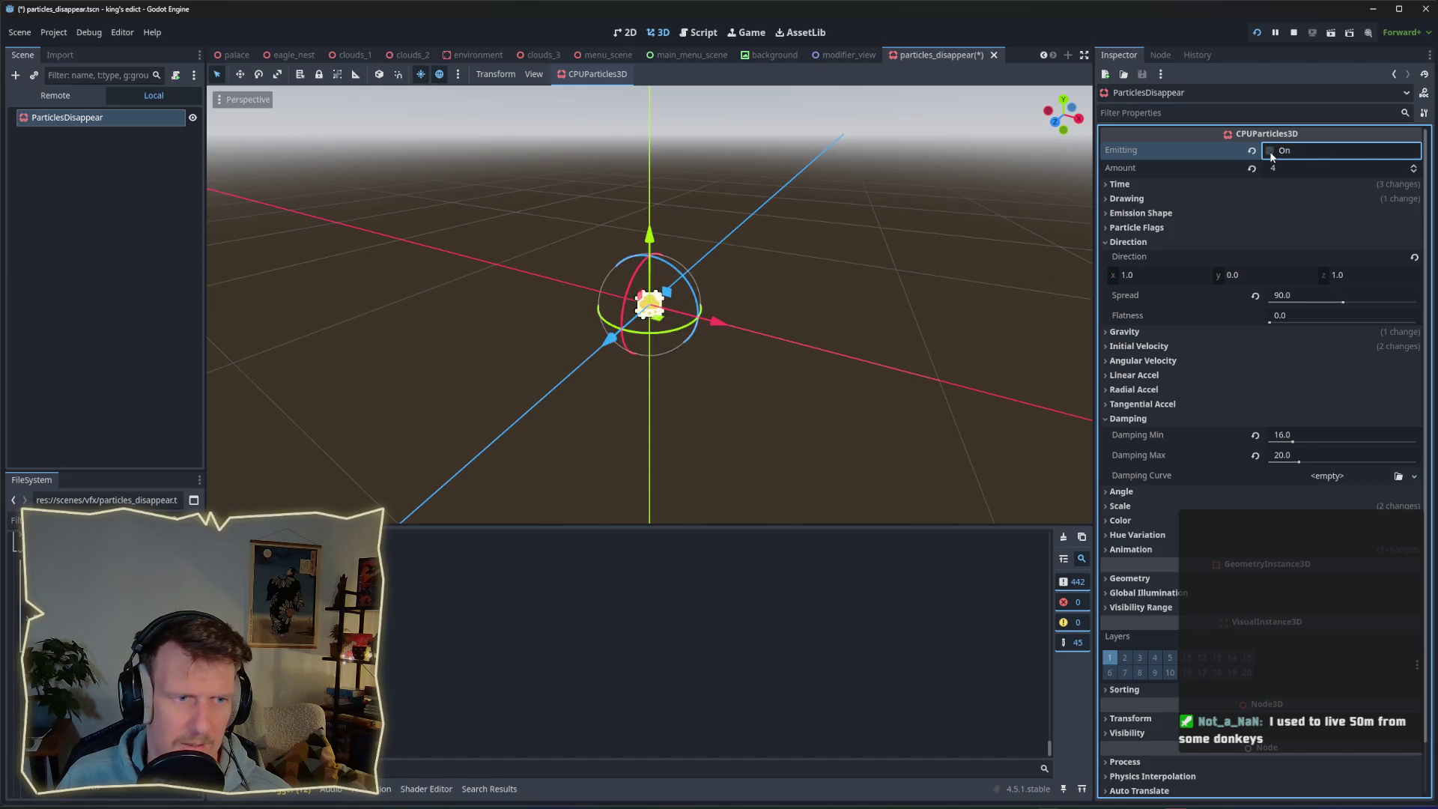
left_click(1270, 151)
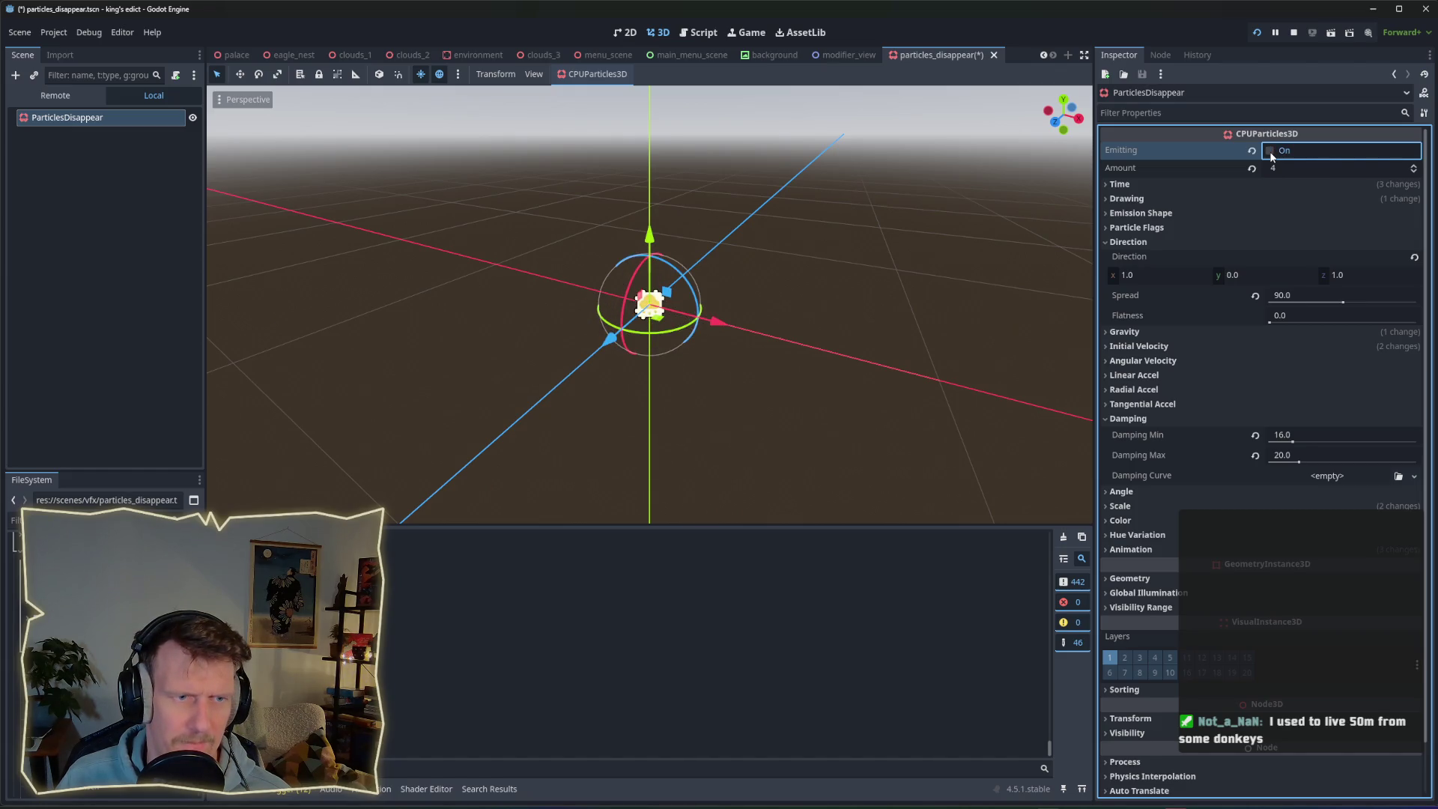
left_click(1271, 152)
left_click(1270, 151)
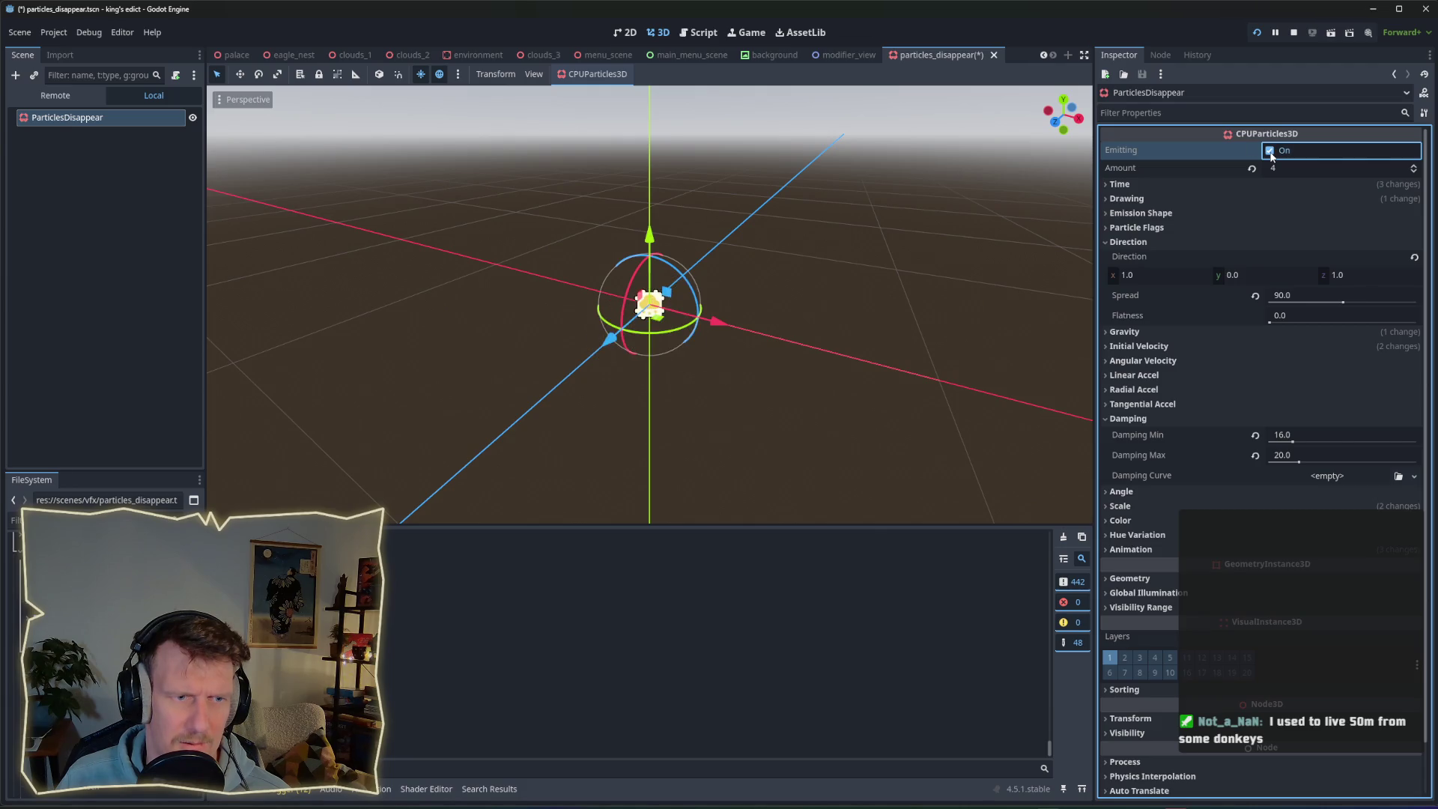
left_click(1269, 151)
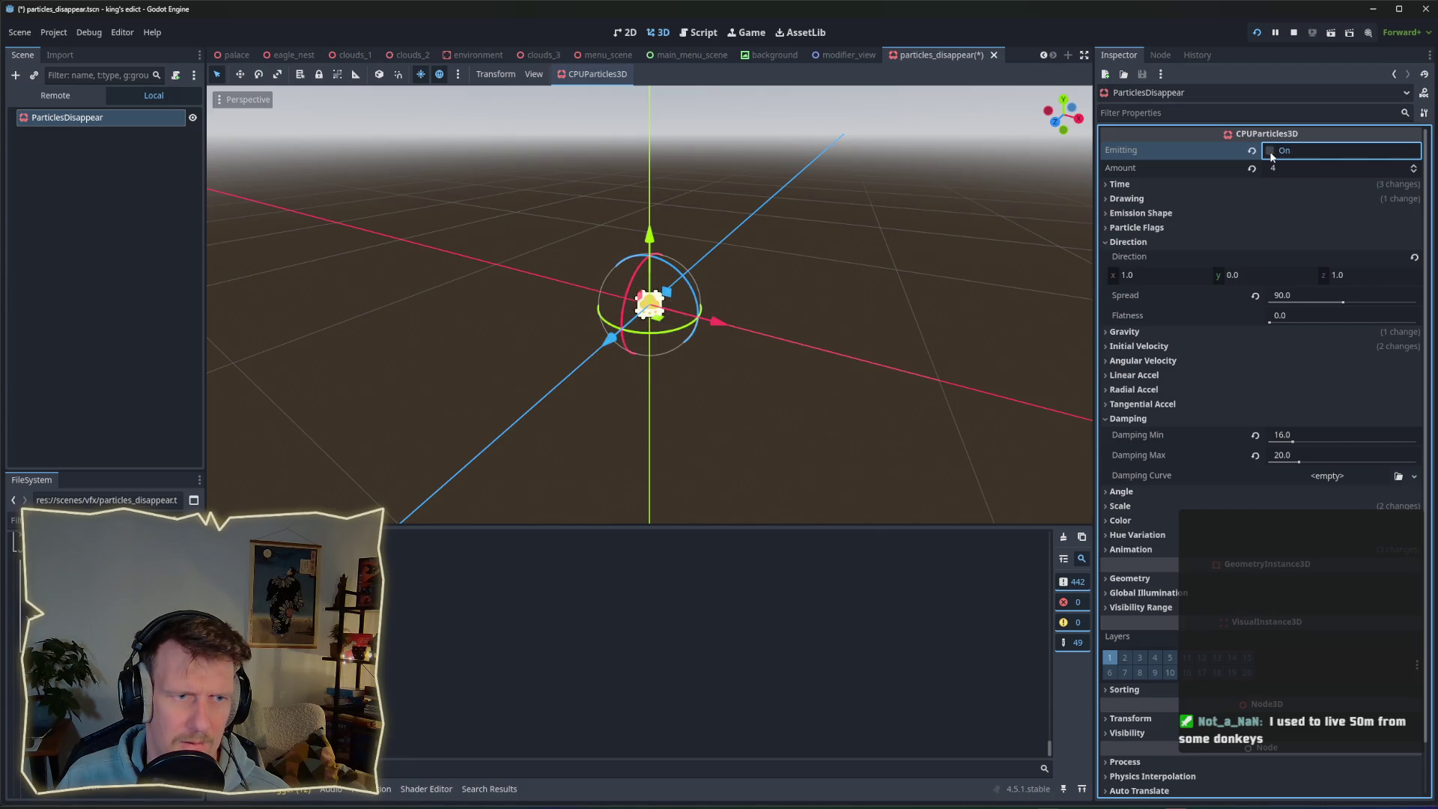
left_click(1270, 151)
Save the scene, place a unit on the mountain hex in-game, then stop and rerun the project.
key("ctrl+s")
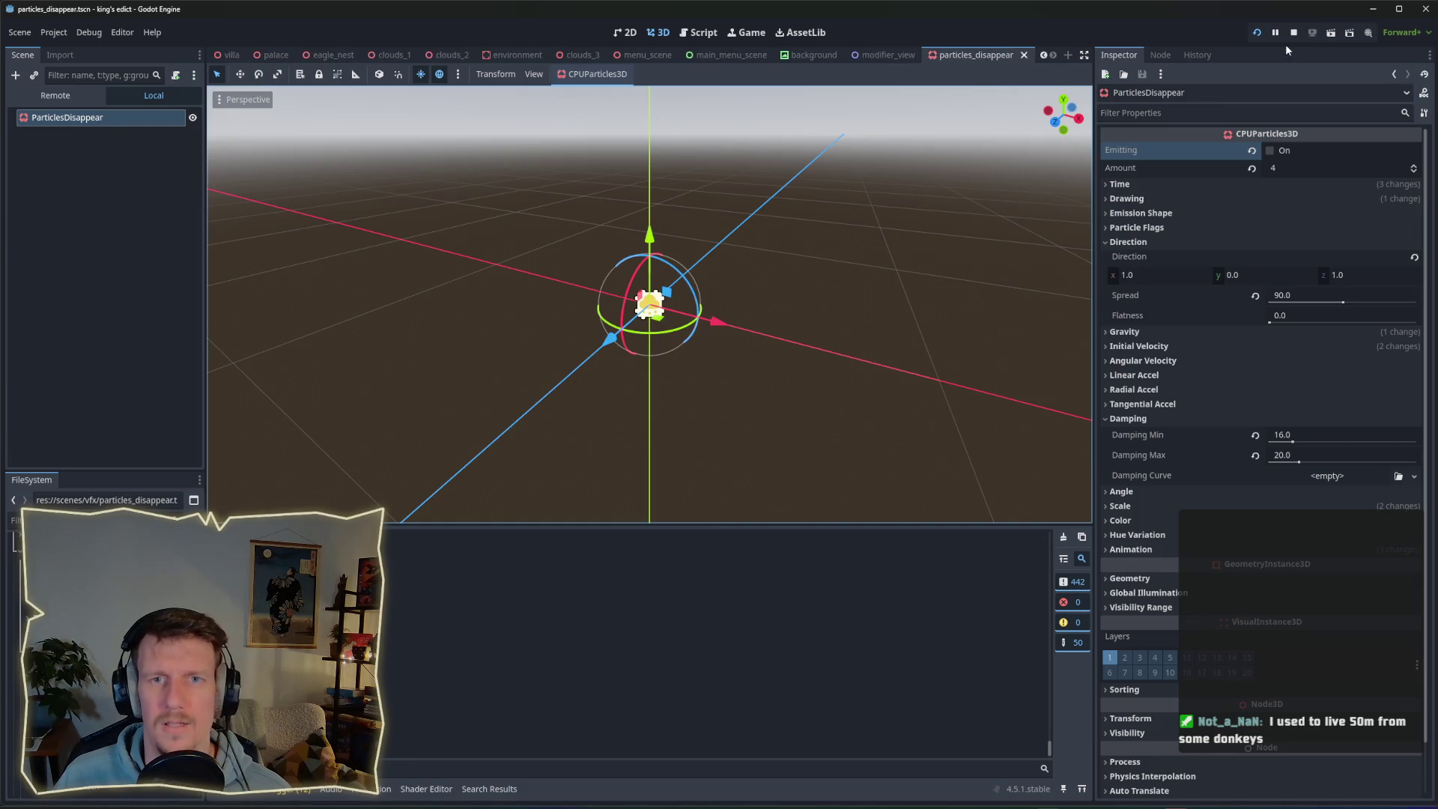
key("alt+Tab")
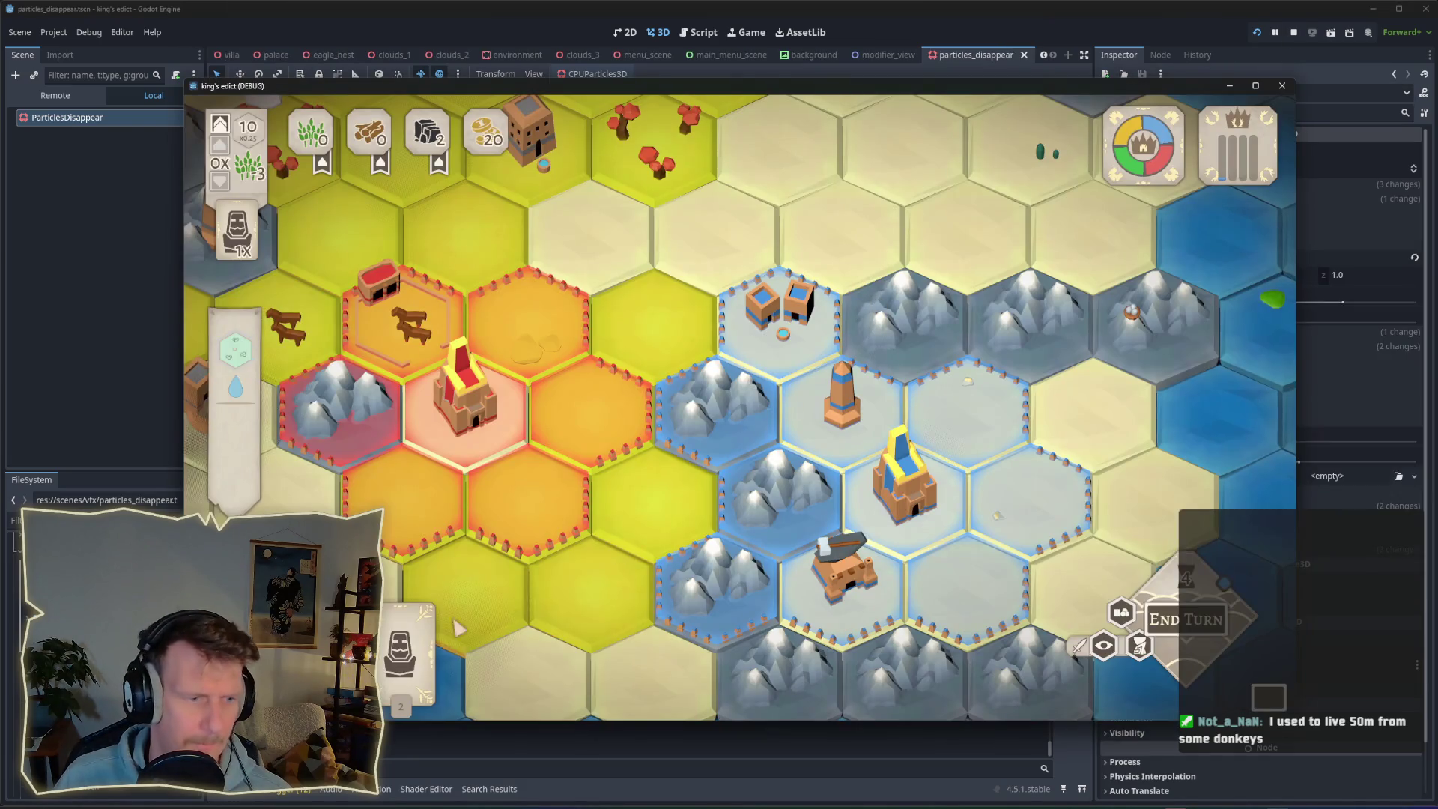
left_click(717, 382)
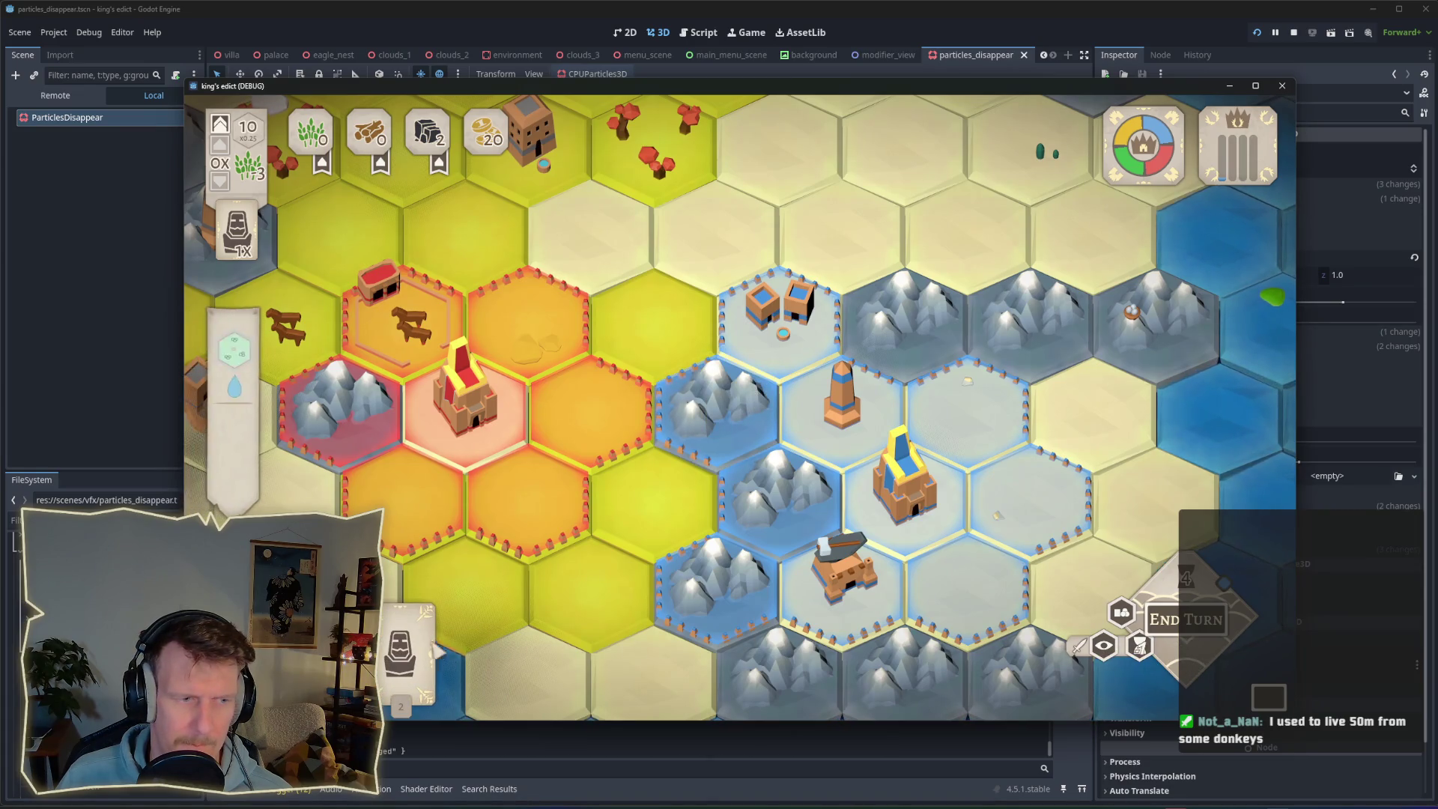
left_click(400, 652)
left_click(719, 390)
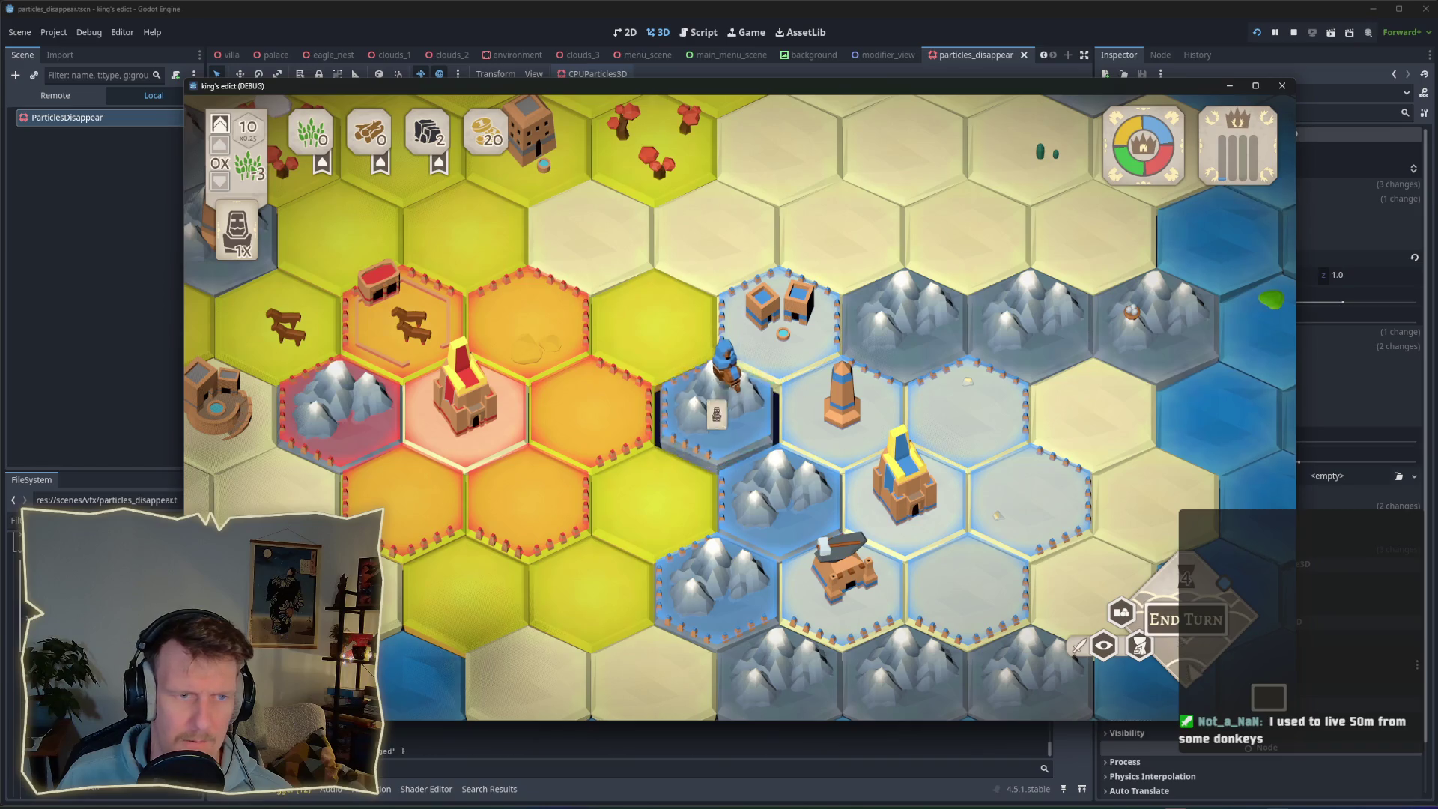
left_click(1295, 33)
left_click(1257, 33)
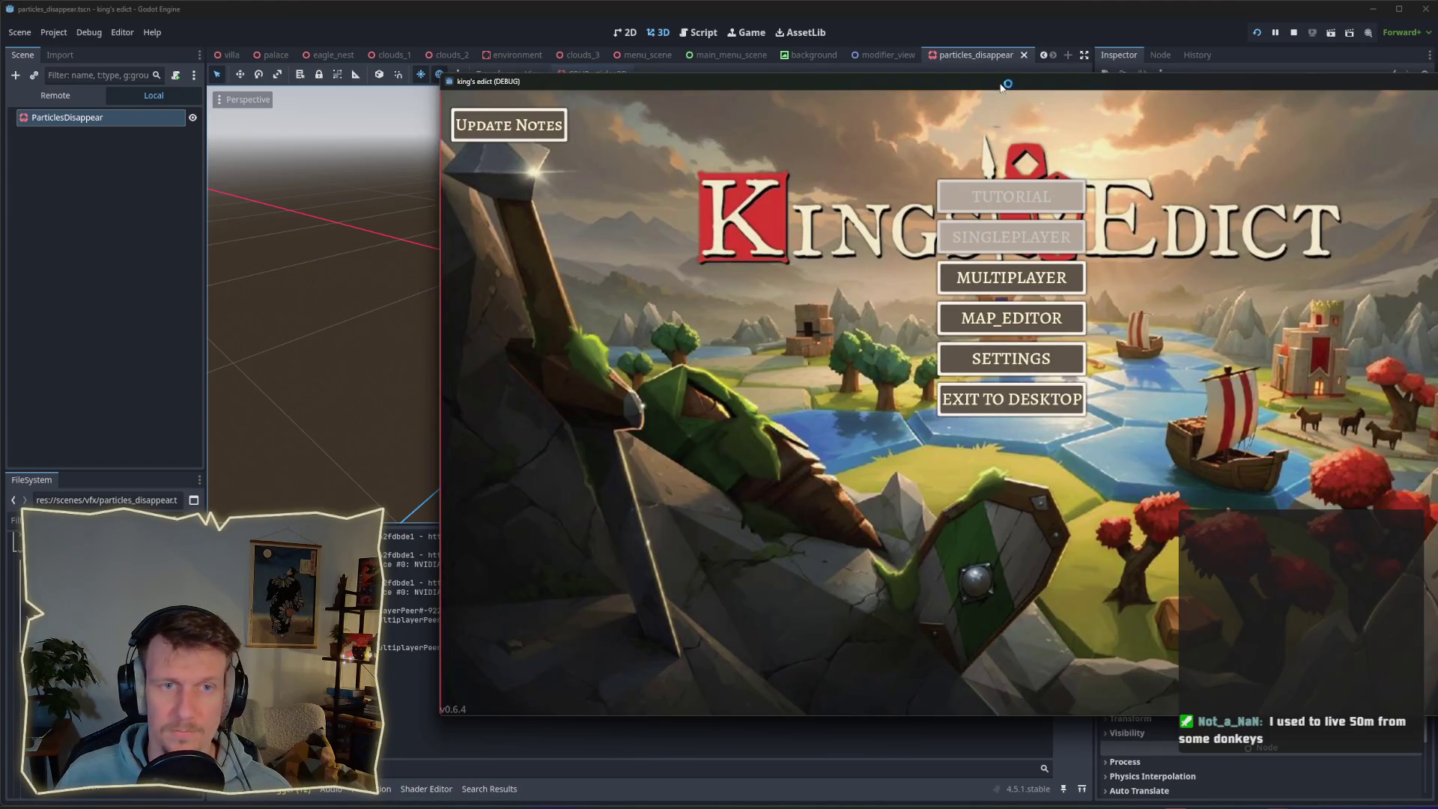
Move the game window left and start a multiplayer match on i_know_this_place.map from start position 2.
left_click_drag(1000, 88, 758, 93)
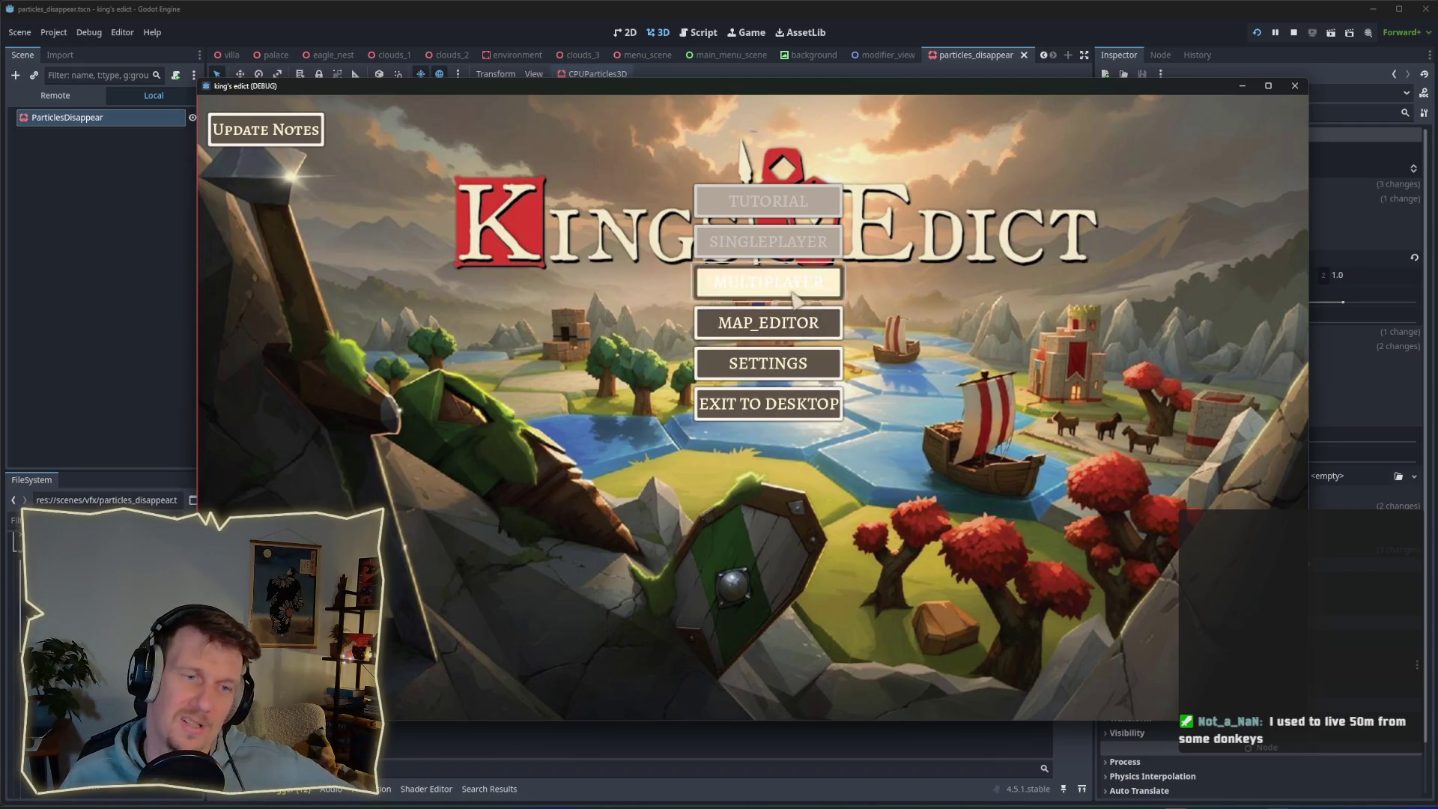
left_click(820, 282)
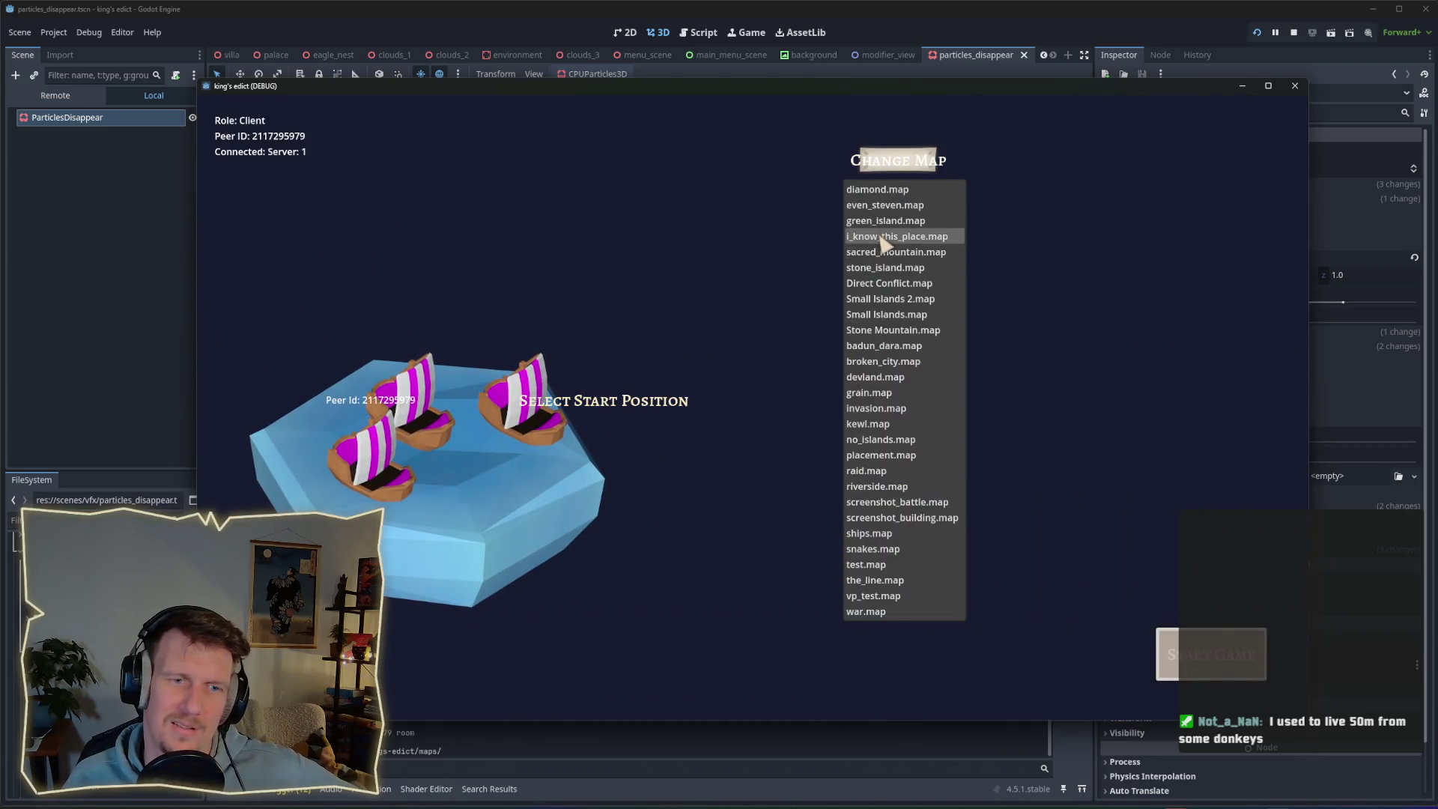
left_click(880, 236)
left_click(515, 436)
left_click(516, 477)
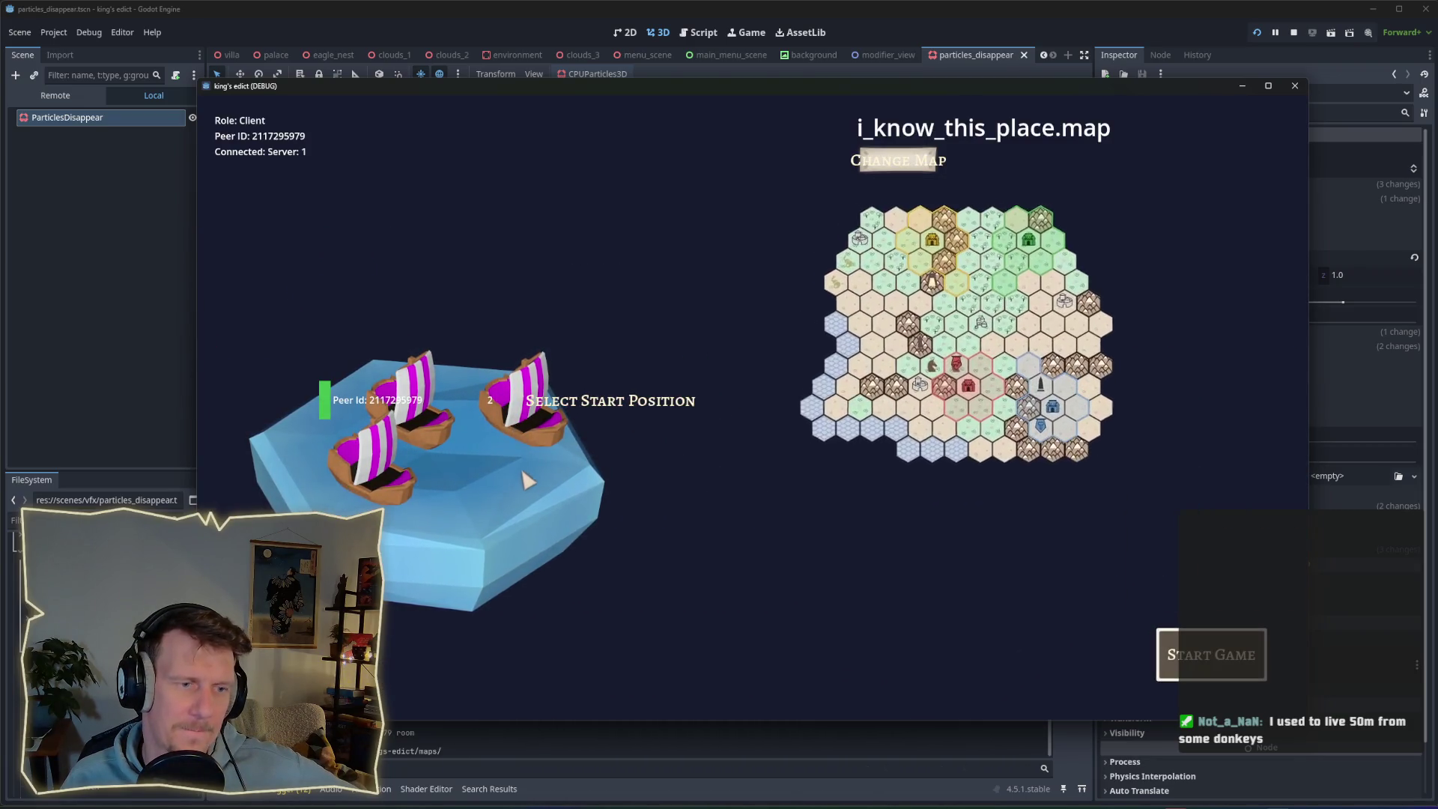
left_click(558, 428)
left_click(1211, 653)
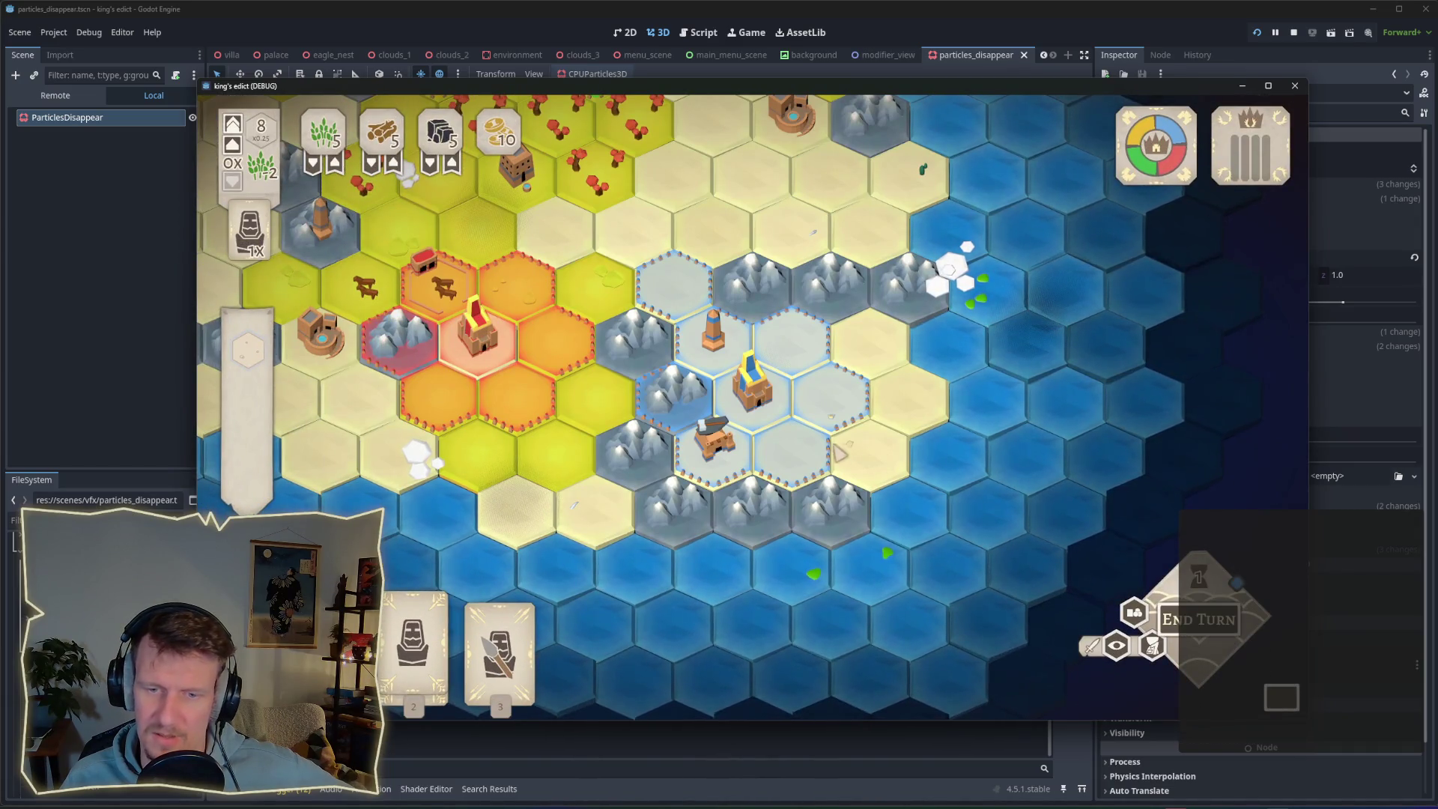
Place the Servant on the mountain tile and undo it three times, watching the puff.
mouse_move(500, 648)
left_click(413, 636)
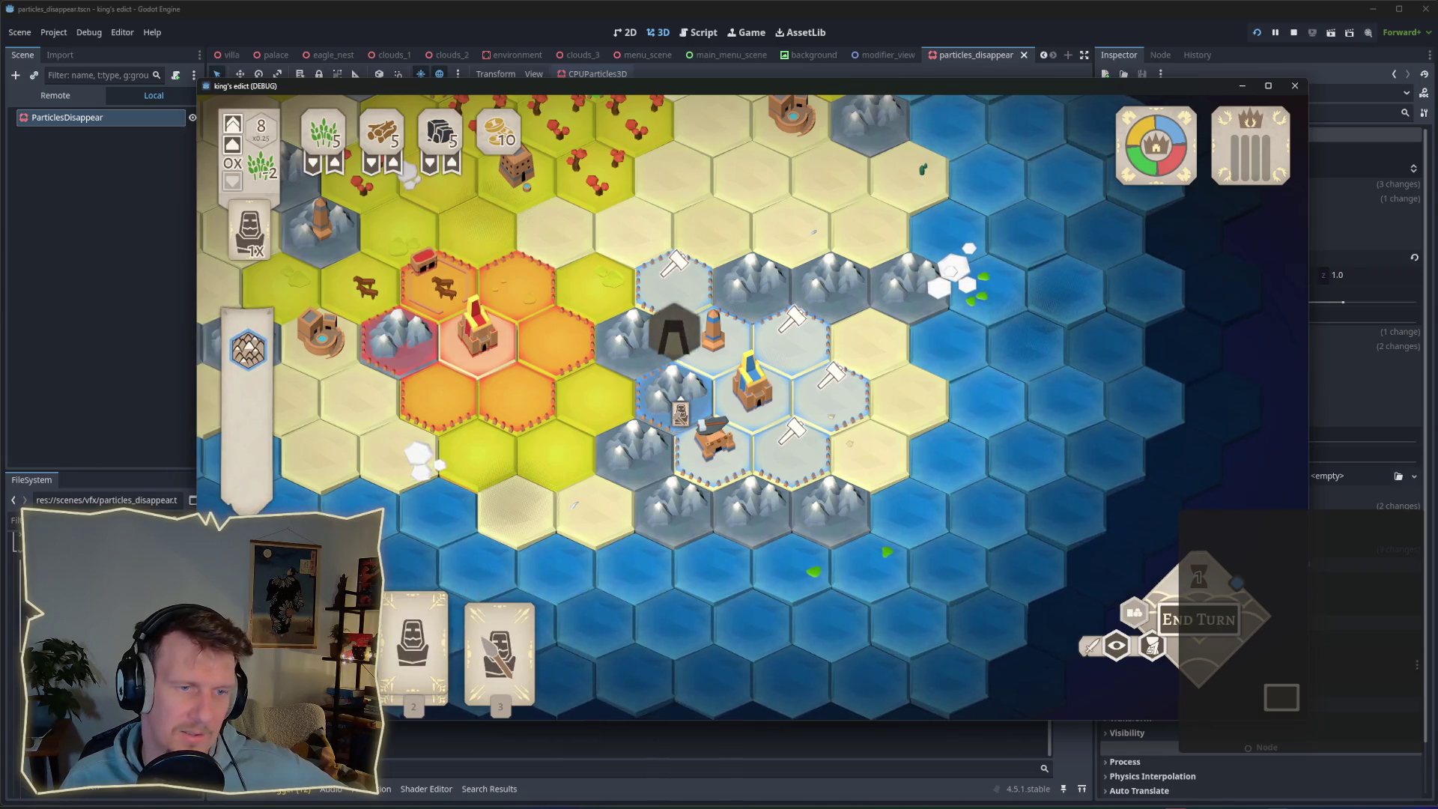
scroll(558, 494, "up", 2)
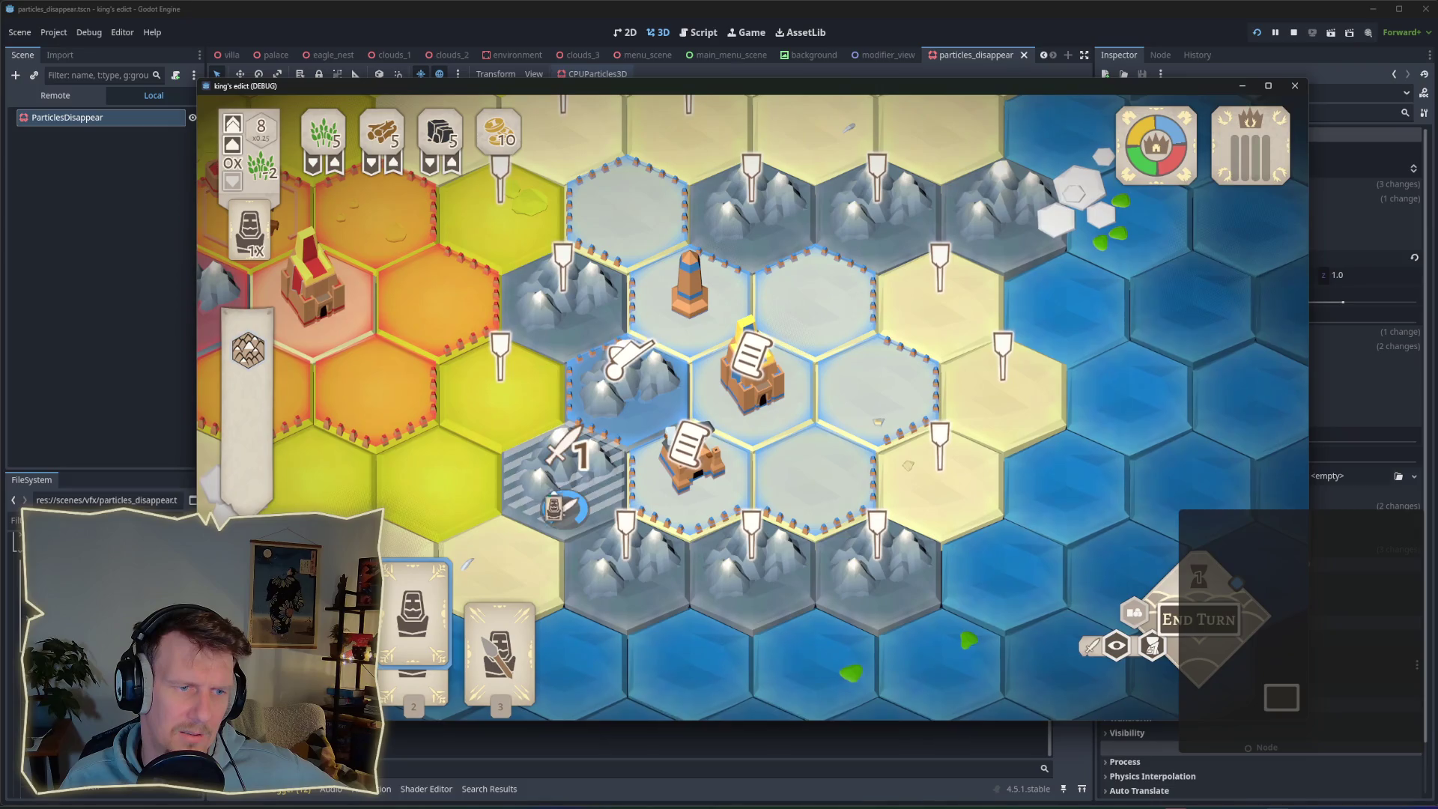
left_click(618, 379)
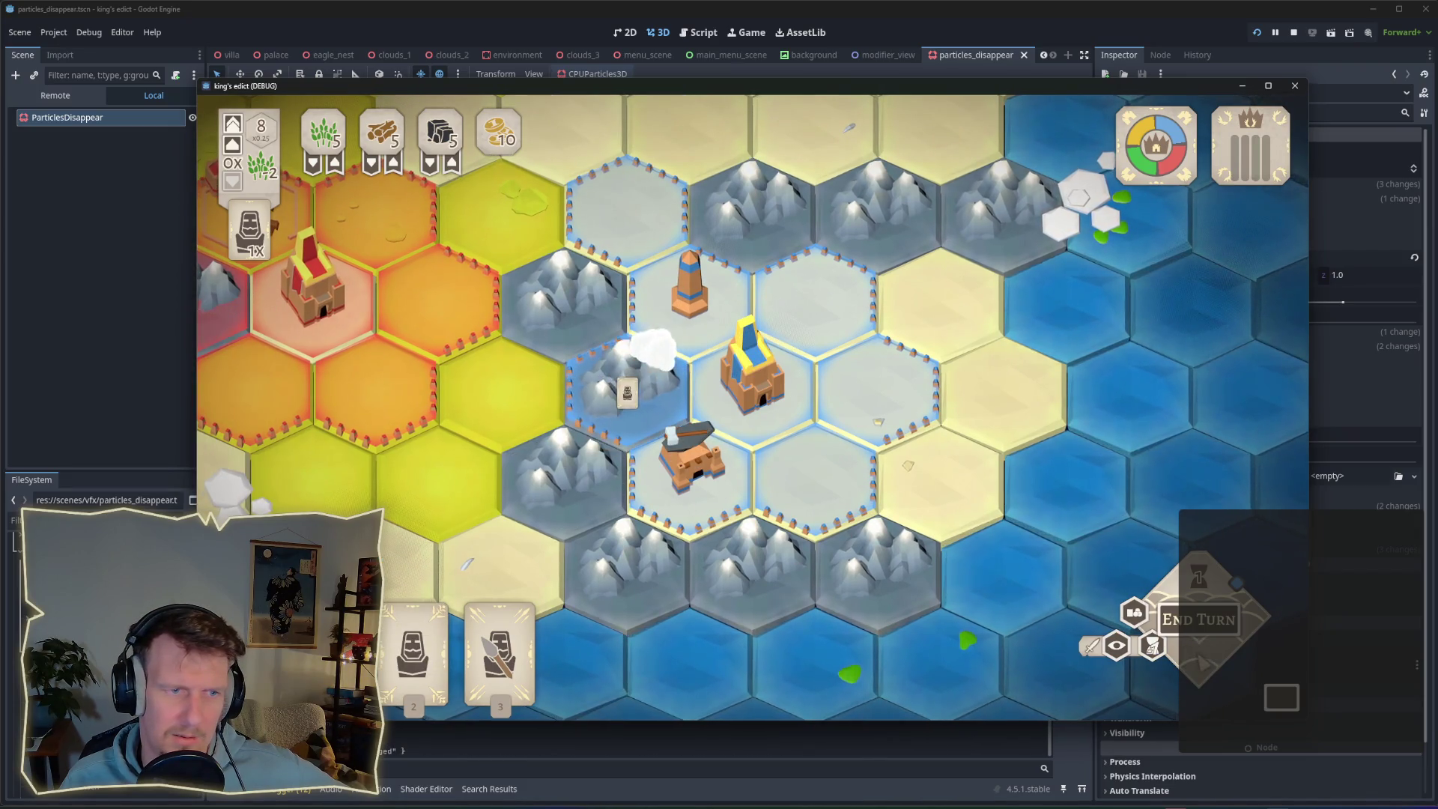
scroll(1016, 590, "down", 2)
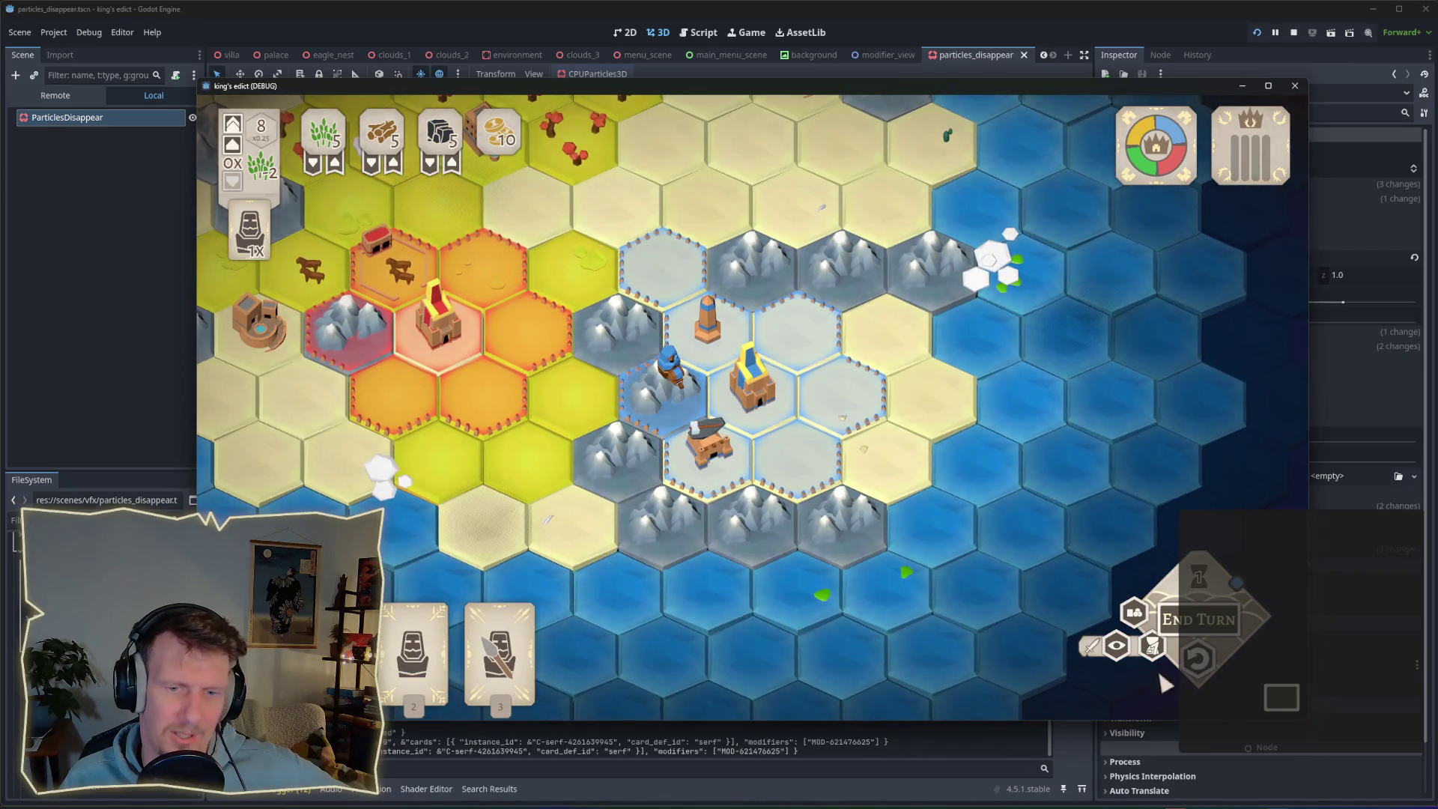
left_click(1197, 659)
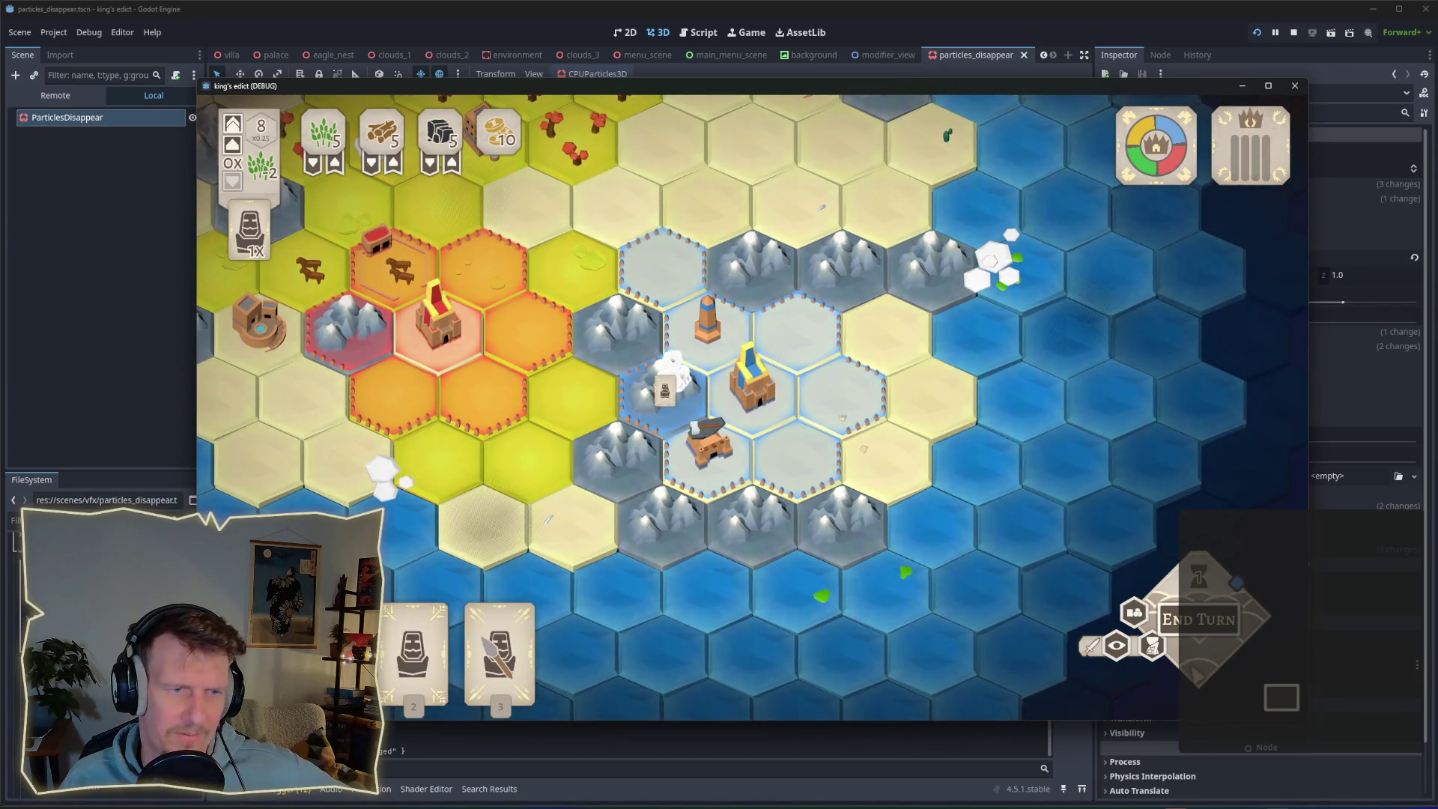
left_click(415, 644)
left_click(659, 372)
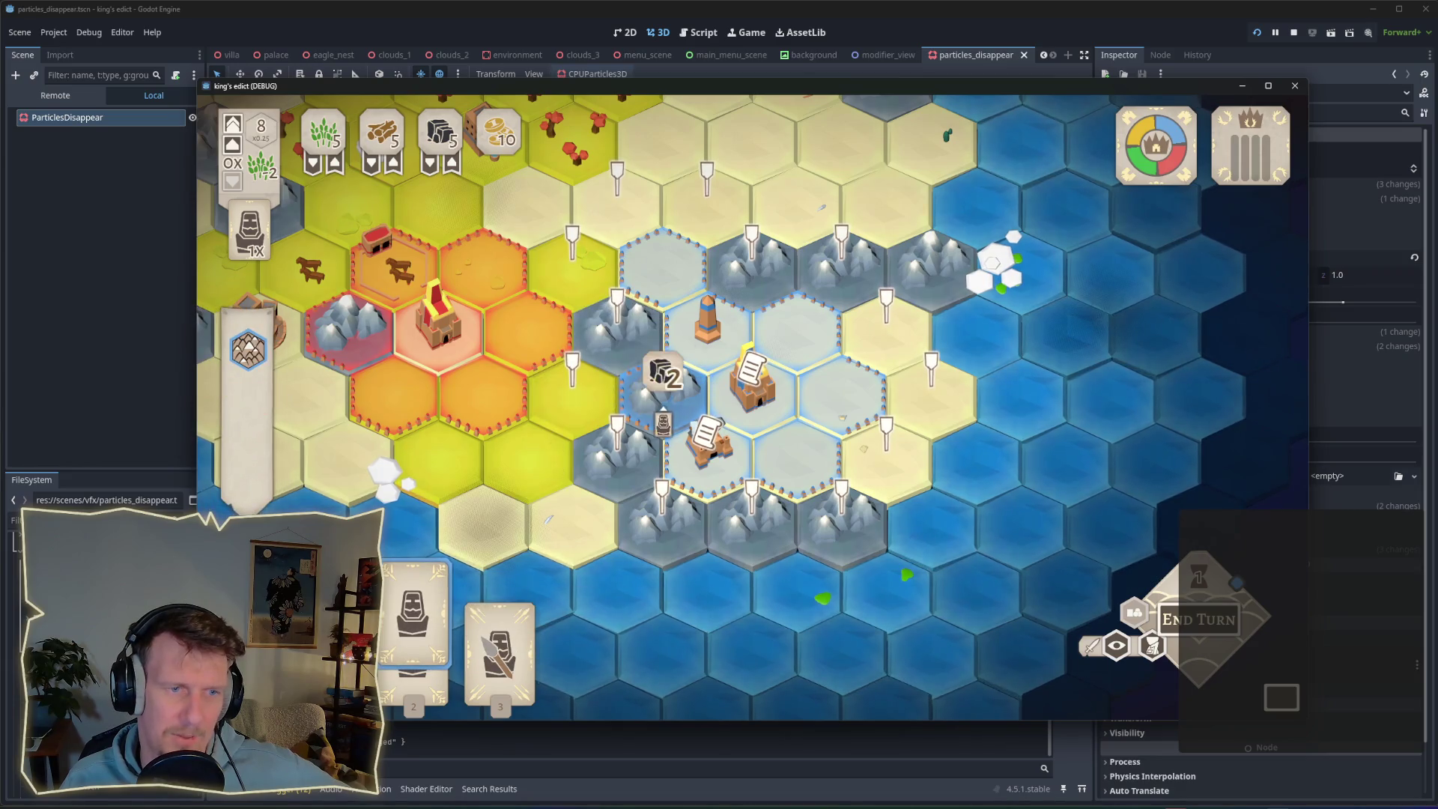
left_click(1196, 659)
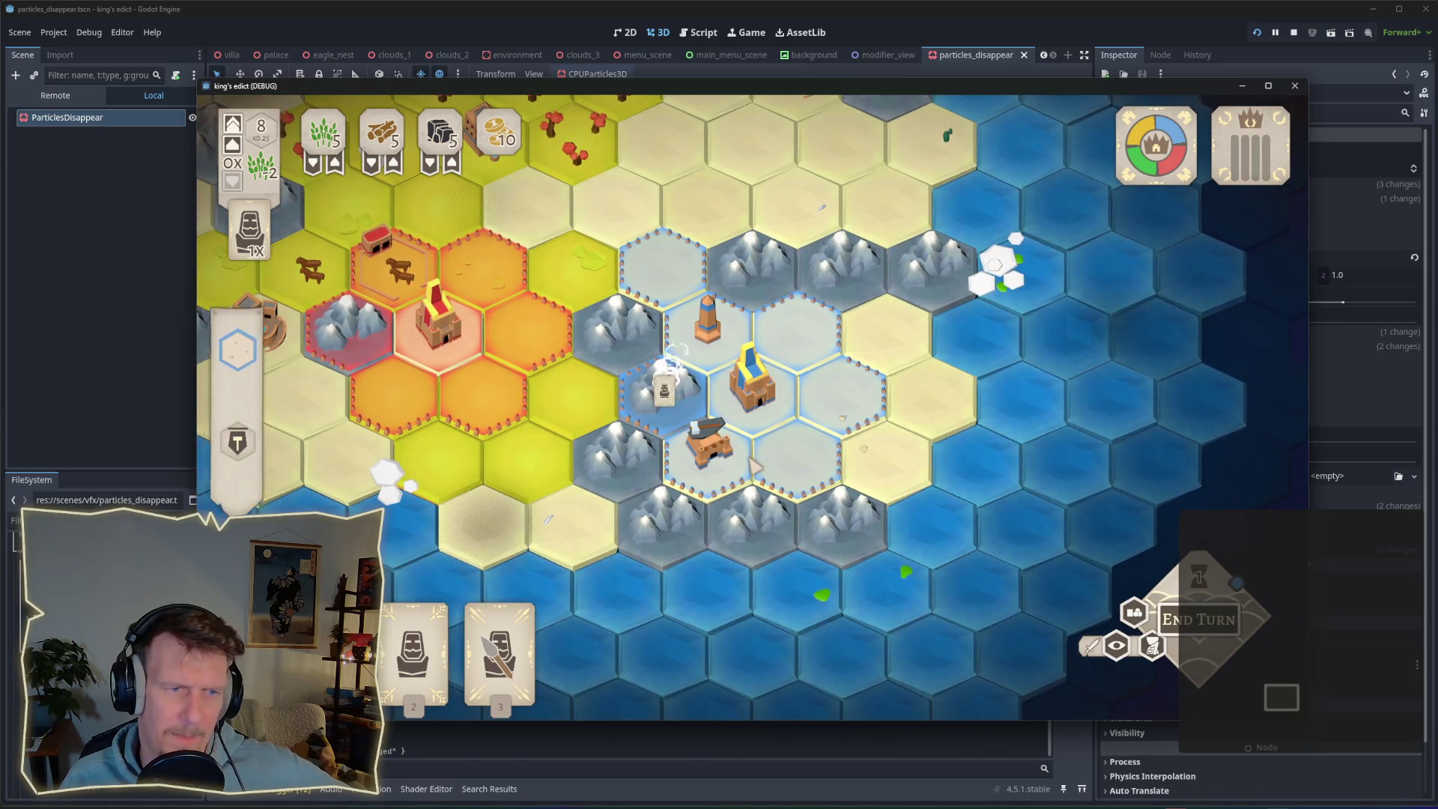
left_click(414, 644)
left_click(659, 372)
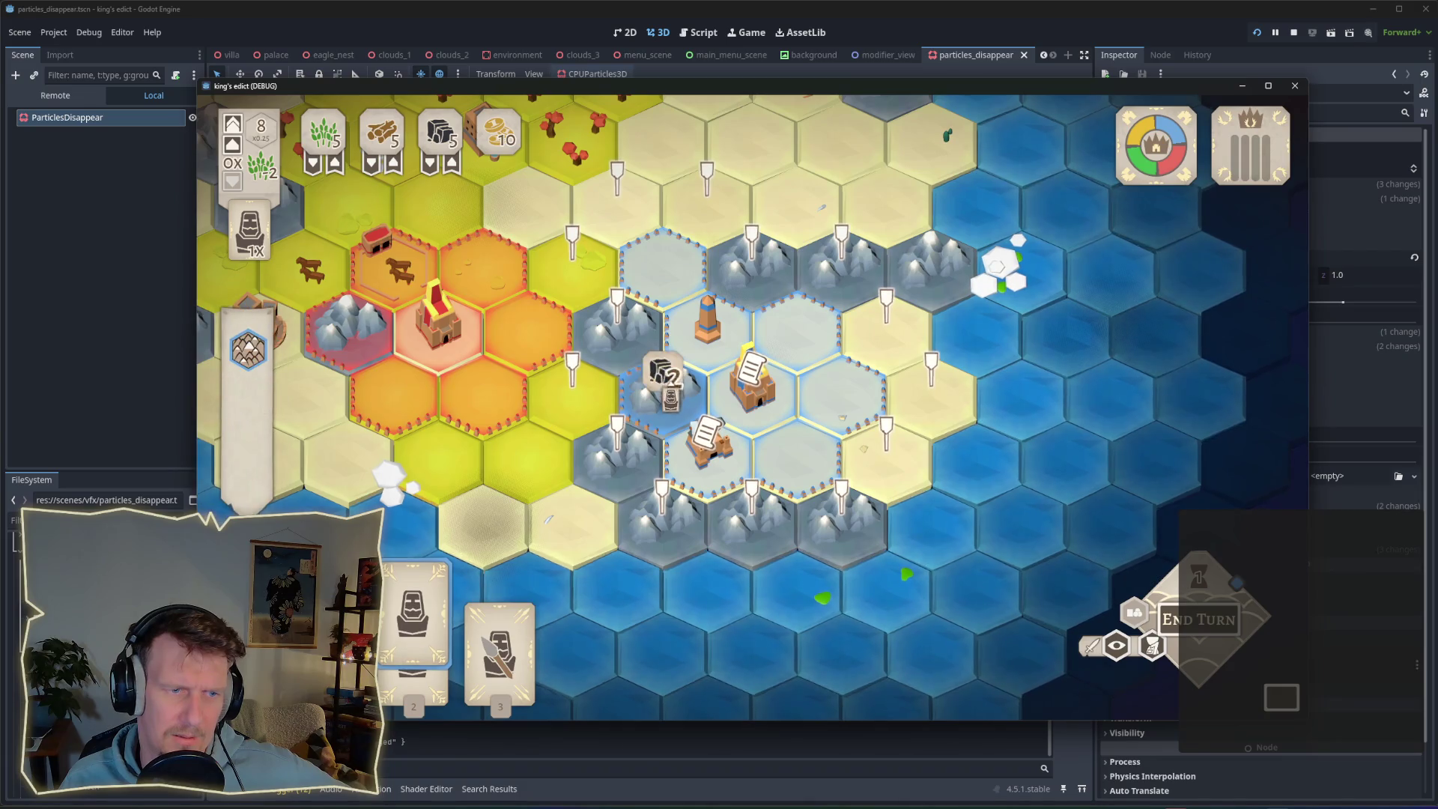
left_click(1198, 657)
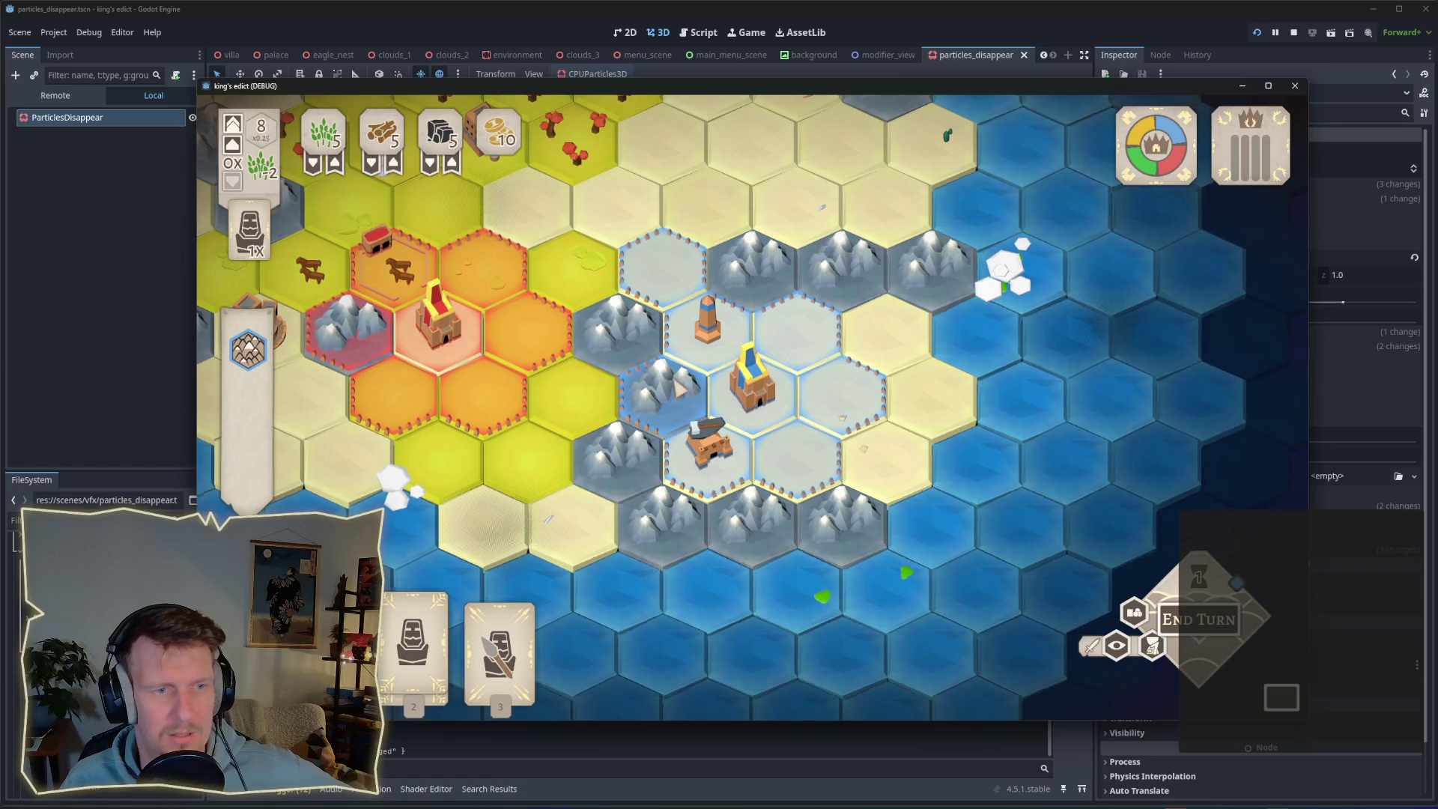
Place the Servant beside the blue castle and take it back three times.
scroll(680, 386, "down", 3)
left_click(414, 625)
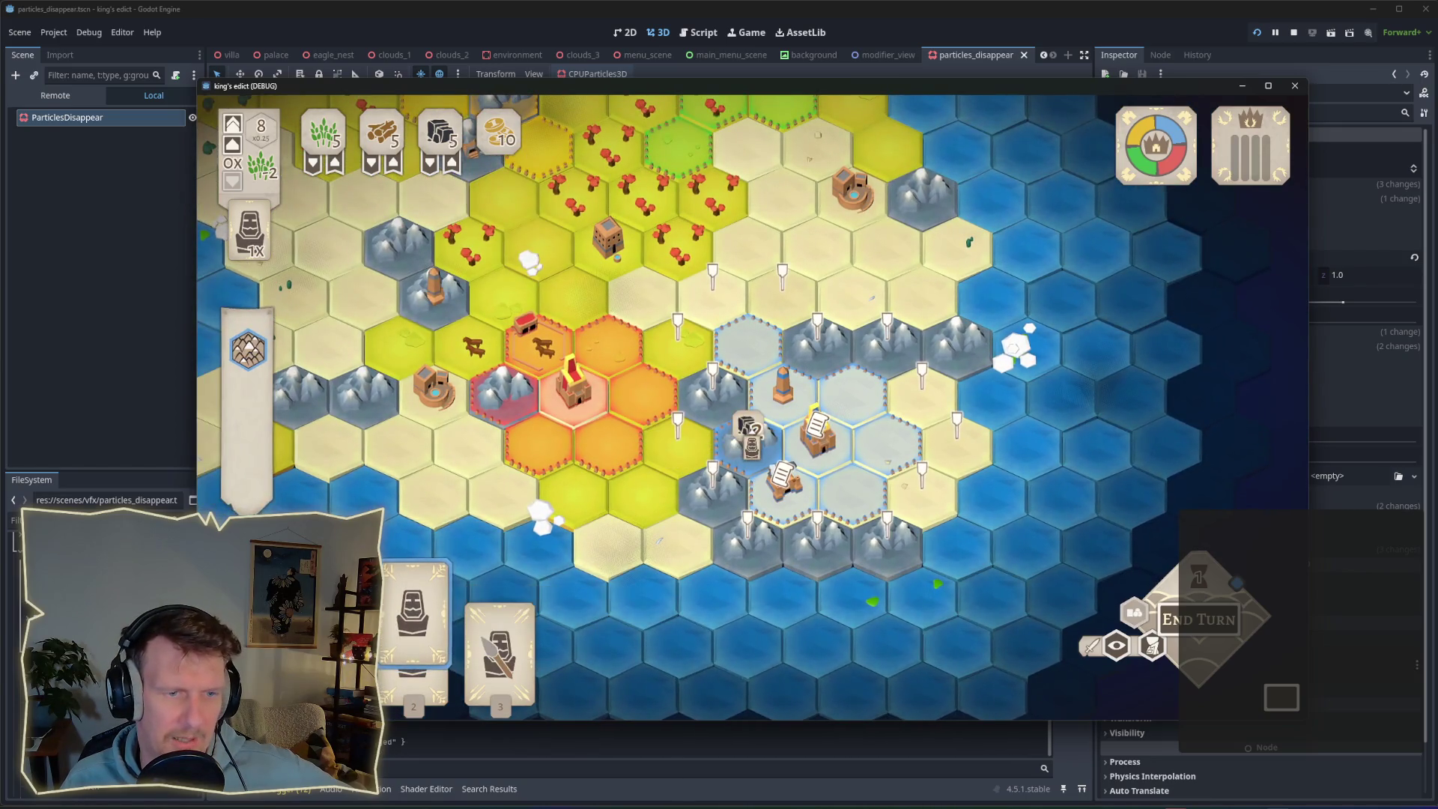
left_click(751, 438)
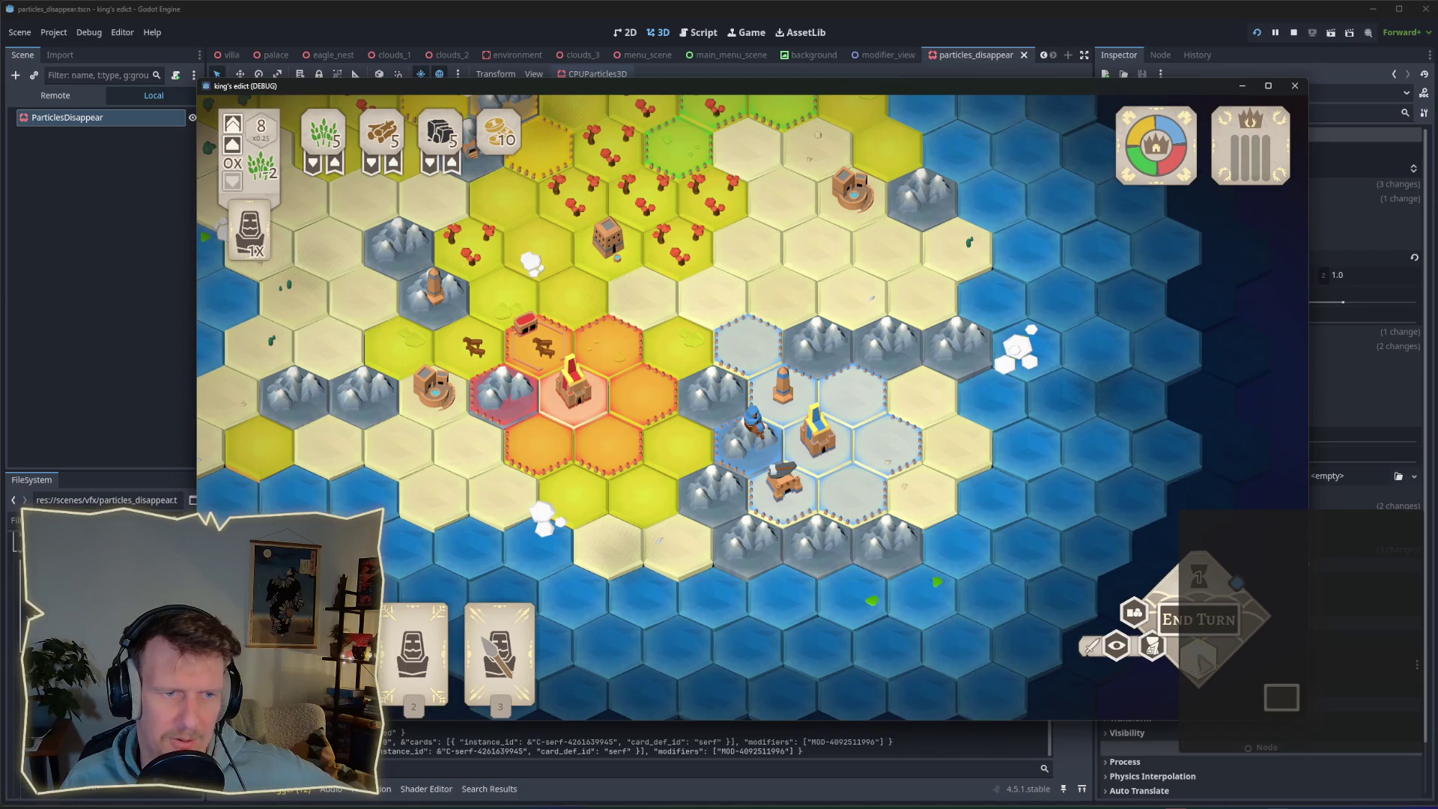
left_click(1198, 657)
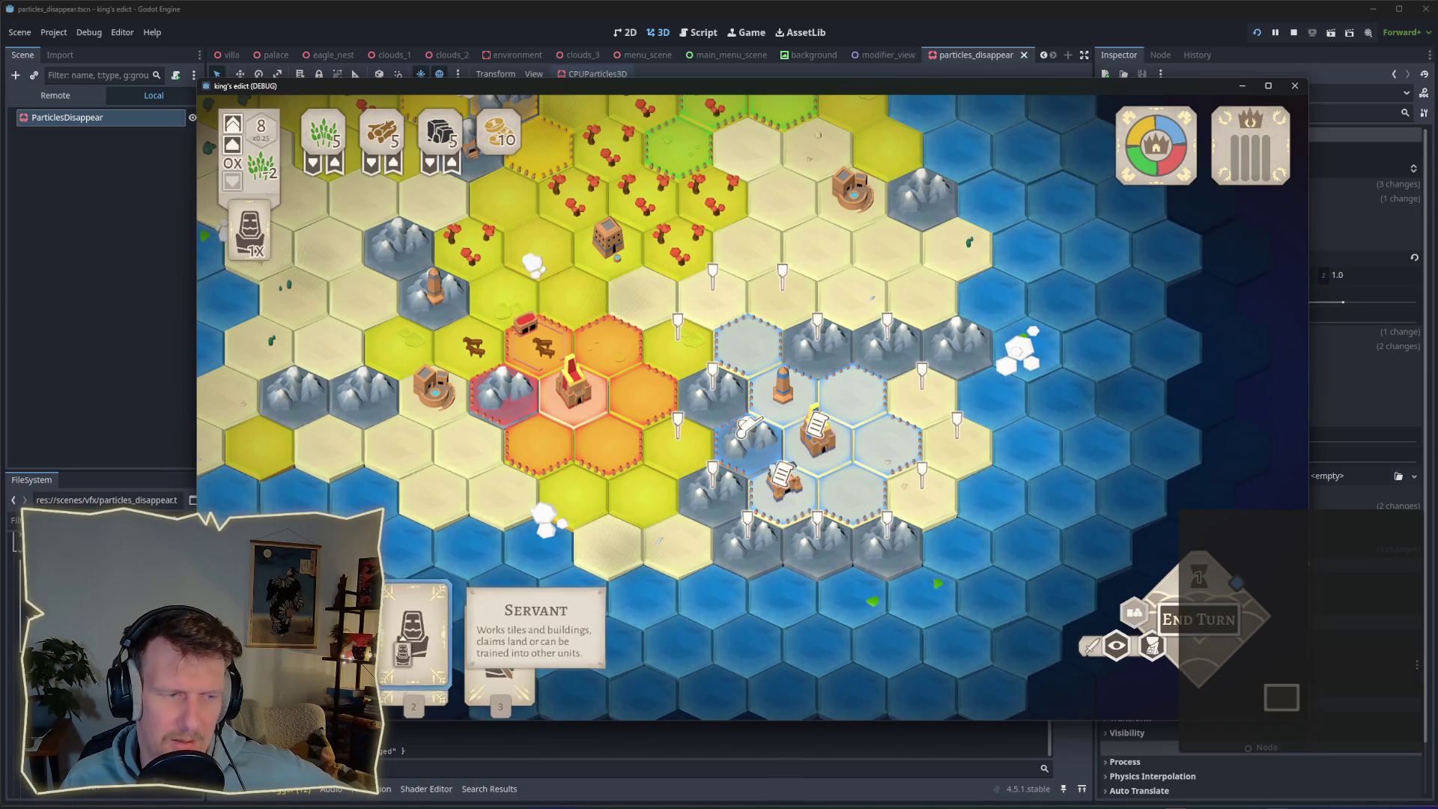
left_click(414, 636)
left_click(751, 434)
right_click(764, 447)
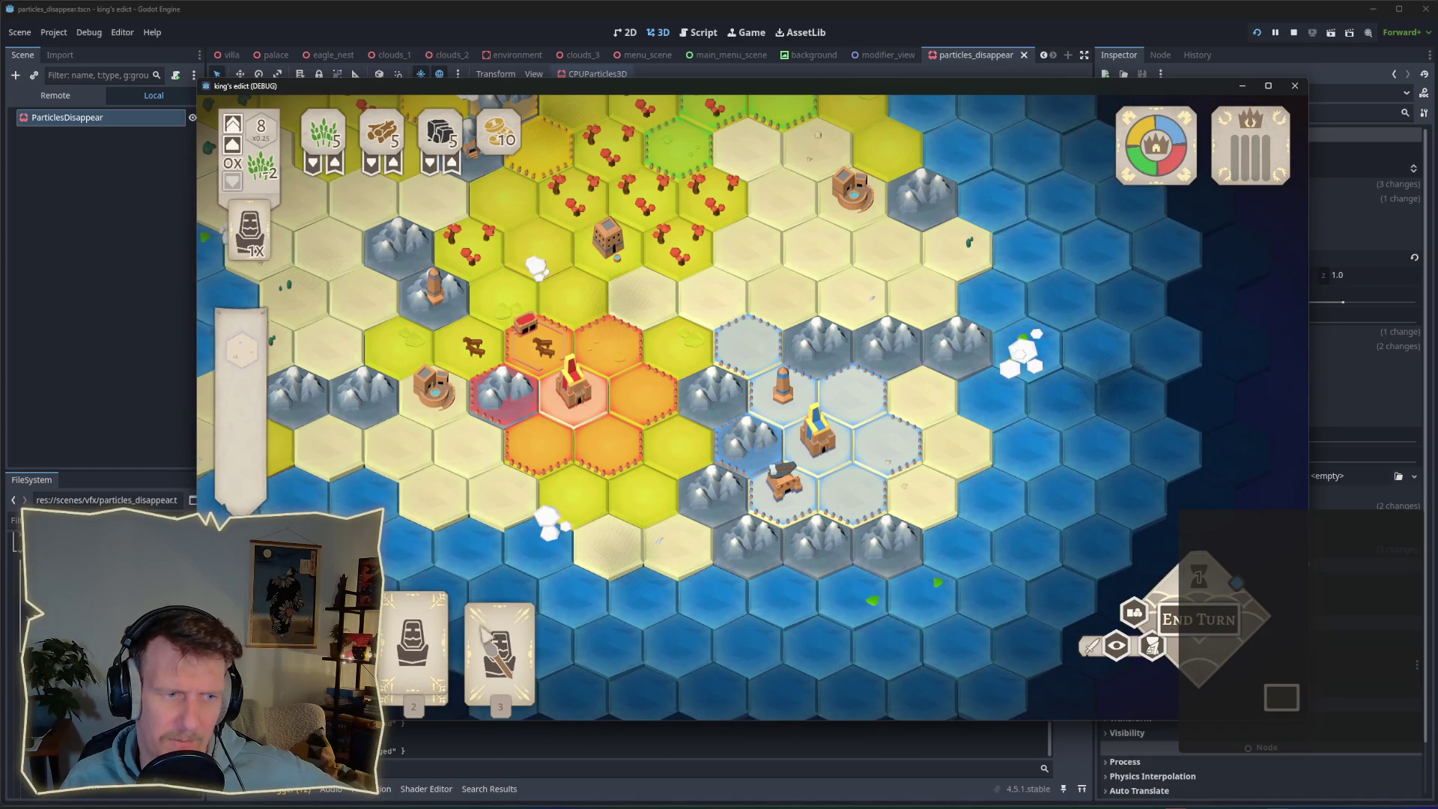
left_click(414, 636)
left_click(742, 442)
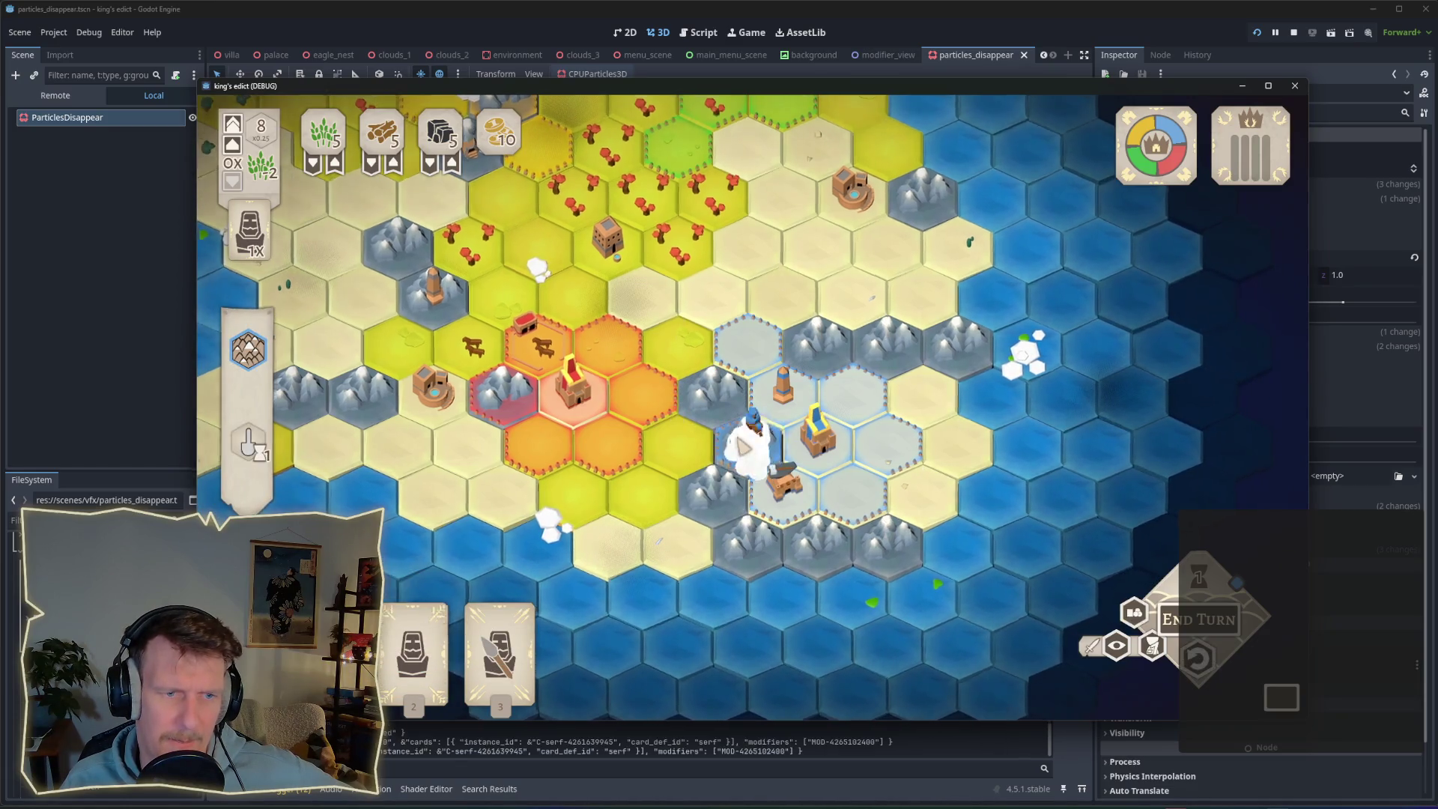
right_click(751, 423)
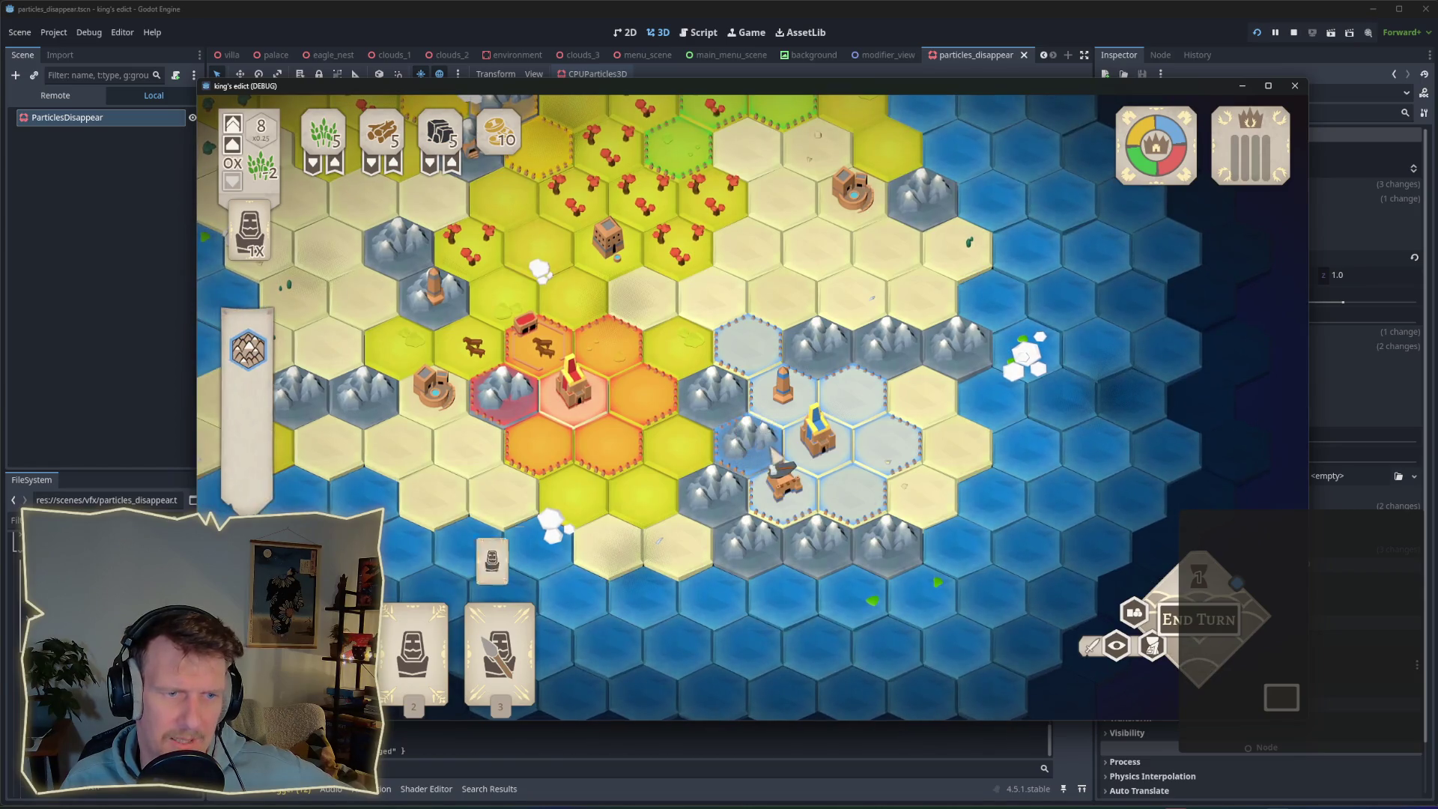
Place and right-click remove the Servant on the mountain tile three more times.
scroll(751, 404, "up", 2)
left_click(498, 651)
left_click(746, 449)
right_click(746, 453)
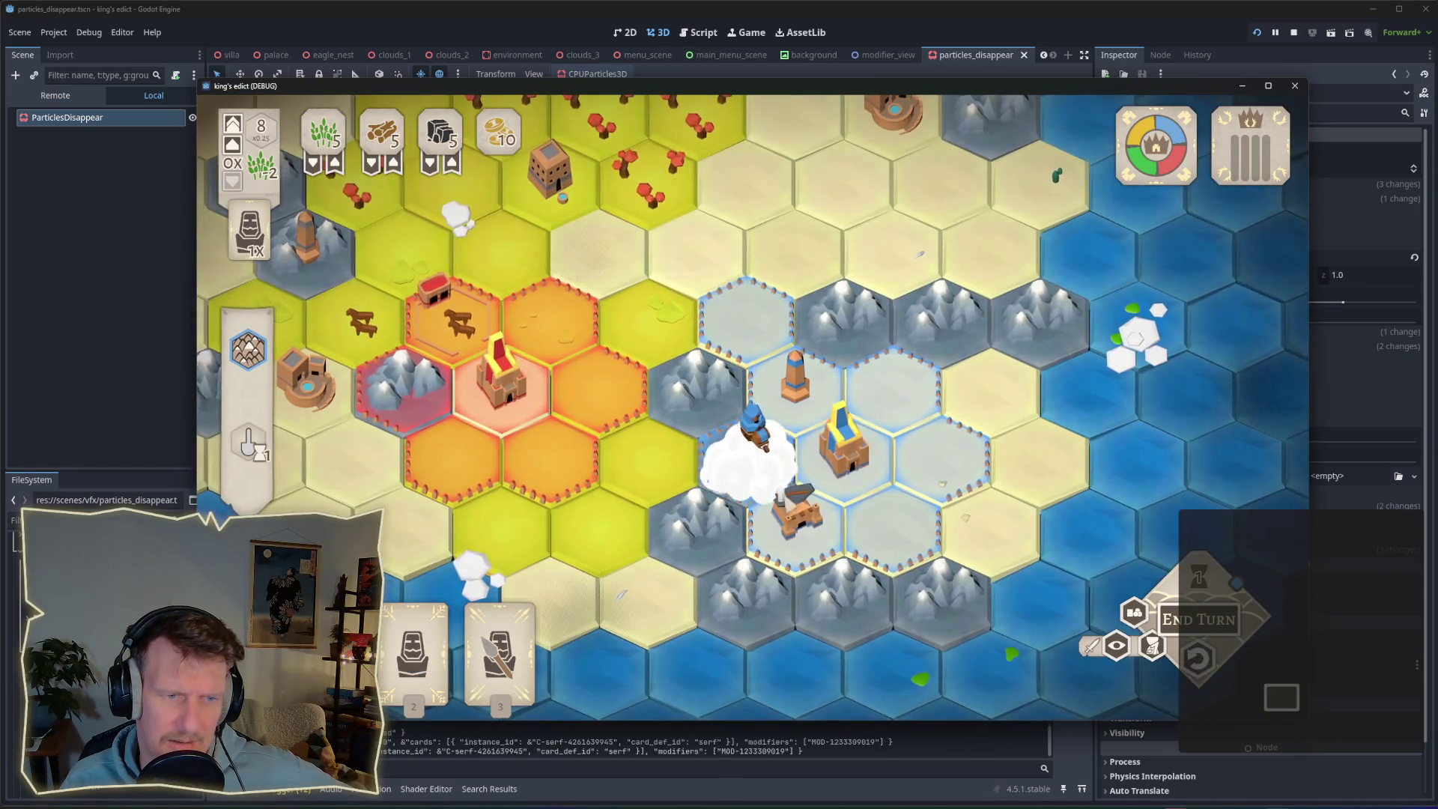
left_click(412, 651)
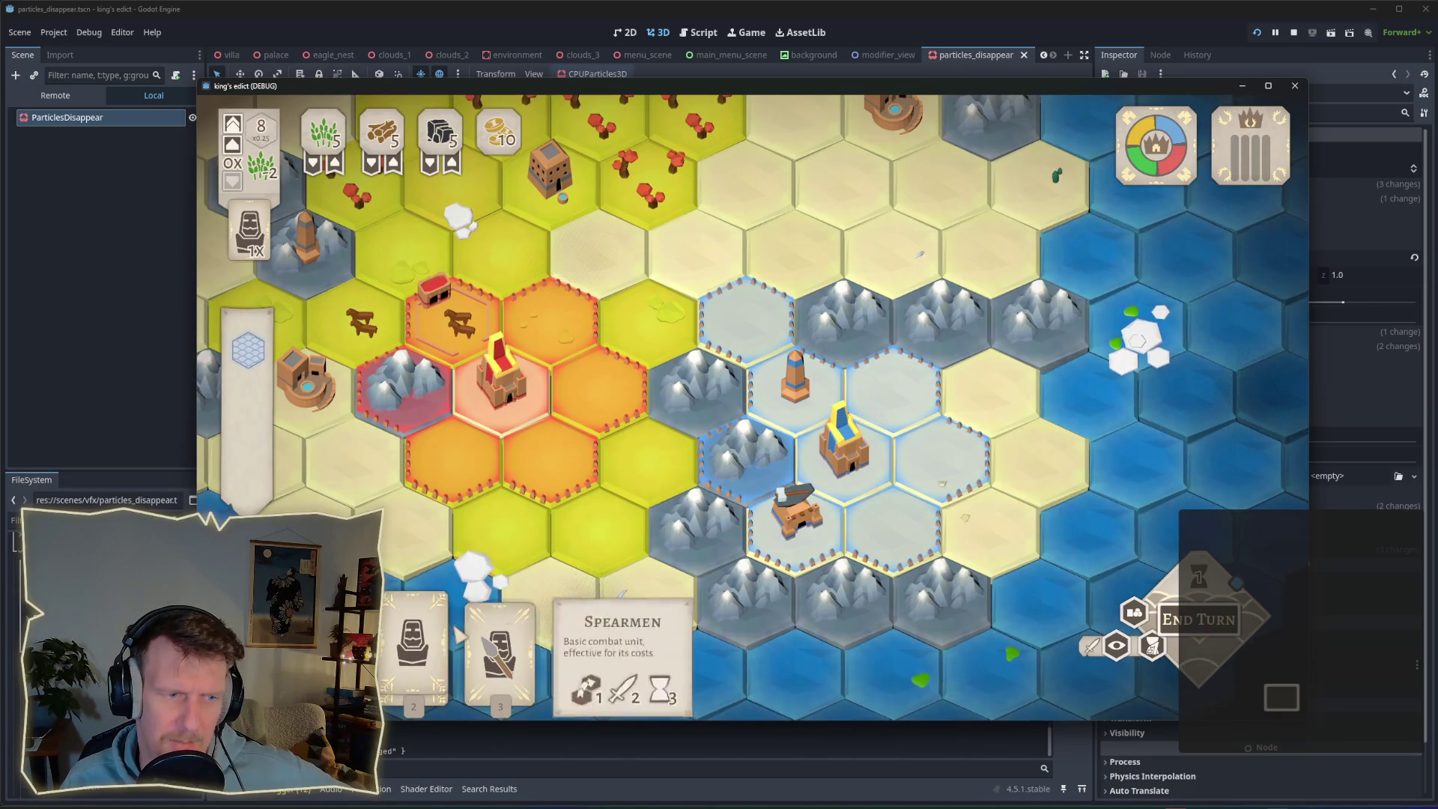
left_click(755, 463)
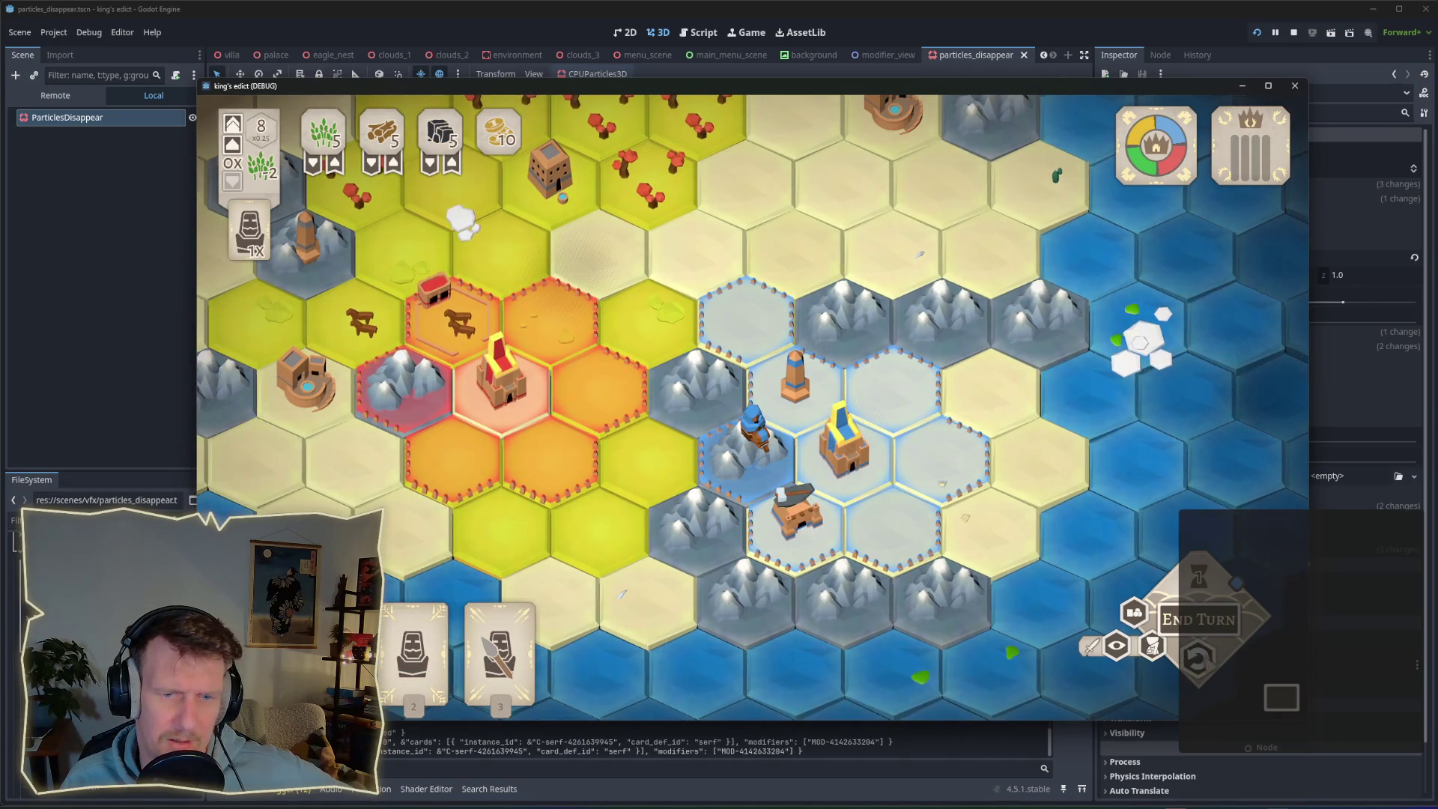
right_click(755, 430)
left_click(412, 651)
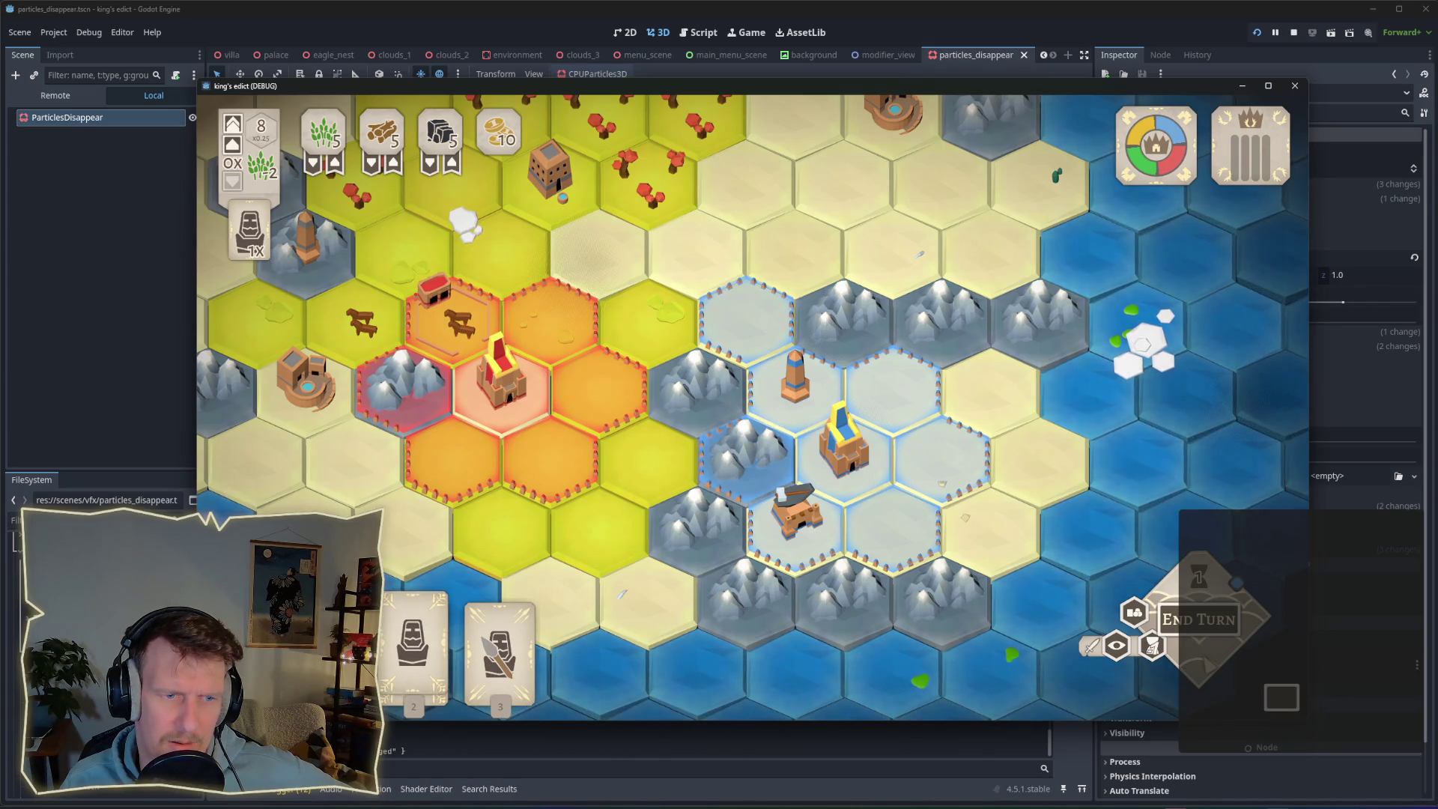
left_click(760, 466)
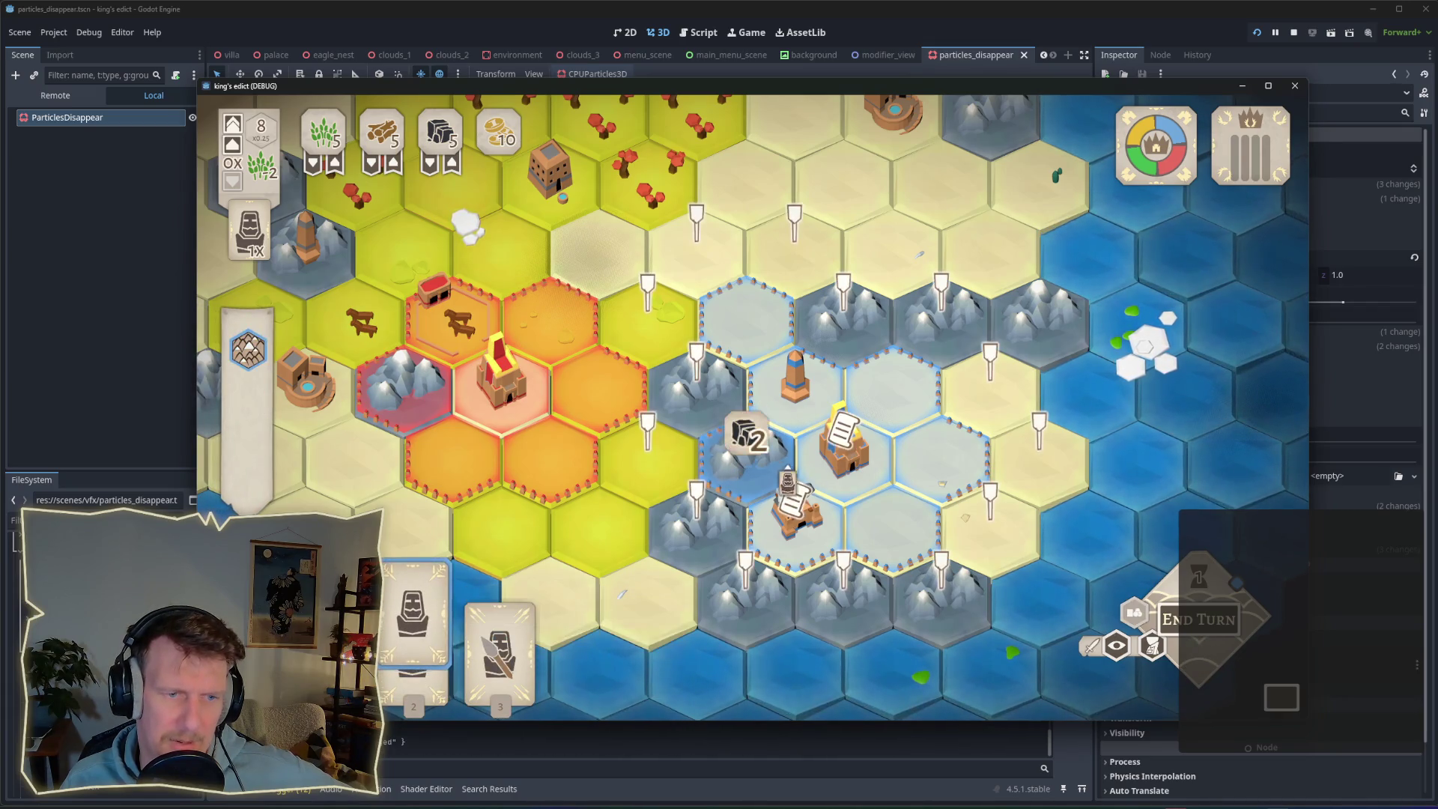
right_click(756, 449)
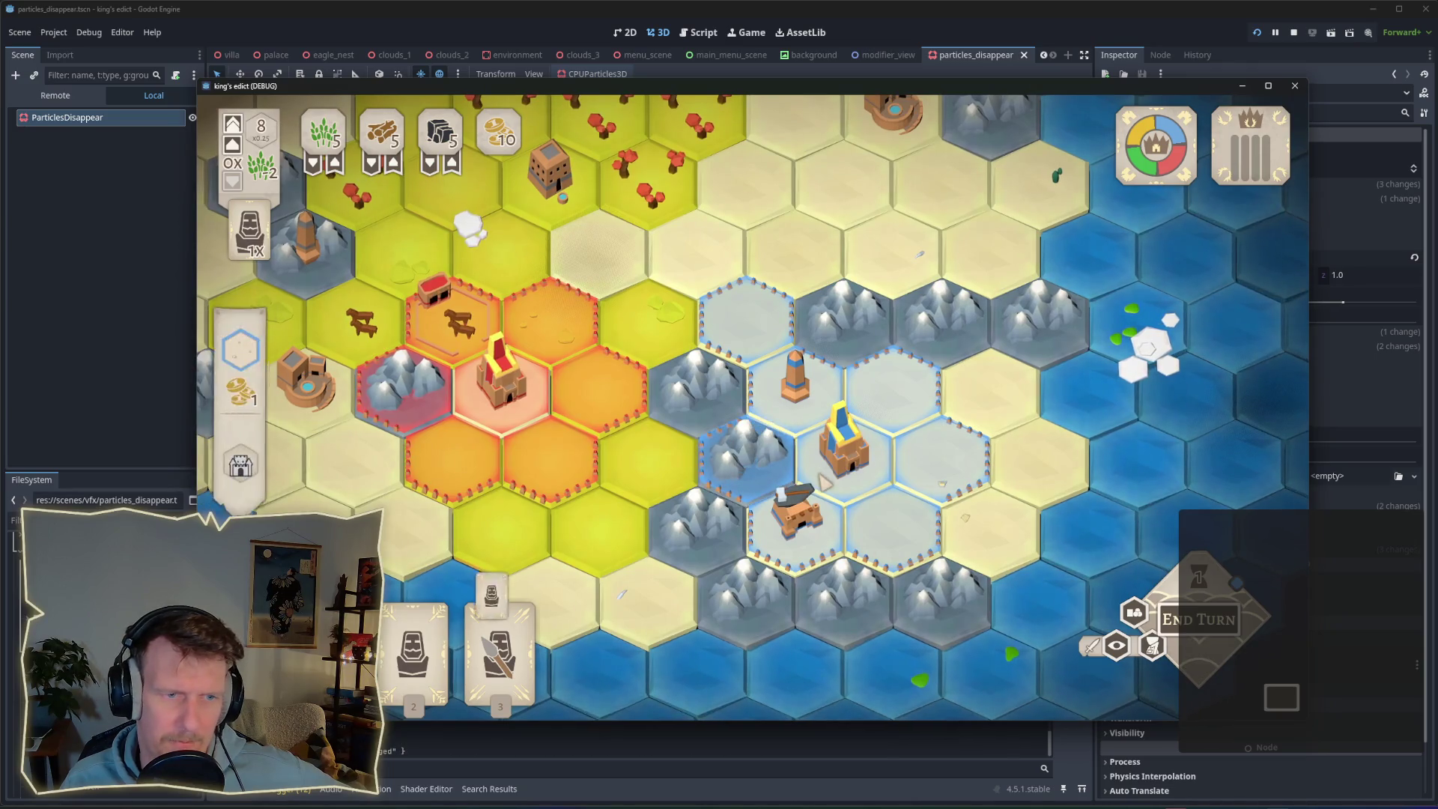
mouse_move(1179, 153)
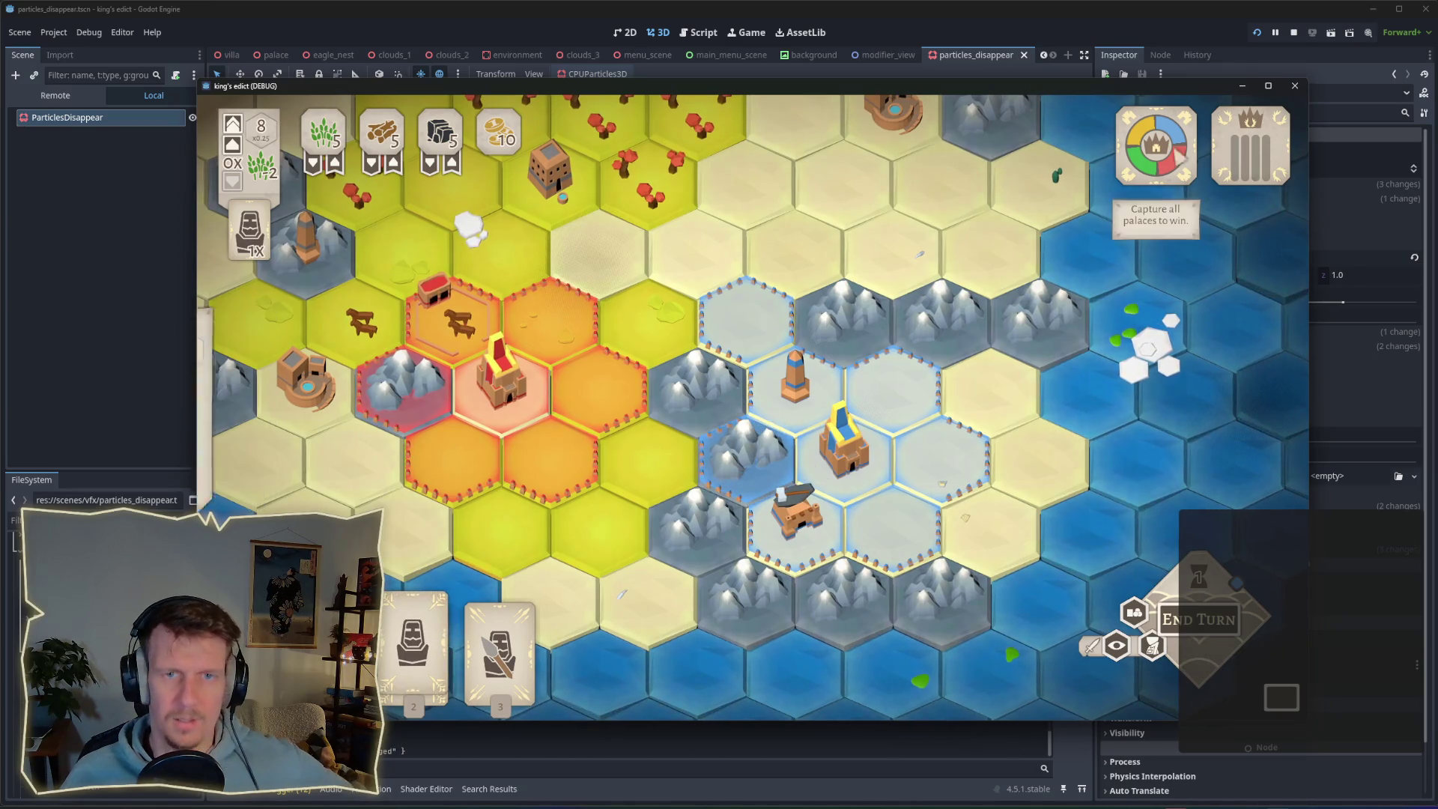
Stop the game and change the disappear_particles delay on line 172 from 0.1 to 0.02.
left_click(1293, 33)
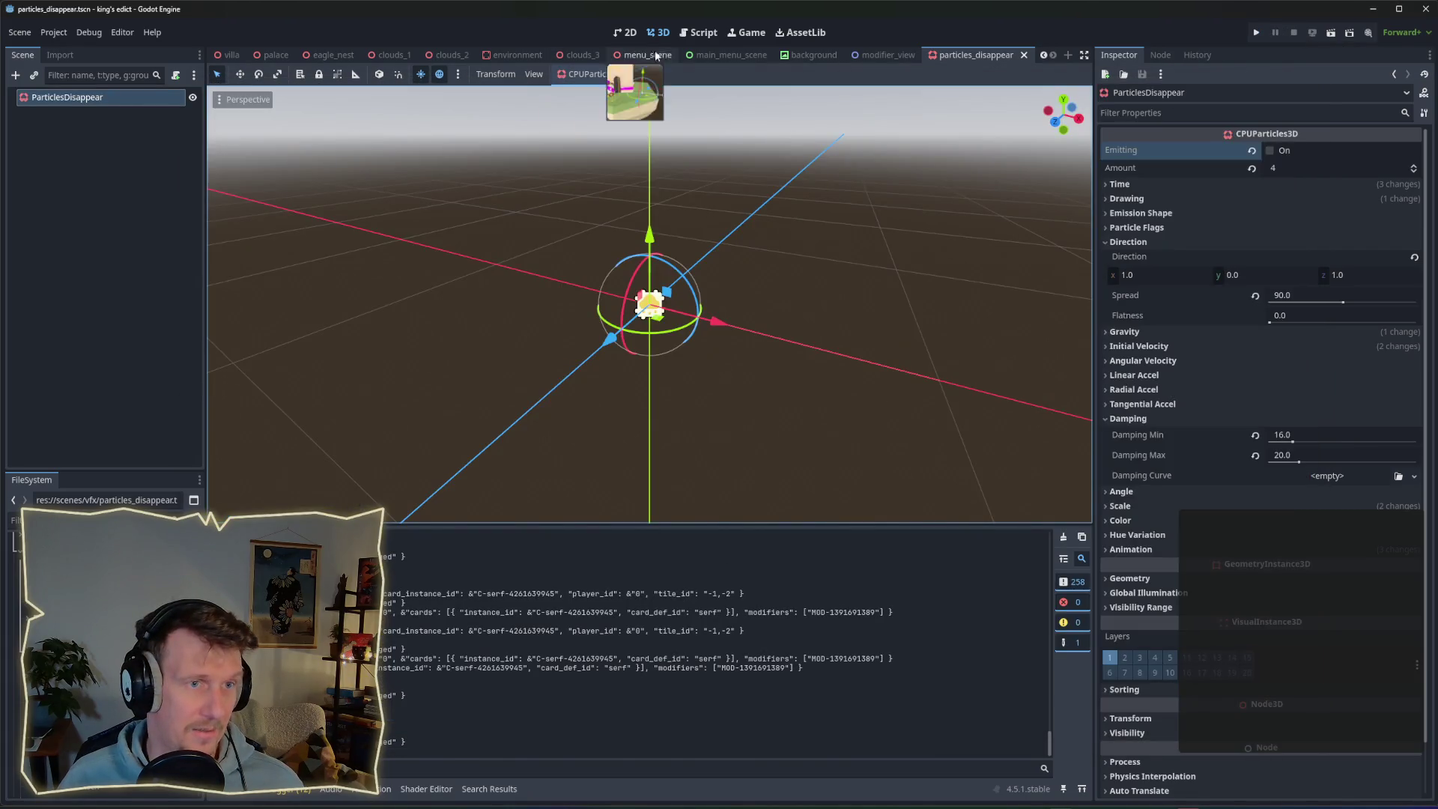
left_click(698, 34)
double_click(966, 327)
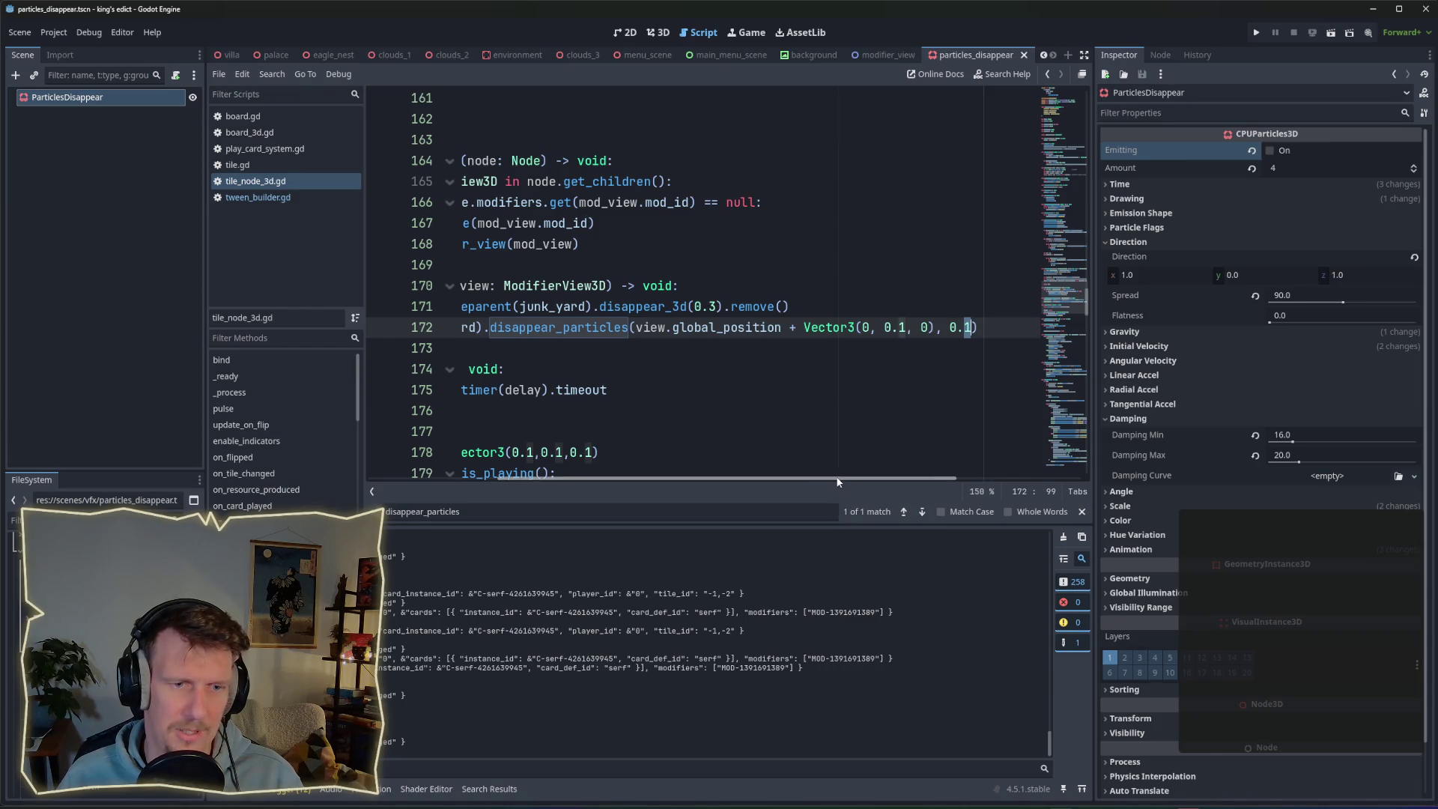
scroll(838, 482, "left", 1)
type("02")
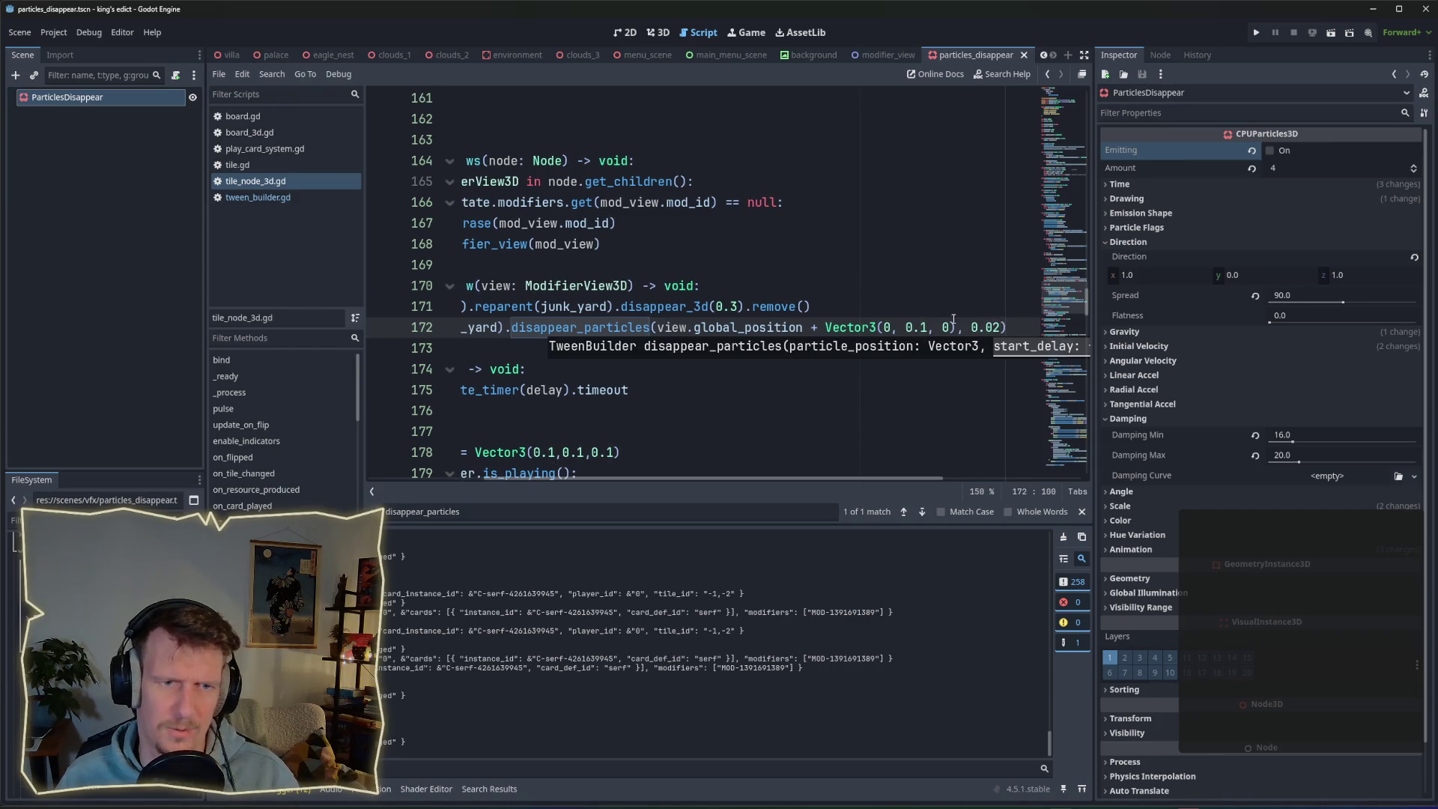
key("Up")
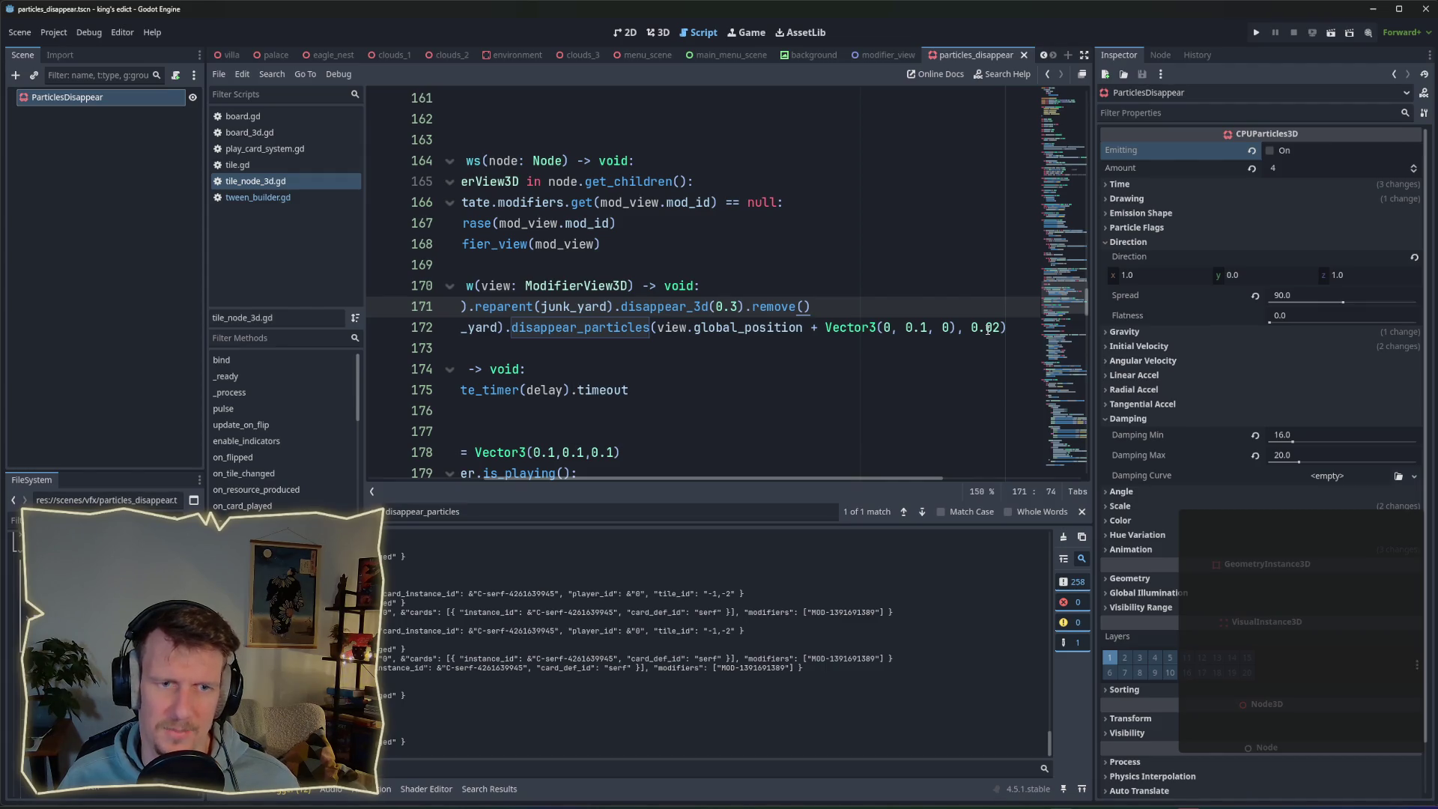
Run the game and set up a multiplayer match on i_know_this_place.map at start position 3.
left_click(1256, 33)
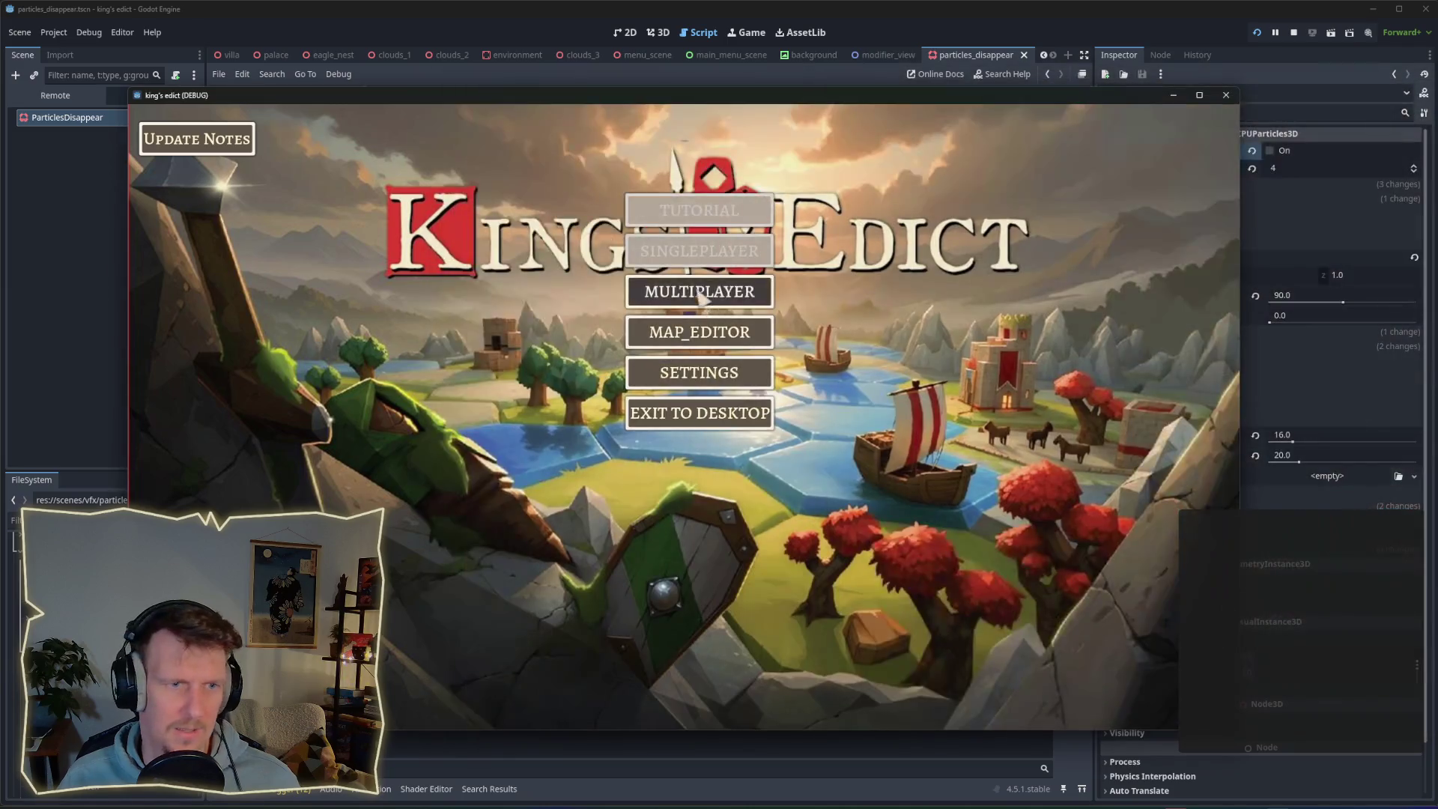
left_click(699, 292)
left_click(805, 289)
left_click(838, 170)
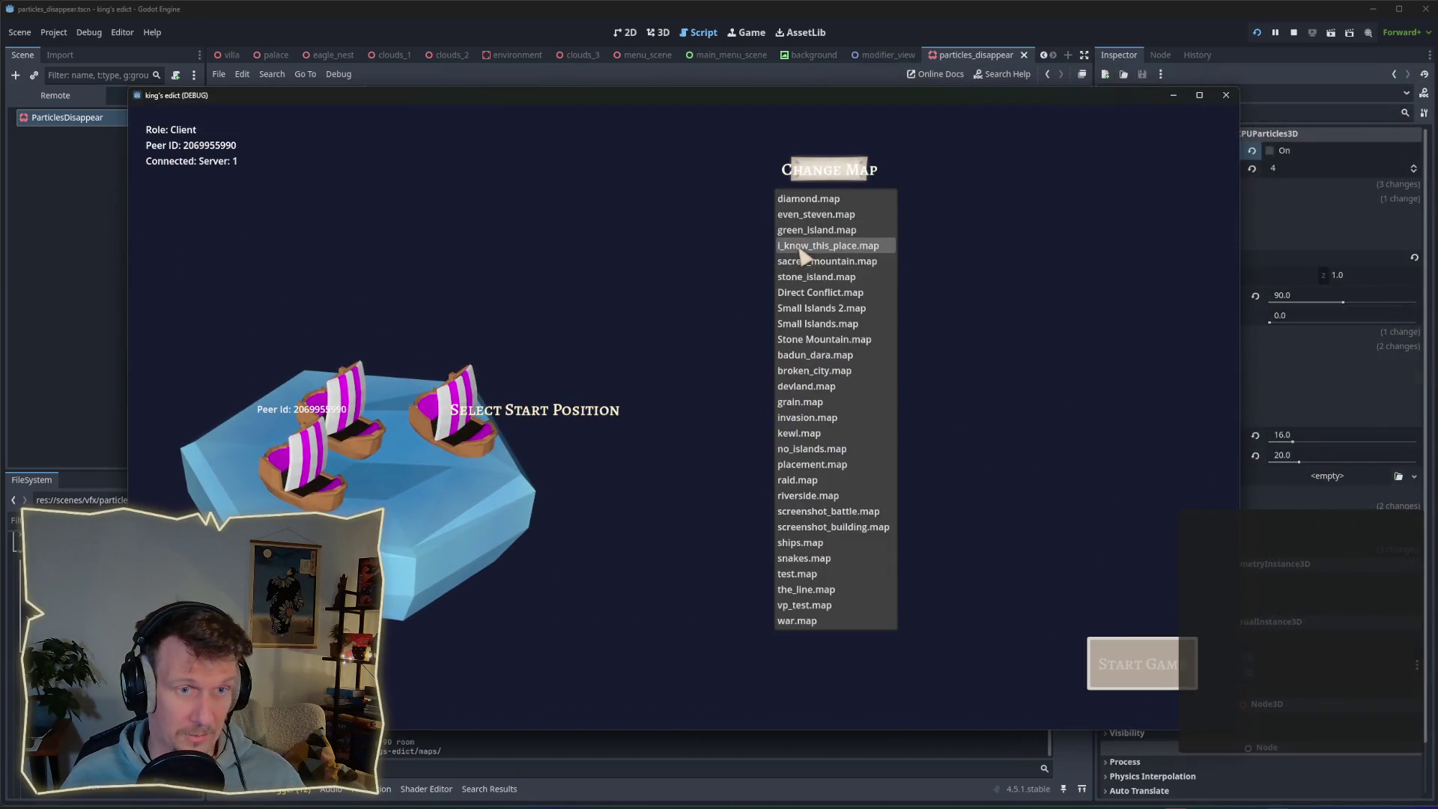
left_click(800, 248)
left_click(450, 430)
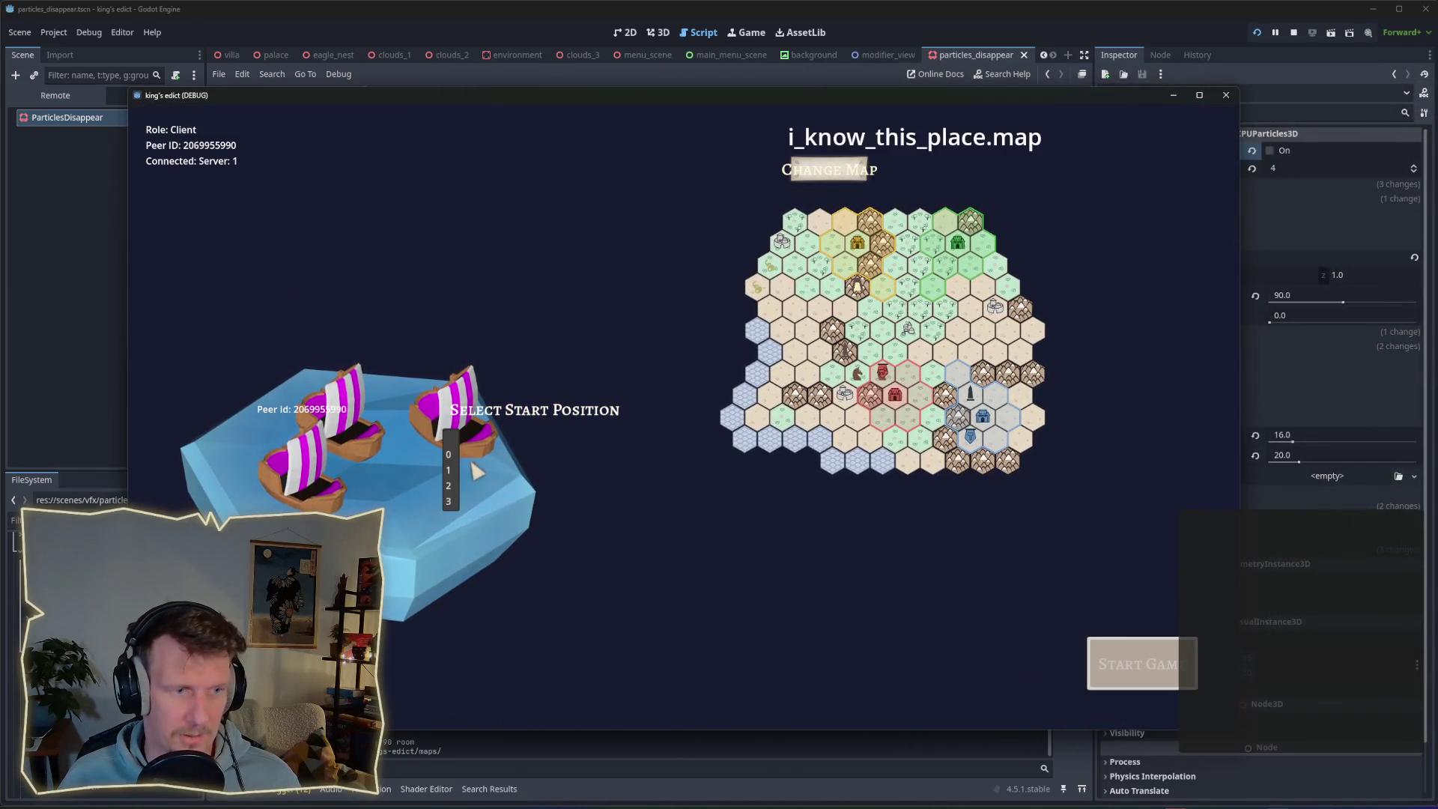
left_click(449, 501)
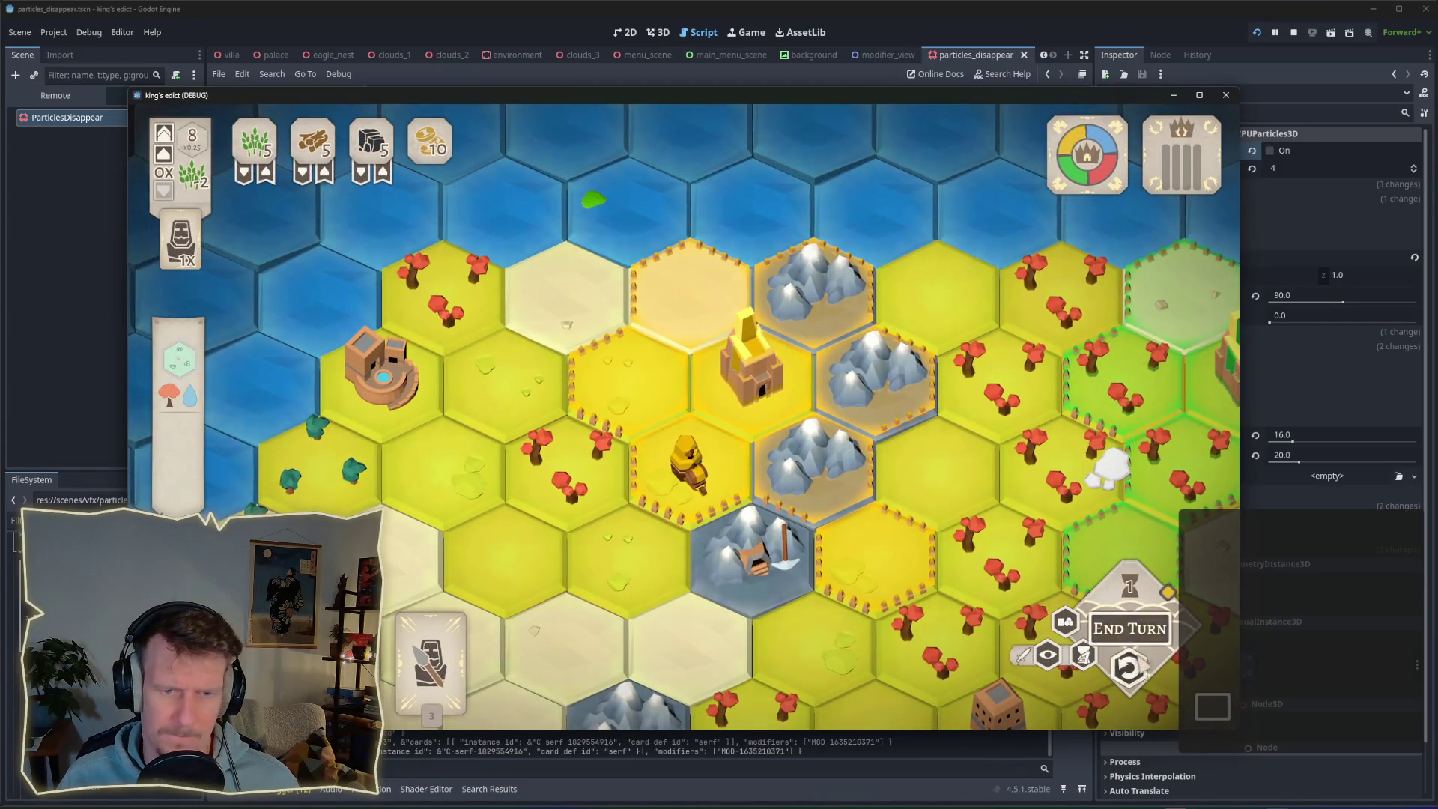
Place serfs on the central hexes, undoing once, then build a Farm on another hex.
left_click(1129, 667)
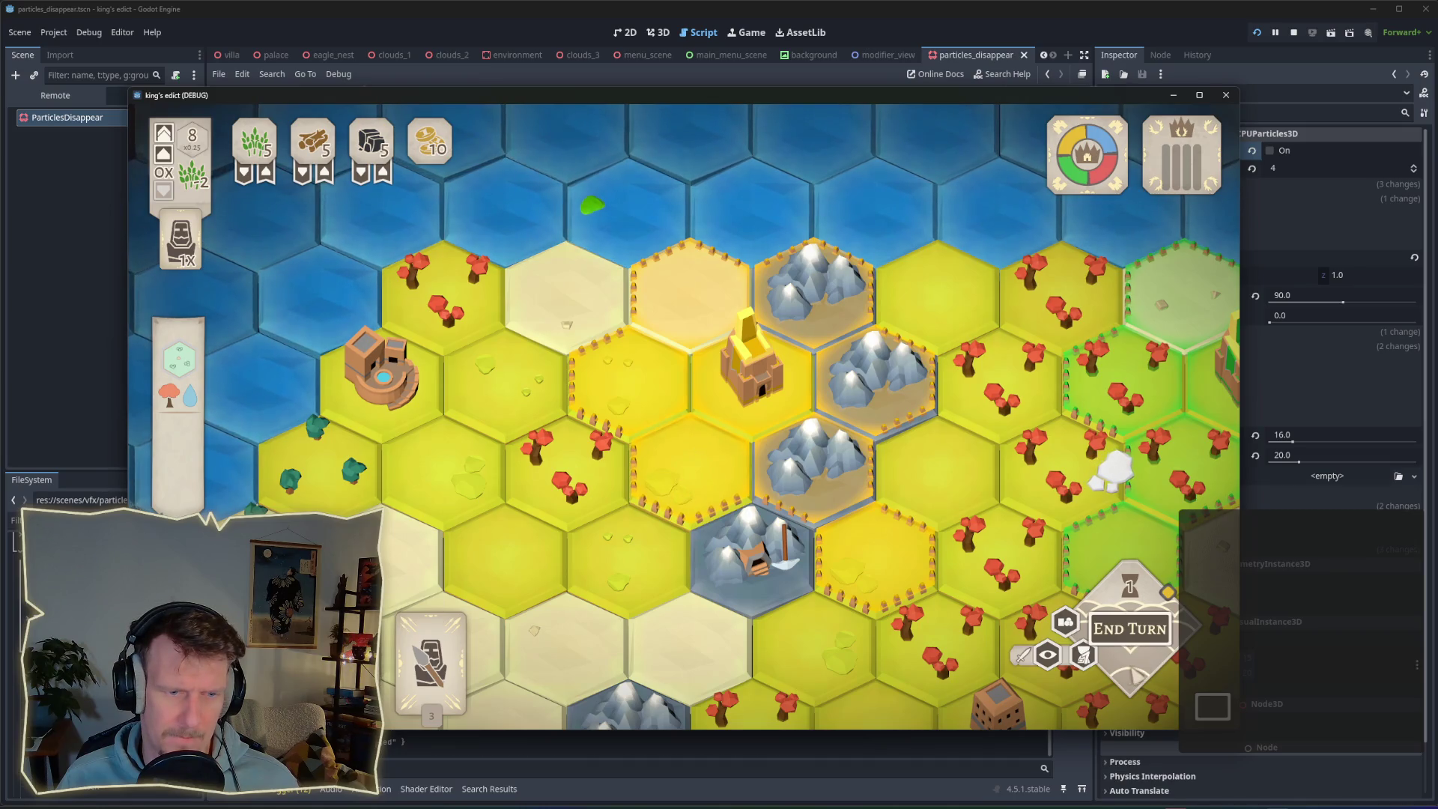
left_click(1128, 667)
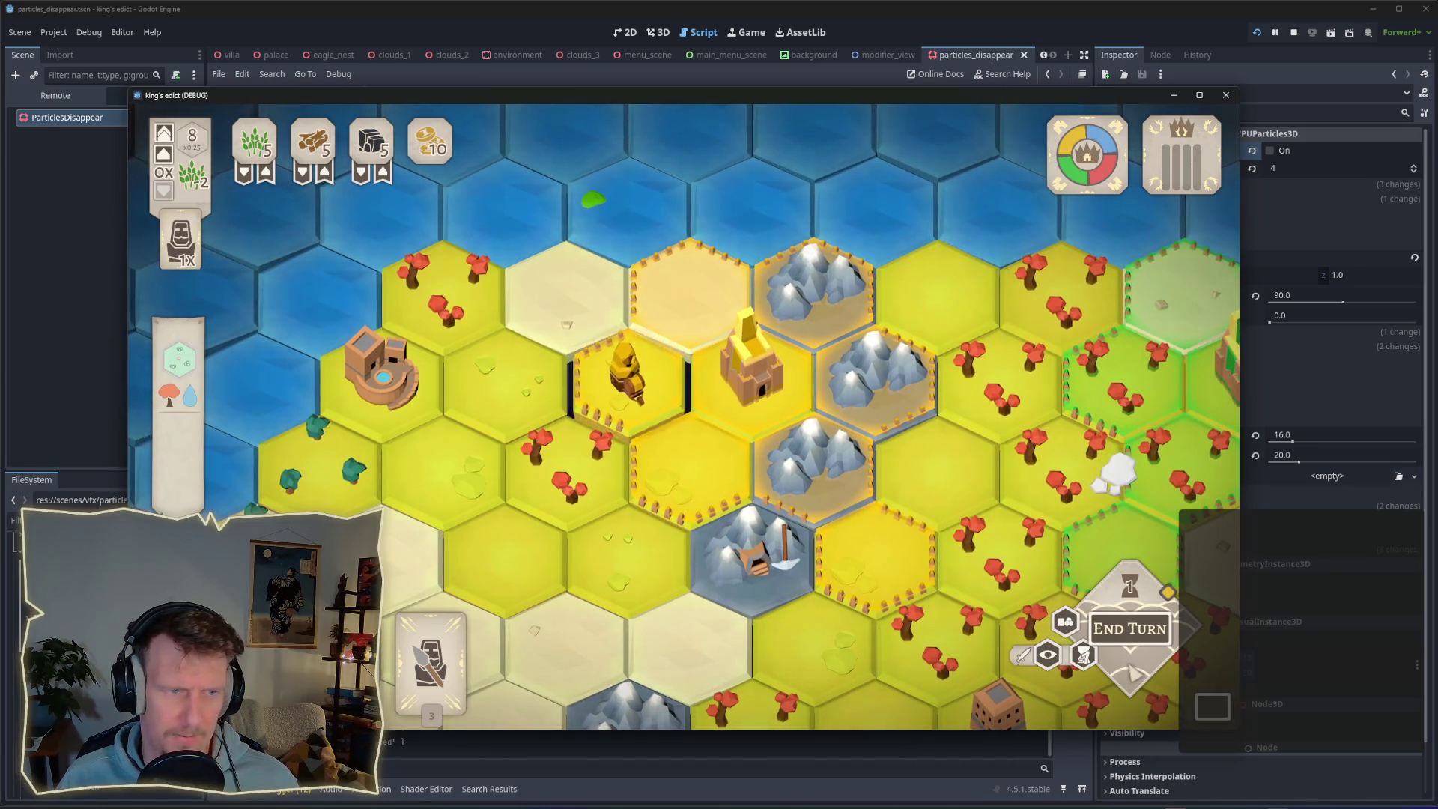
left_click(669, 472)
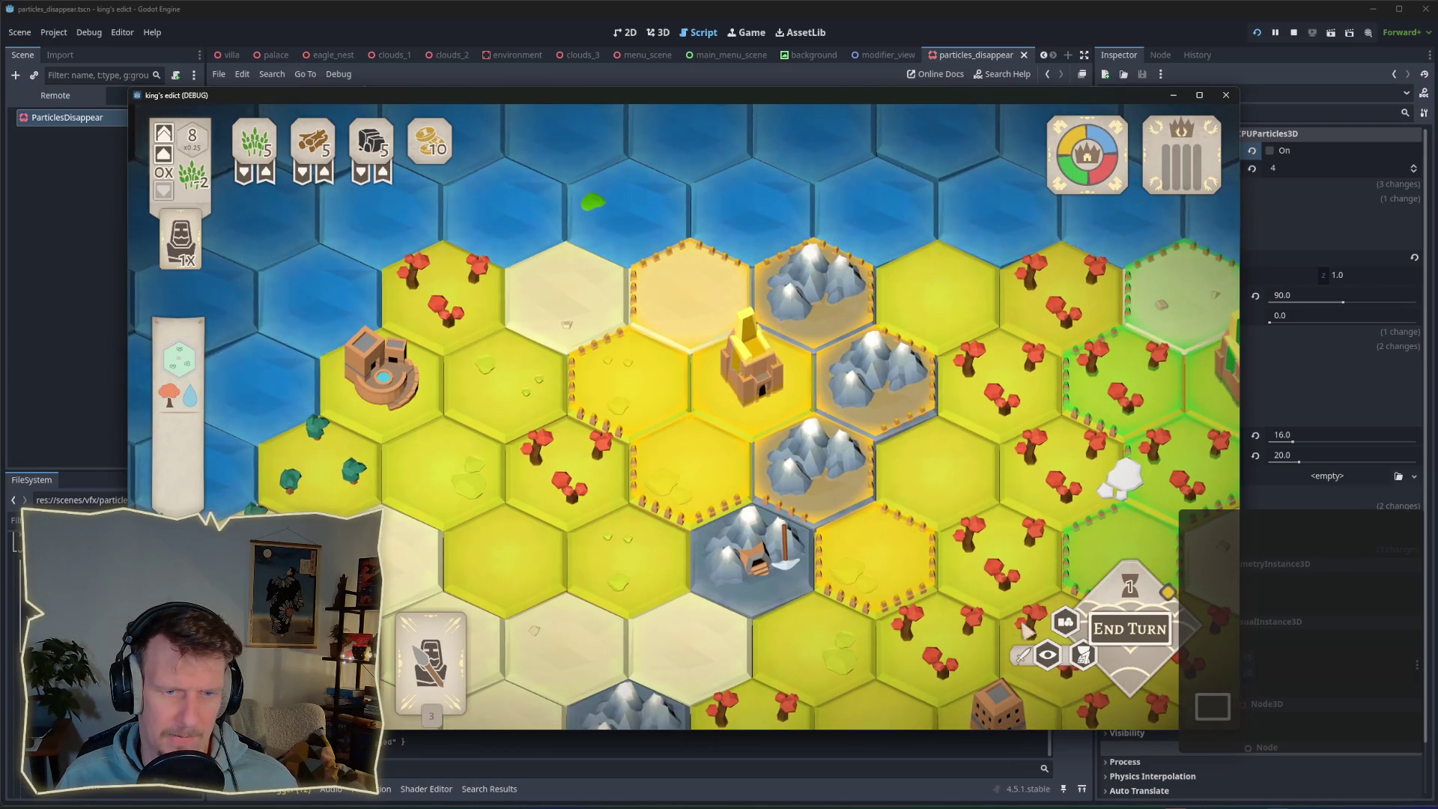
left_click(1129, 667)
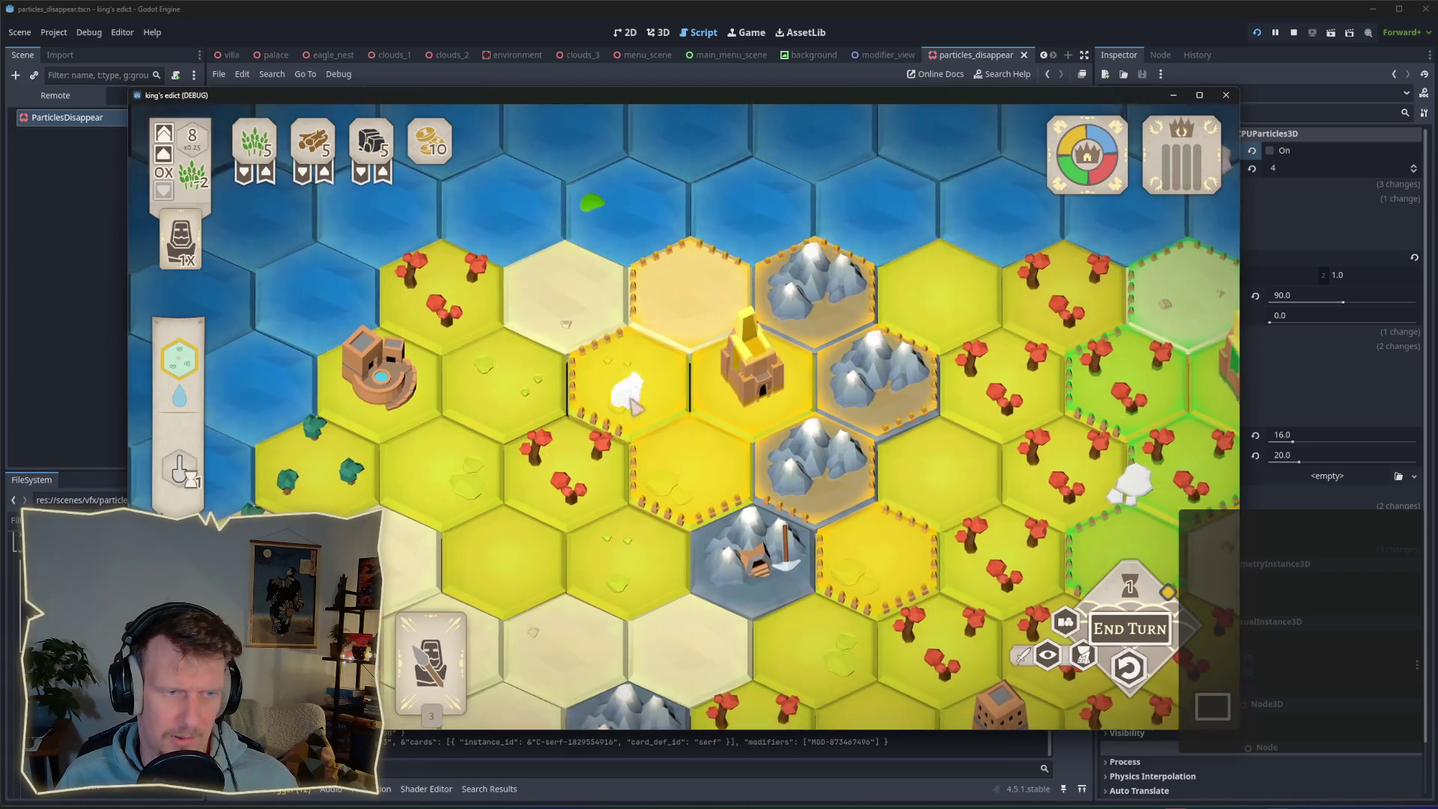
left_click(686, 483)
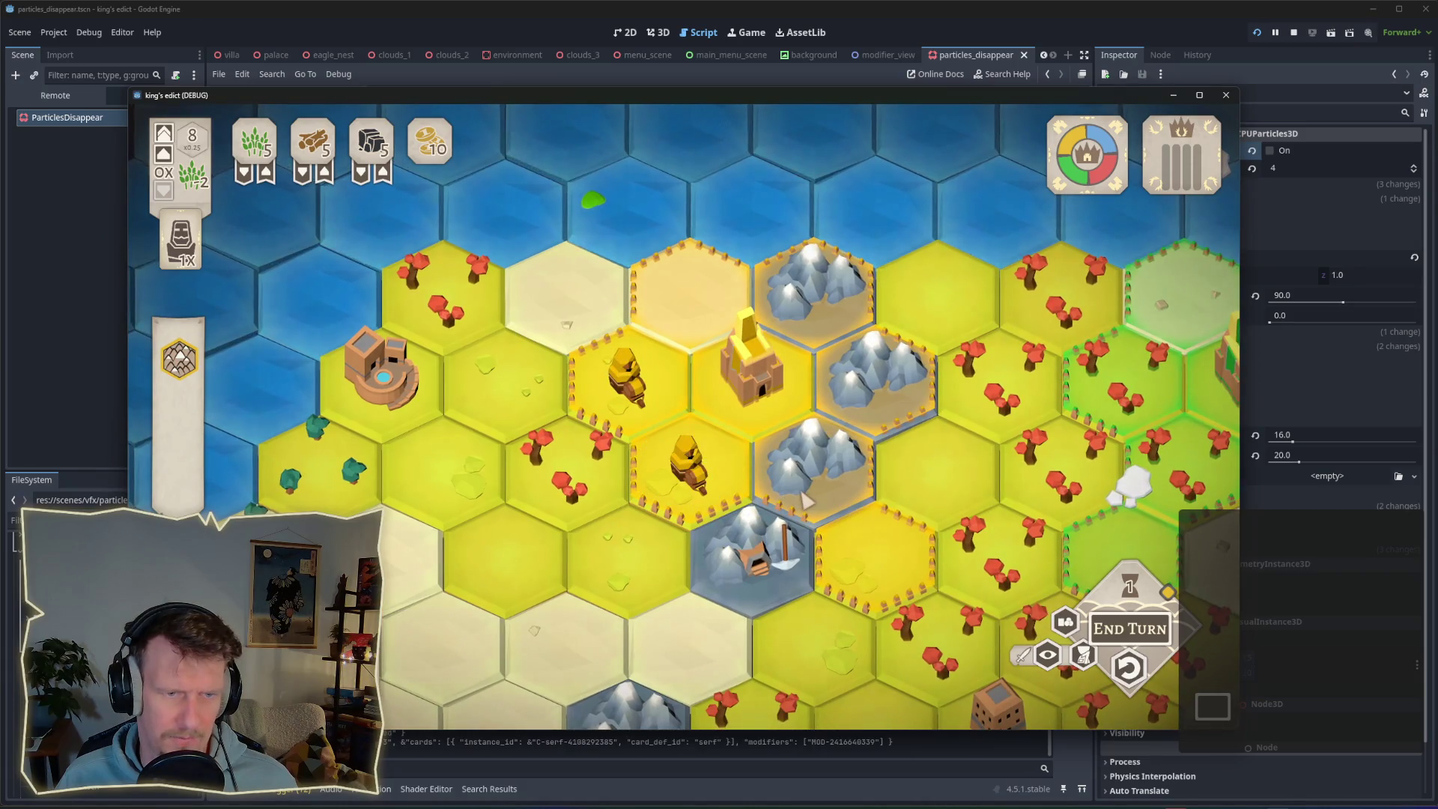
left_click(872, 558)
left_click(1085, 643)
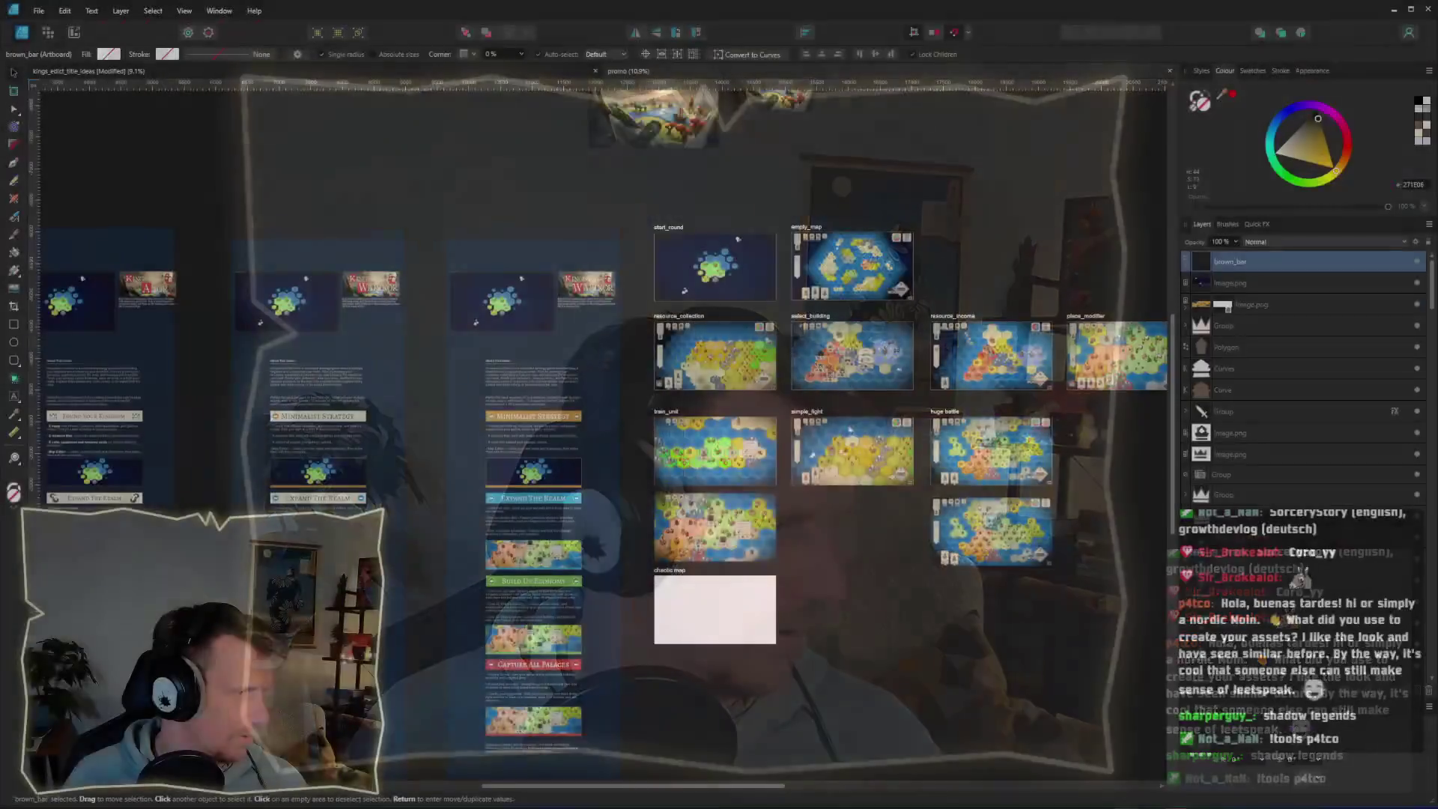
Open assets_2.afdesign from the recent files list in Affinity Designer.
scroll(757, 261, "up", 3)
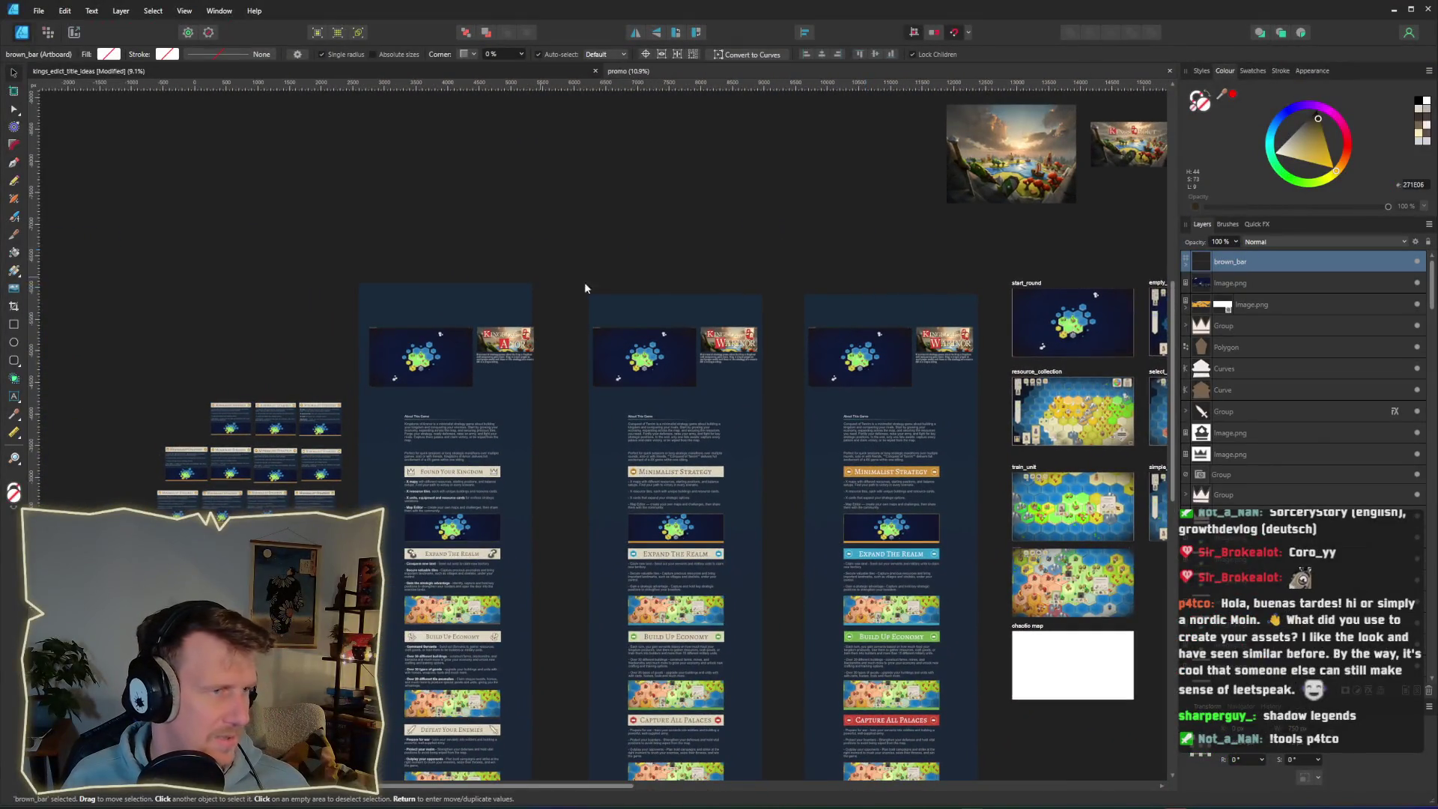
left_click(37, 12)
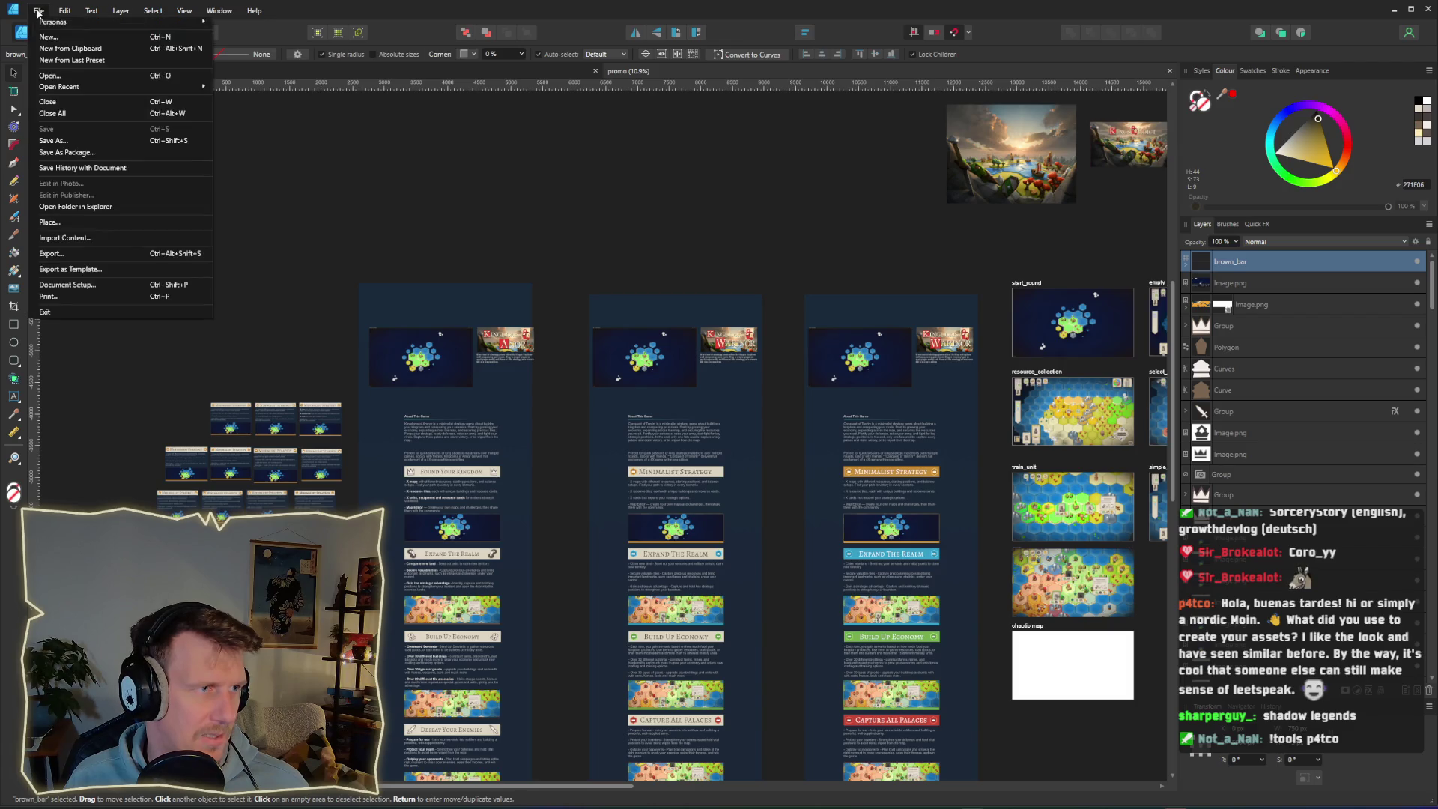
mouse_move(79, 86)
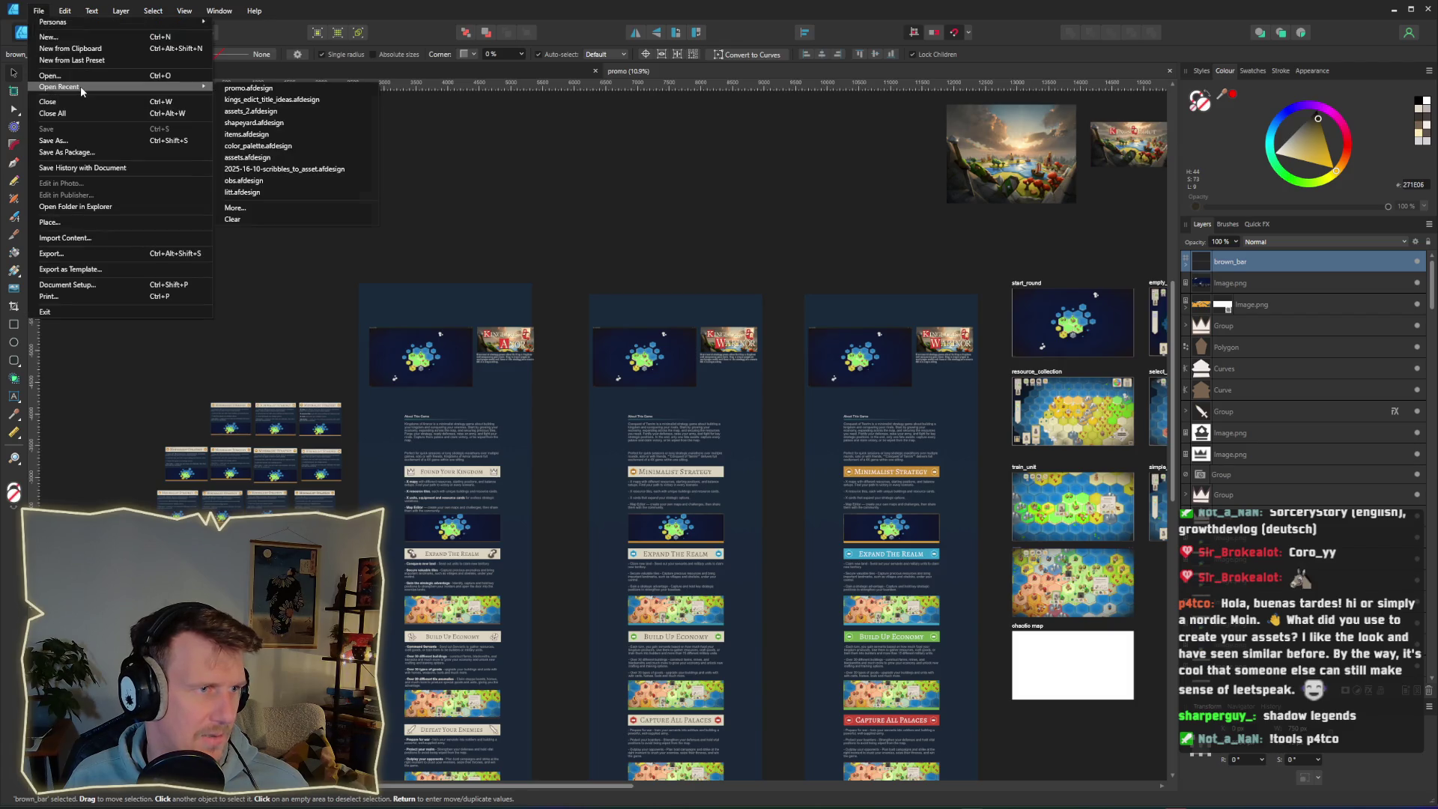
left_click(300, 114)
Scroll around the canvas to inspect the game icon, building symbol and card background artboards.
scroll(788, 384, "right", 10)
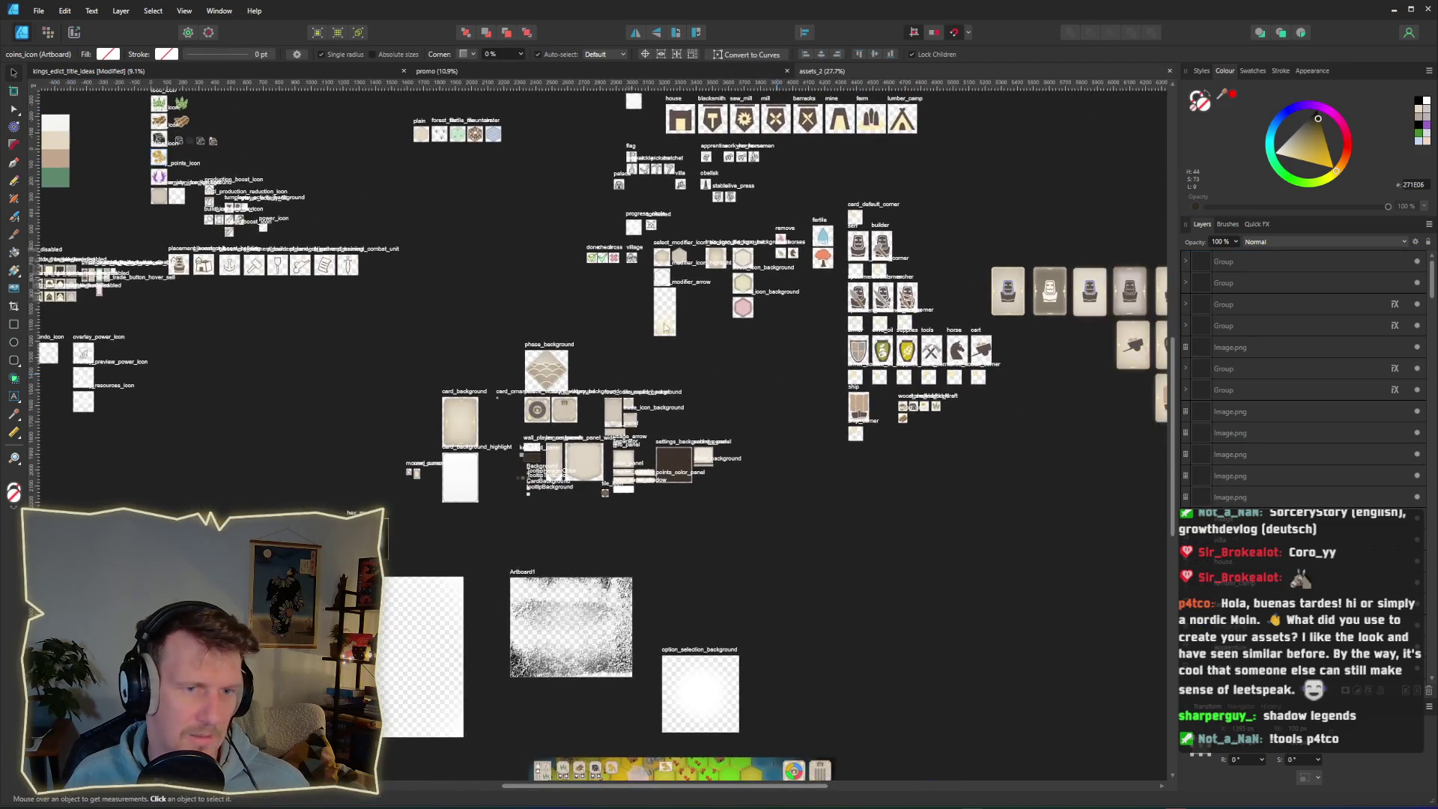
scroll(382, 239, "left", 10)
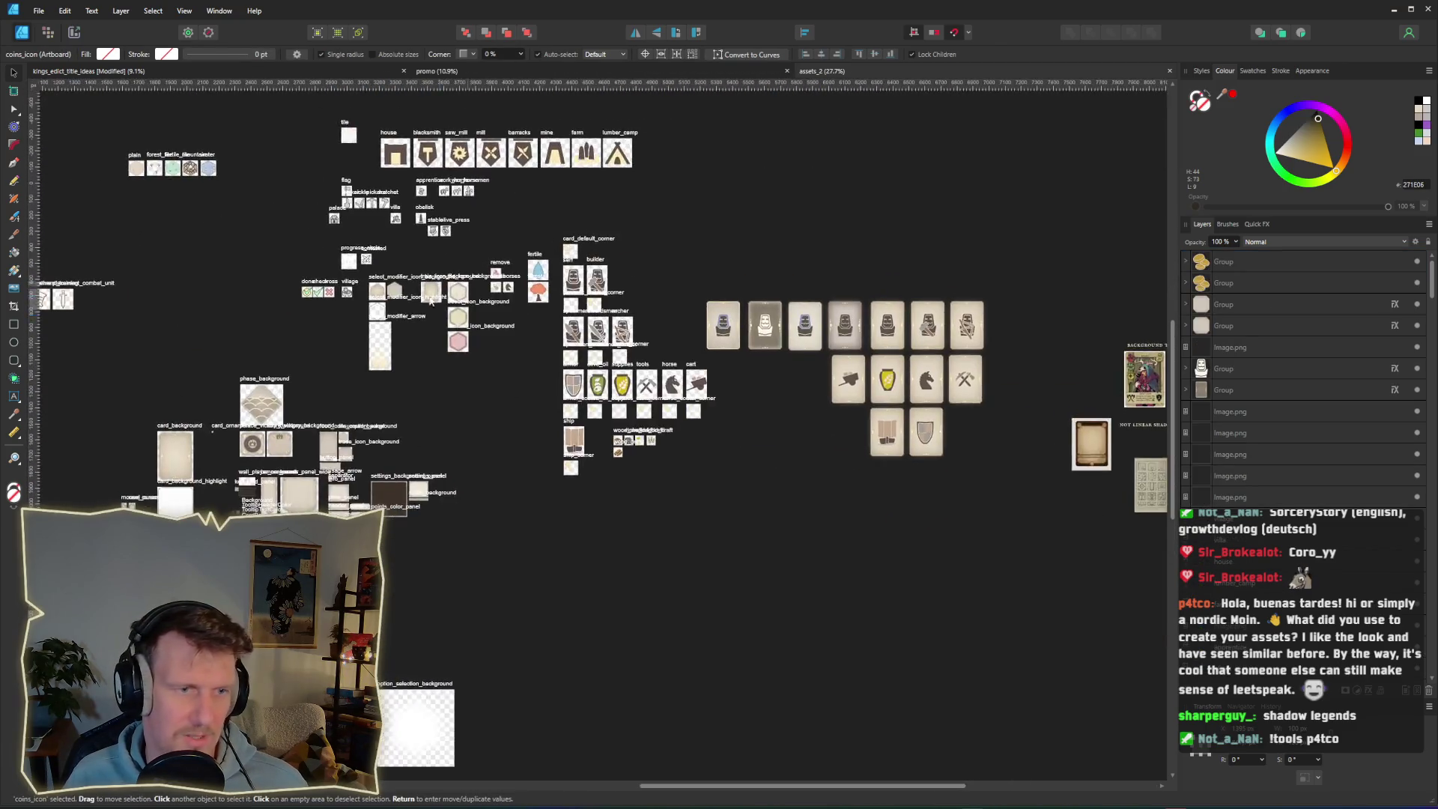
scroll(601, 232, "down", 1)
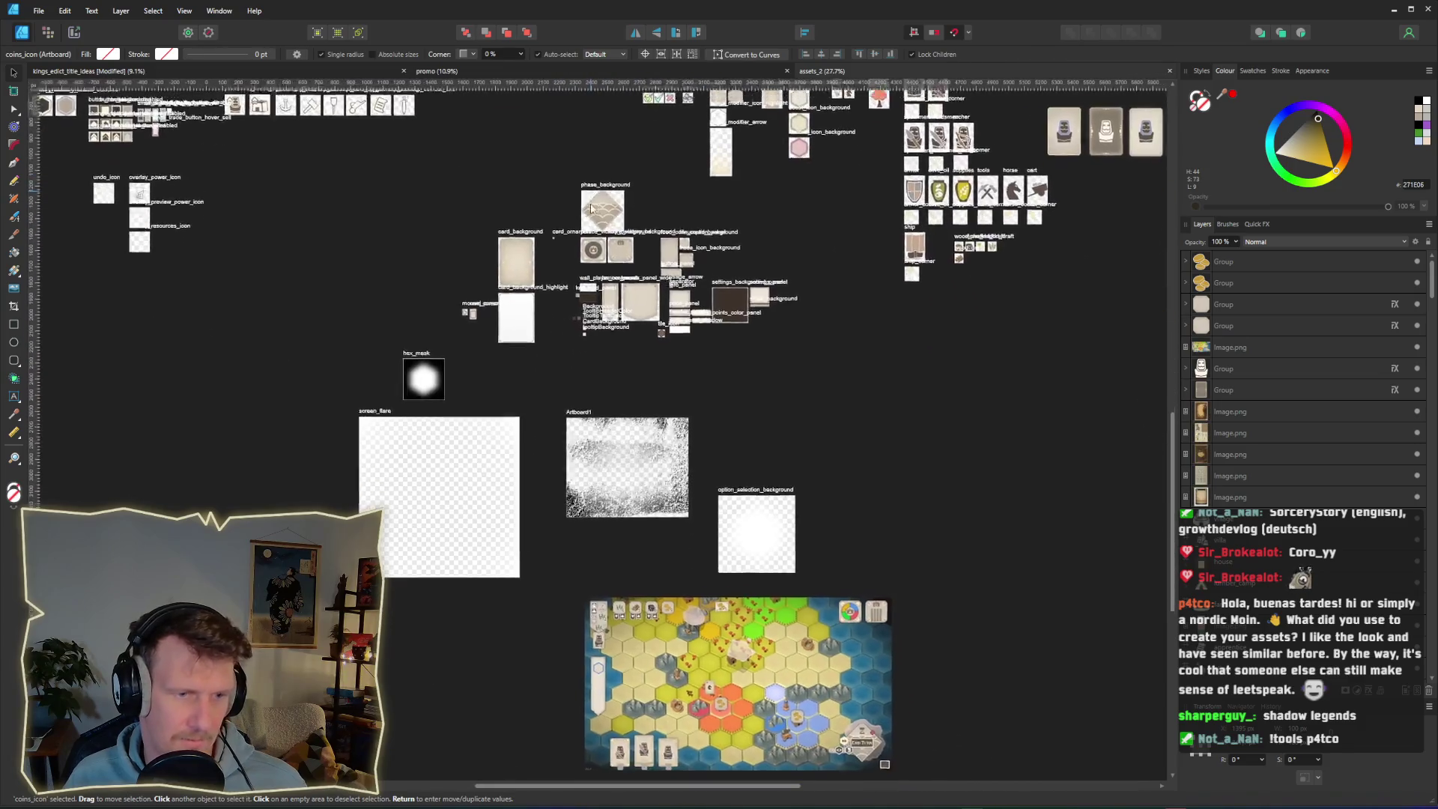
scroll(608, 411, "up", 5)
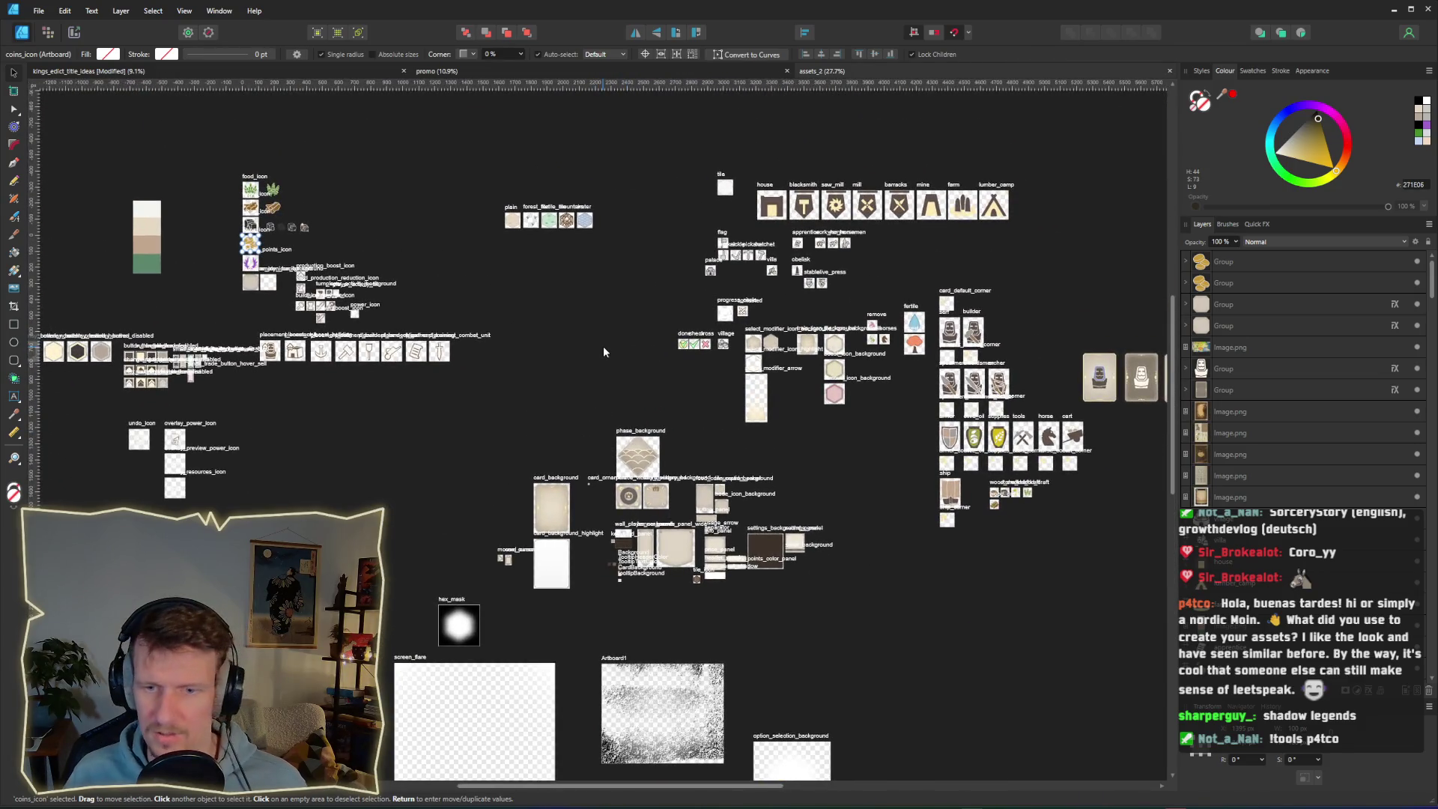